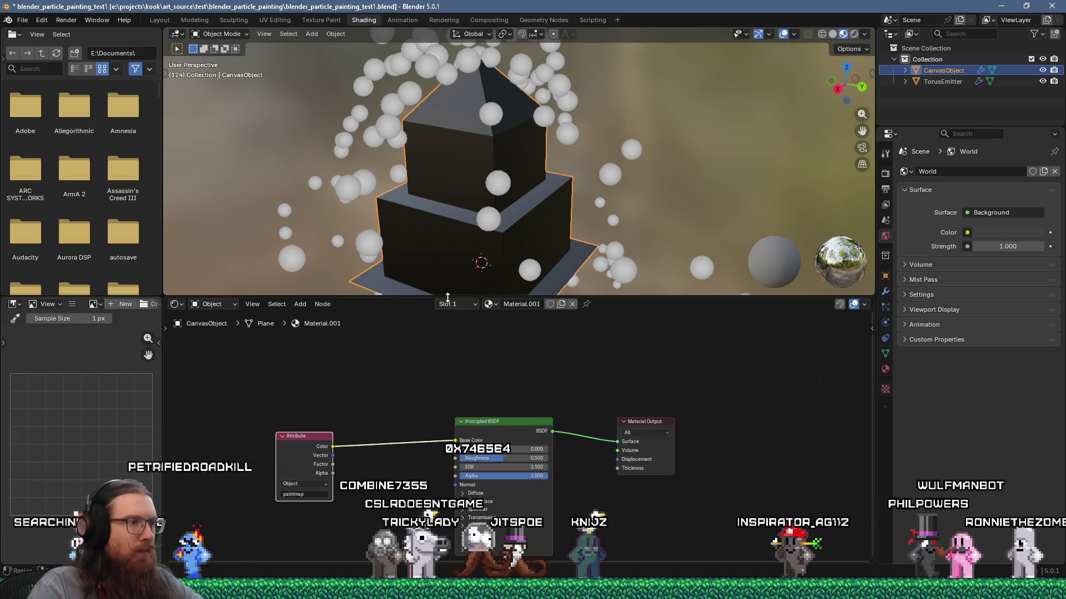
Switch from Blender to the browser playing the Blender dynamic paint tutorial
key(alt+Tab)
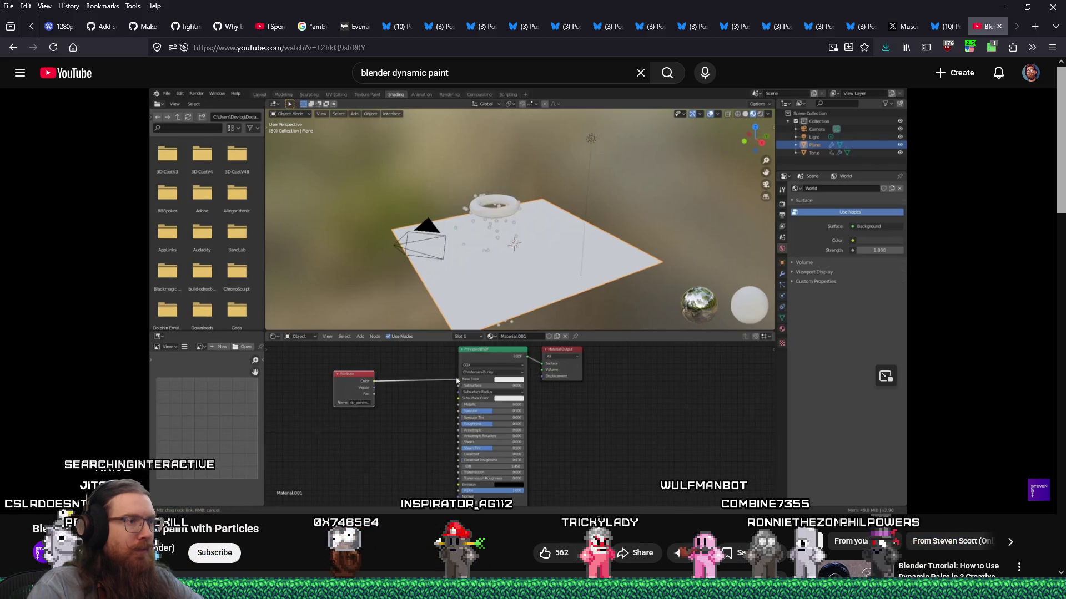
Check the paused tutorial's progress near 4:10, then return to the Blender particle scene
mouse_move(441, 295)
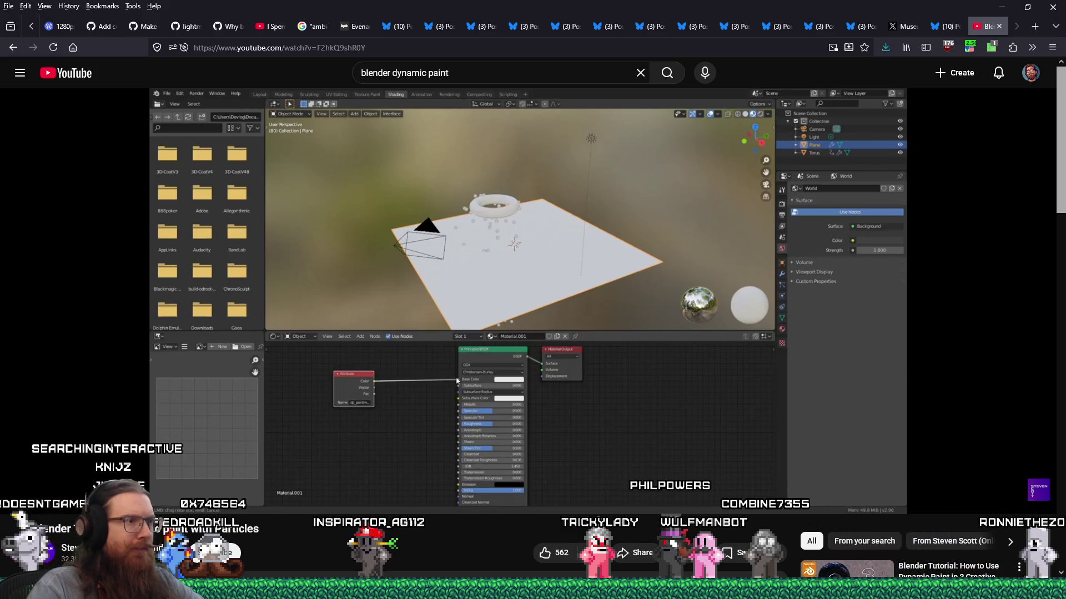
mouse_move(489, 361)
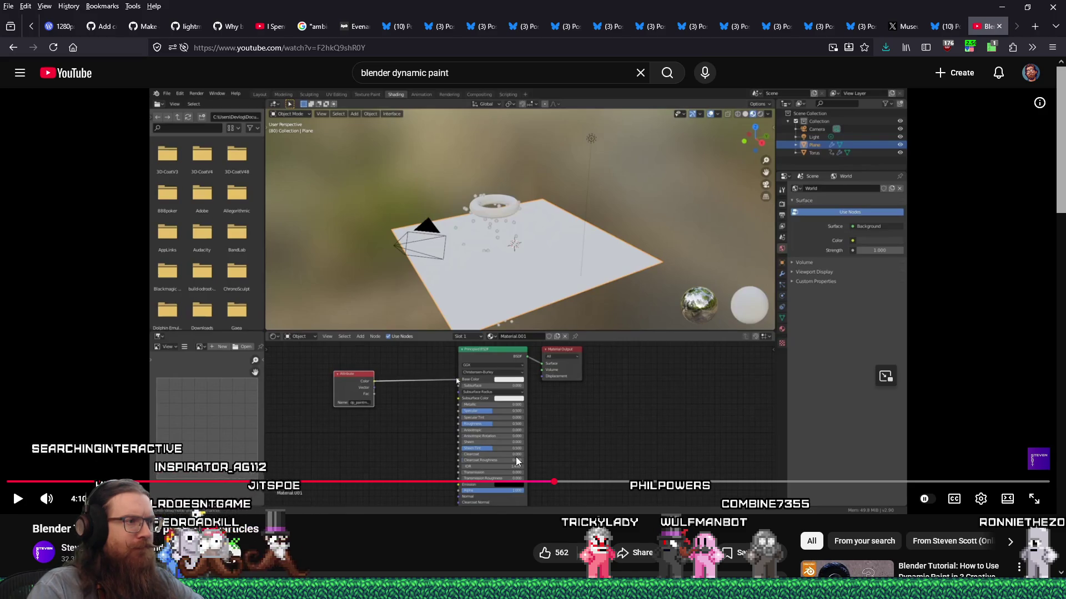
key(alt+Tab)
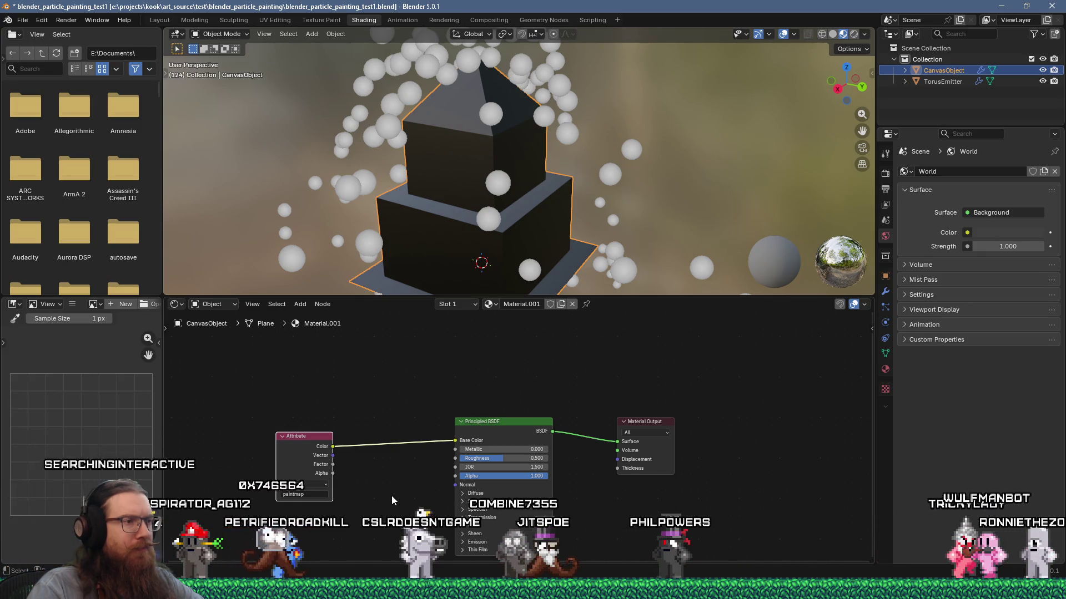
Re-wire Attribute Color into Principled BSDF Base Color and play the particle animation
drag(455, 440, 437, 451)
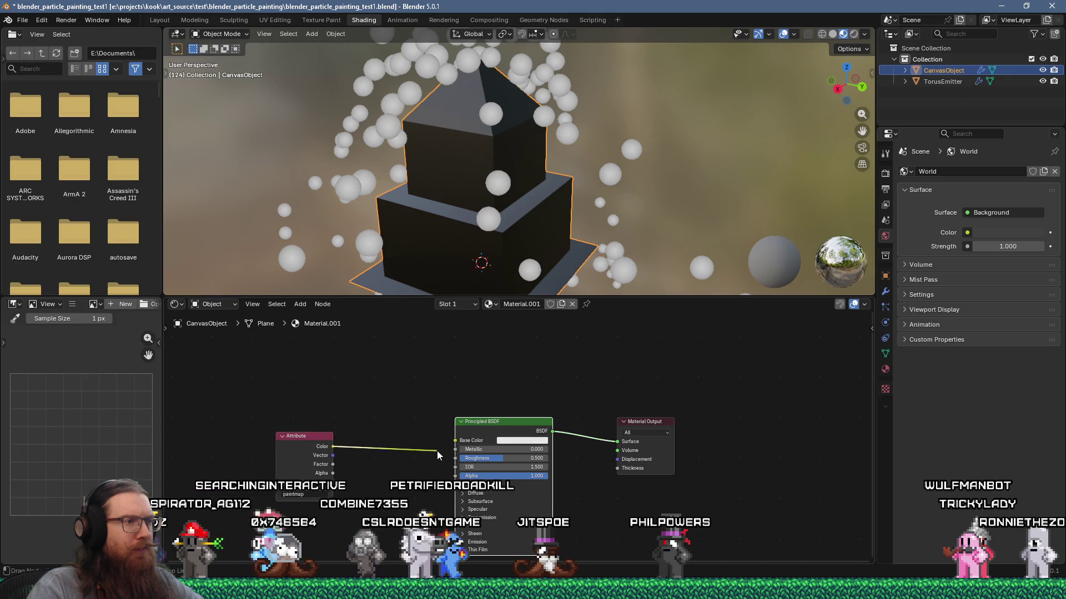
drag(335, 447, 448, 442)
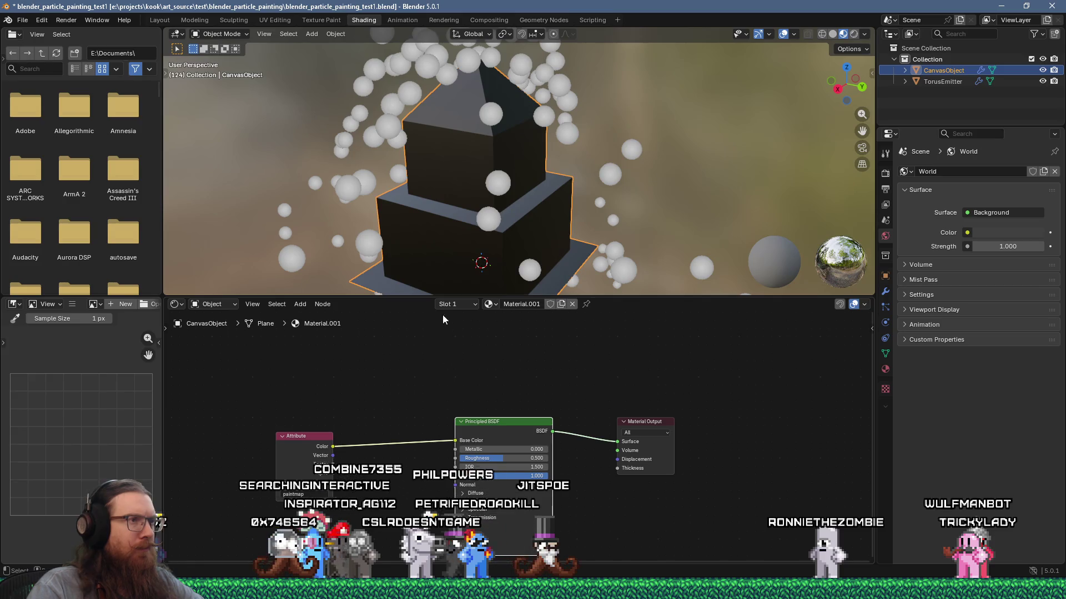
mouse_move(555, 247)
middle_down()
mouse_move(624, 271)
mouse_move(688, 31)
mouse_move(605, 85)
mouse_move(521, 272)
mouse_move(487, 219)
mouse_move(358, 195)
mouse_move(262, 205)
mouse_move(851, 206)
mouse_move(411, 212)
mouse_move(778, 203)
middle_up()
key(space)
View the particles over the black tower from several angles, then return to the YouTube tutorial
scroll(411, 212, down, 3)
scroll(701, 214, down, 8)
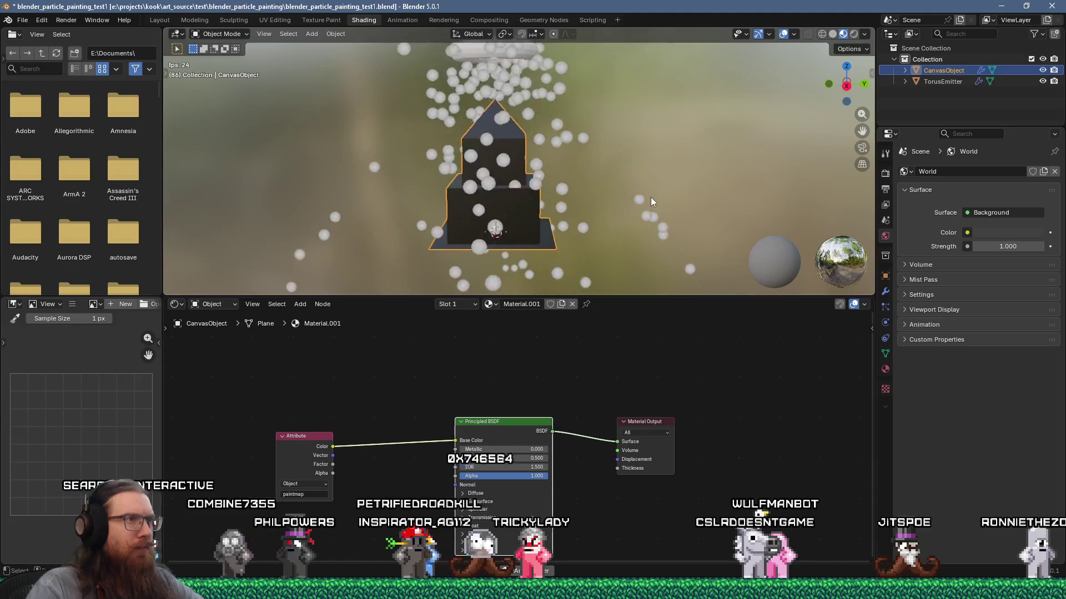
middle_drag(564, 187, 674, 191)
scroll(540, 188, up, 5)
mouse_move(540, 188)
middle_down()
mouse_move(581, 179)
mouse_move(707, 195)
mouse_move(801, 224)
mouse_move(781, 260)
mouse_move(754, 228)
middle_up()
key(super+Tab)
key(Return)
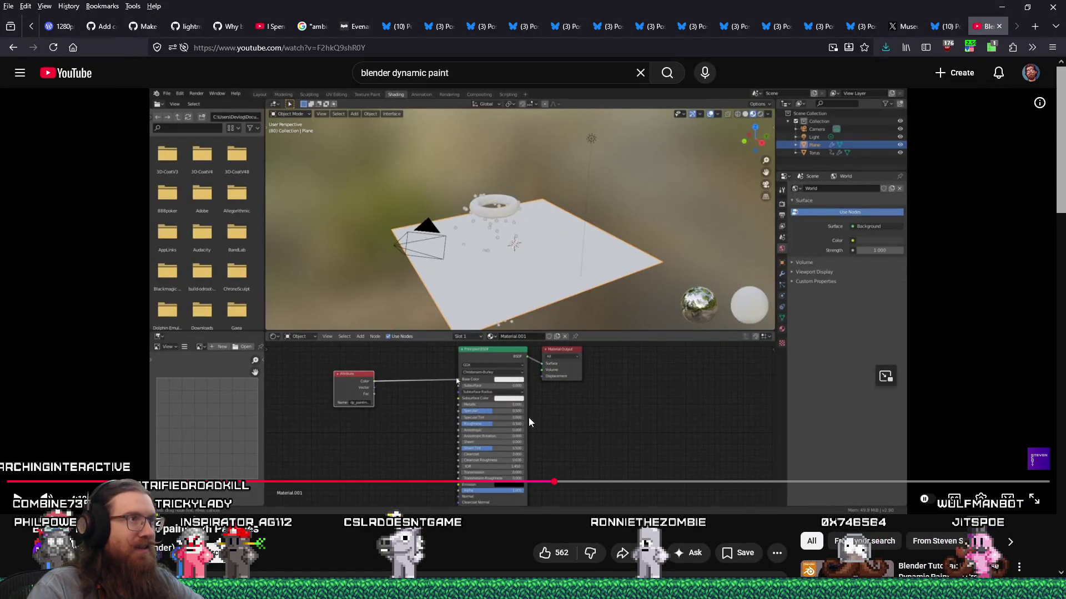
Search YouTube for 'blender 5 dynamic paint'
click(478, 72)
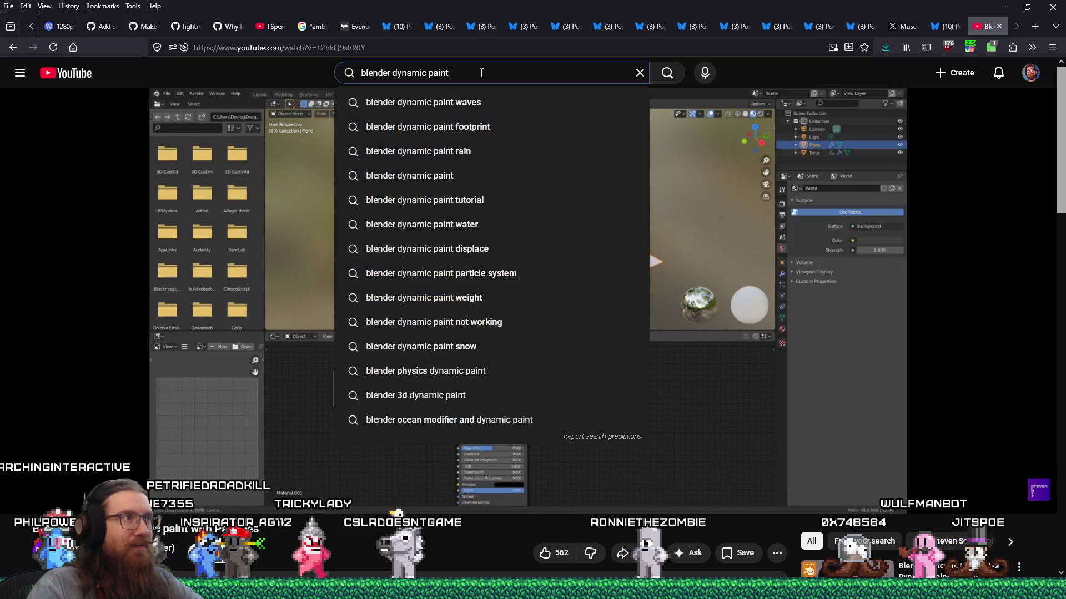
click(395, 76)
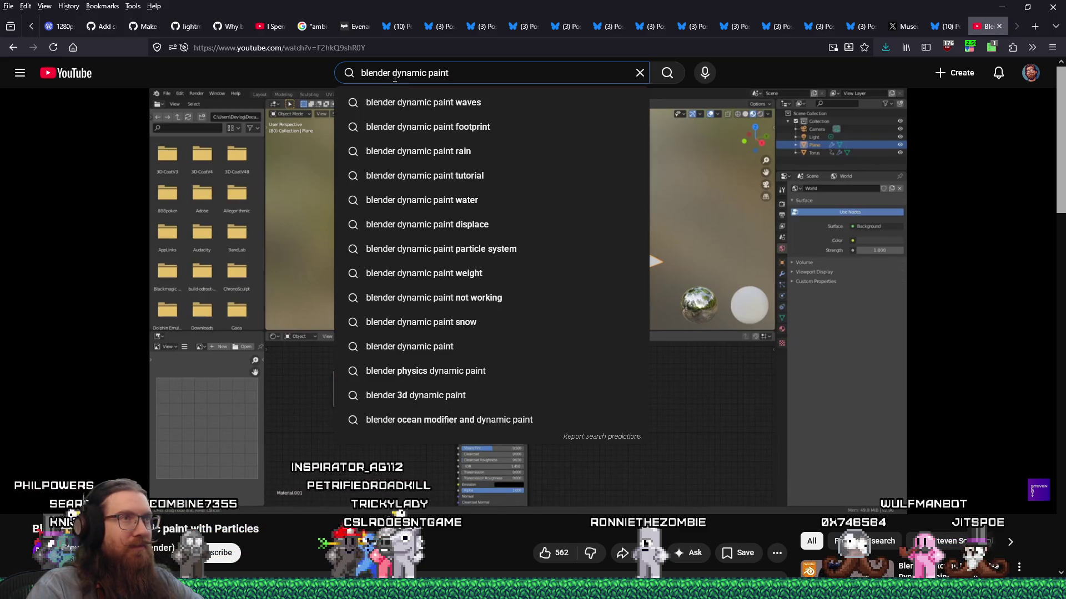
text(5)
key(Return)
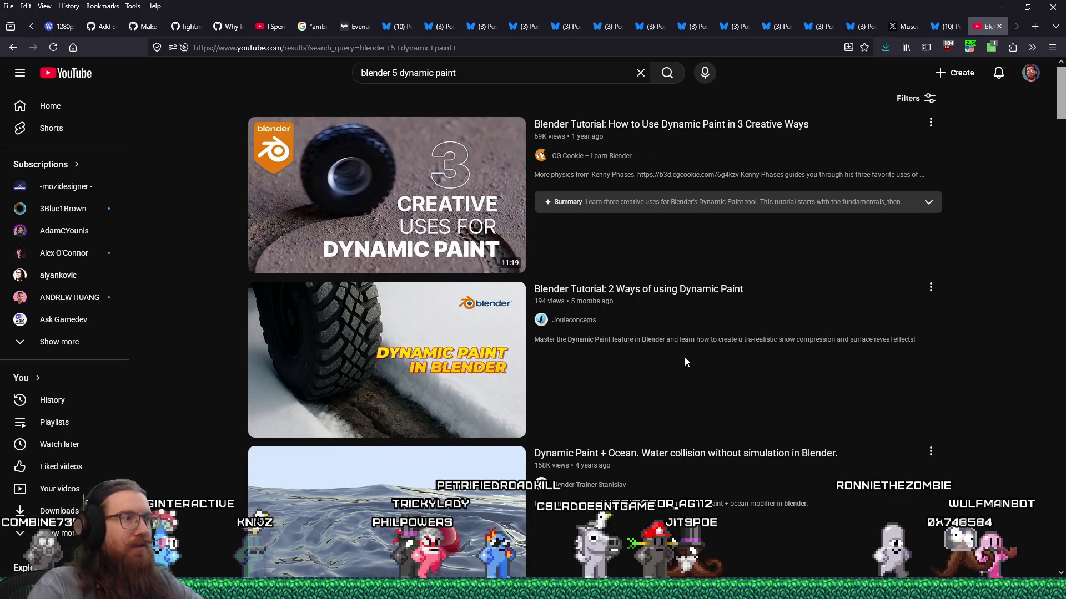
Browse the search results, including the Paint Wave Solver for Geometry Nodes tutorial
mouse_move(685, 362)
scroll(686, 362, down, 2)
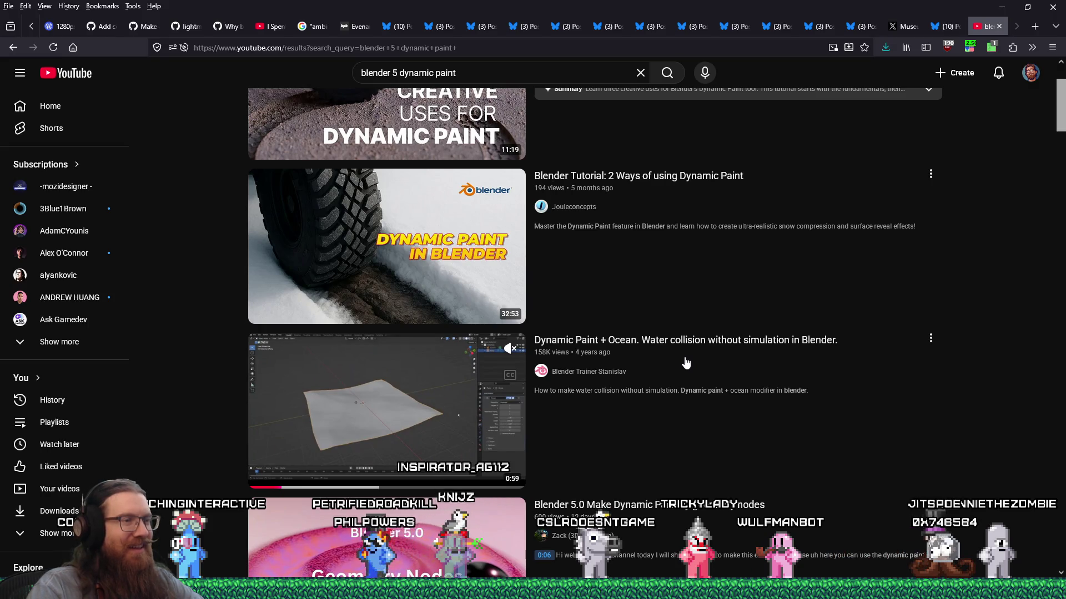
scroll(686, 362, down, 3)
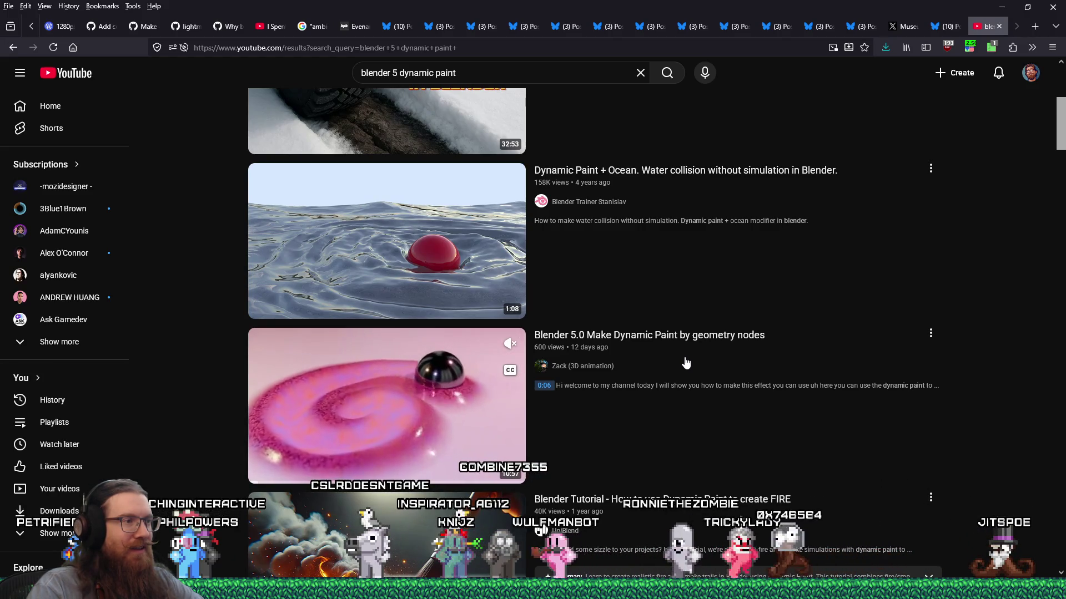
scroll(686, 363, down, 5)
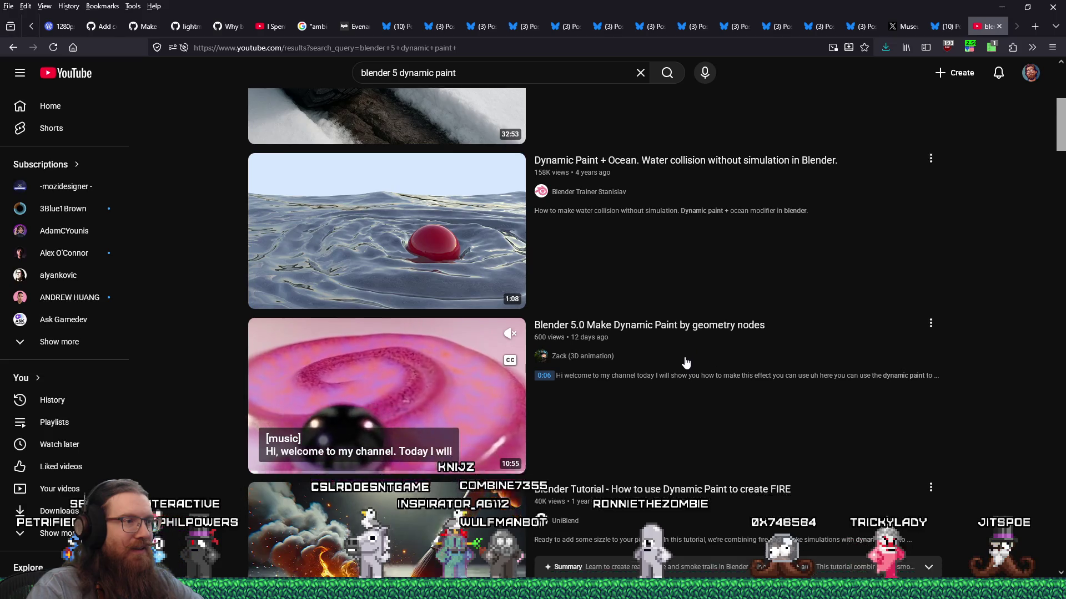
scroll(686, 361, down, 3)
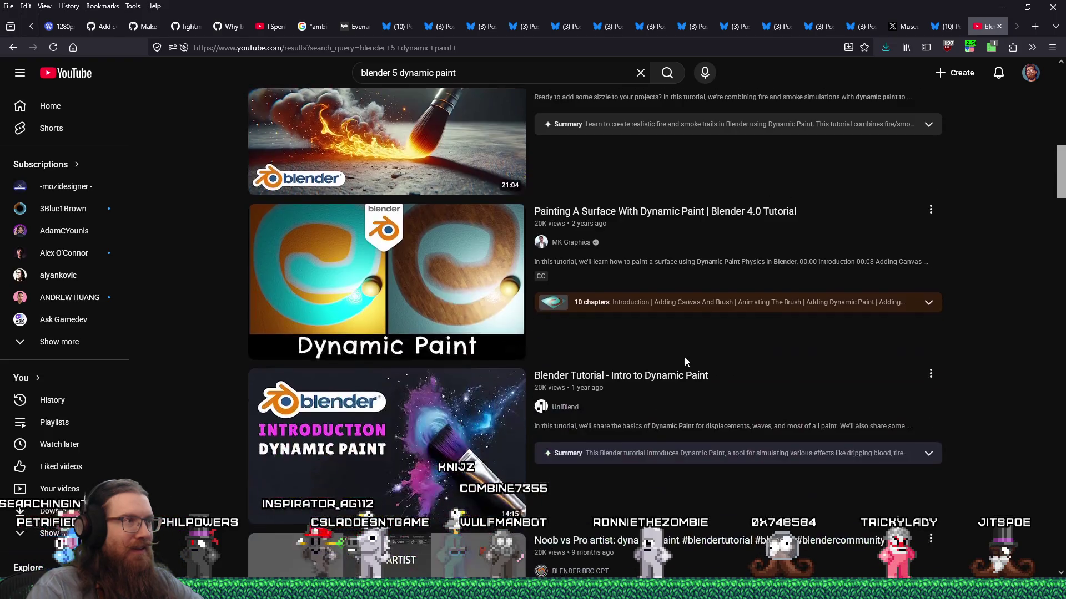
scroll(686, 361, down, 6)
scroll(684, 361, down, 10)
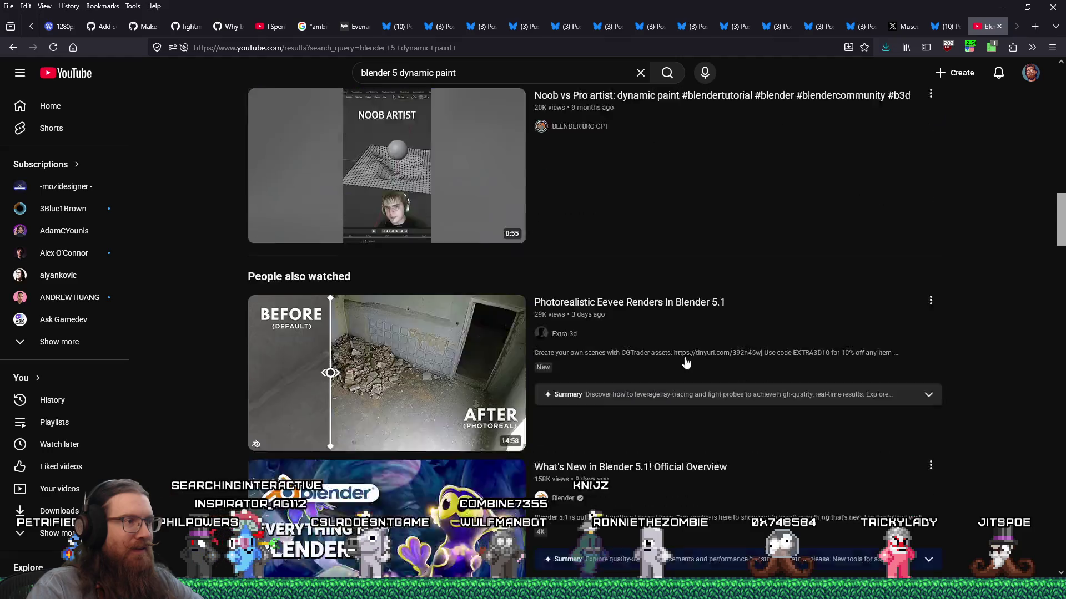
scroll(686, 363, up, 6)
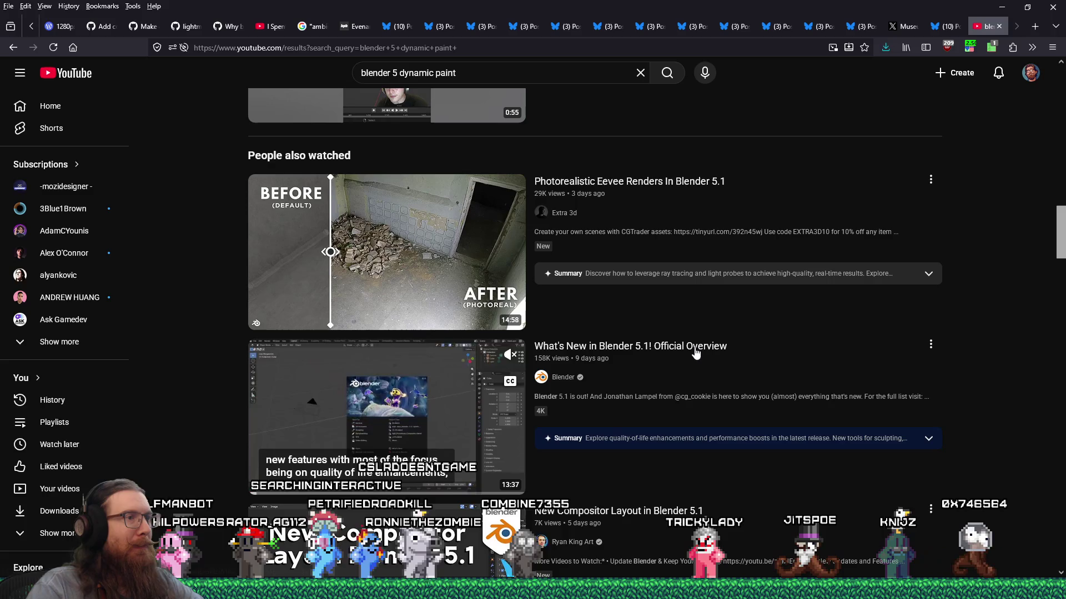
scroll(723, 350, down, 4)
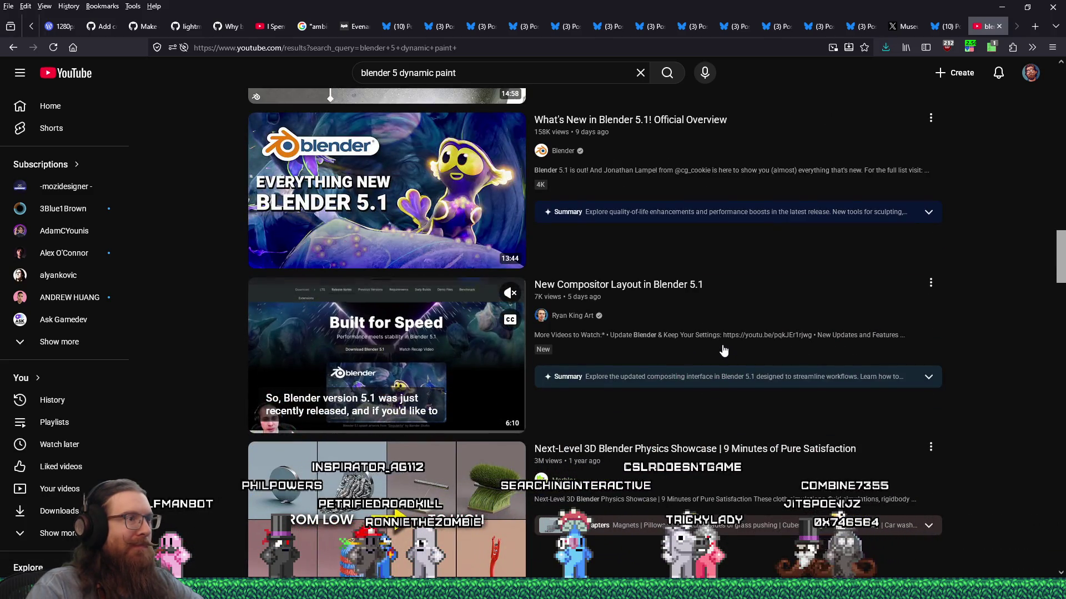
scroll(723, 350, down, 4)
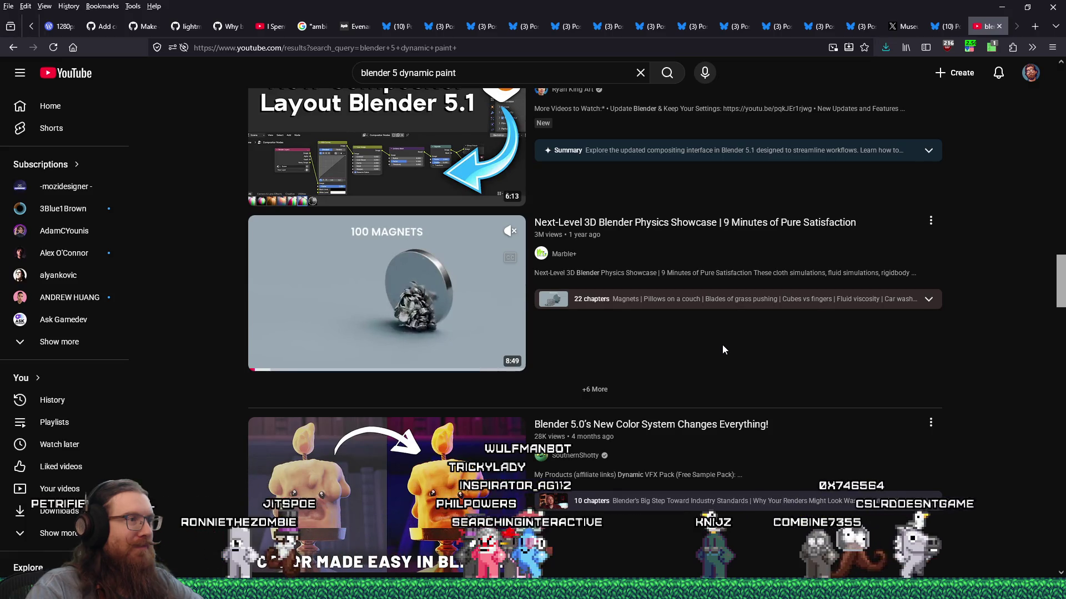
scroll(723, 347, down, 3)
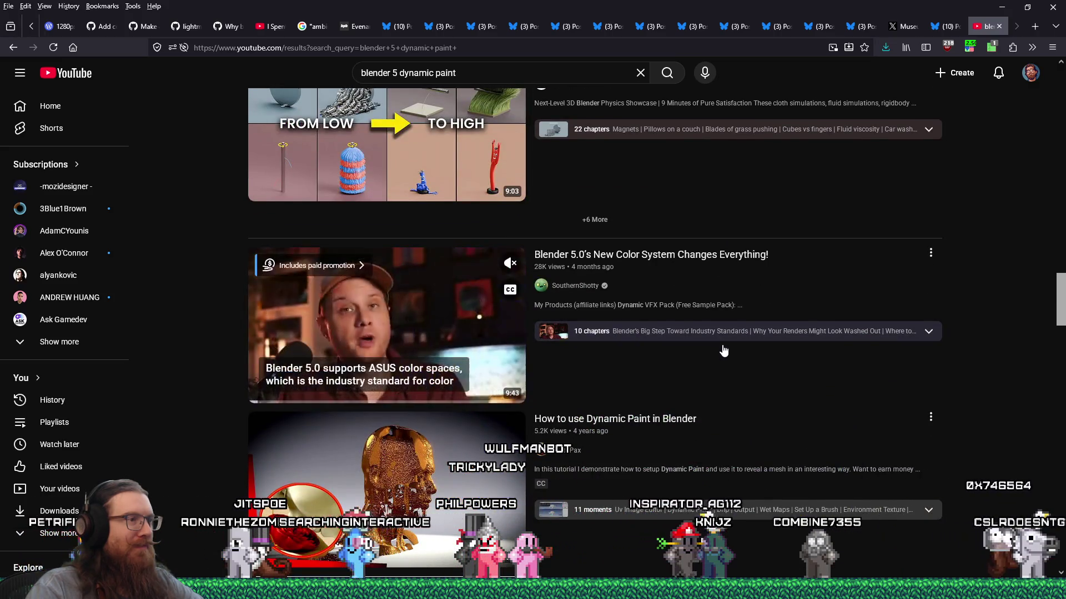
scroll(723, 349, down, 1)
scroll(722, 350, down, 3)
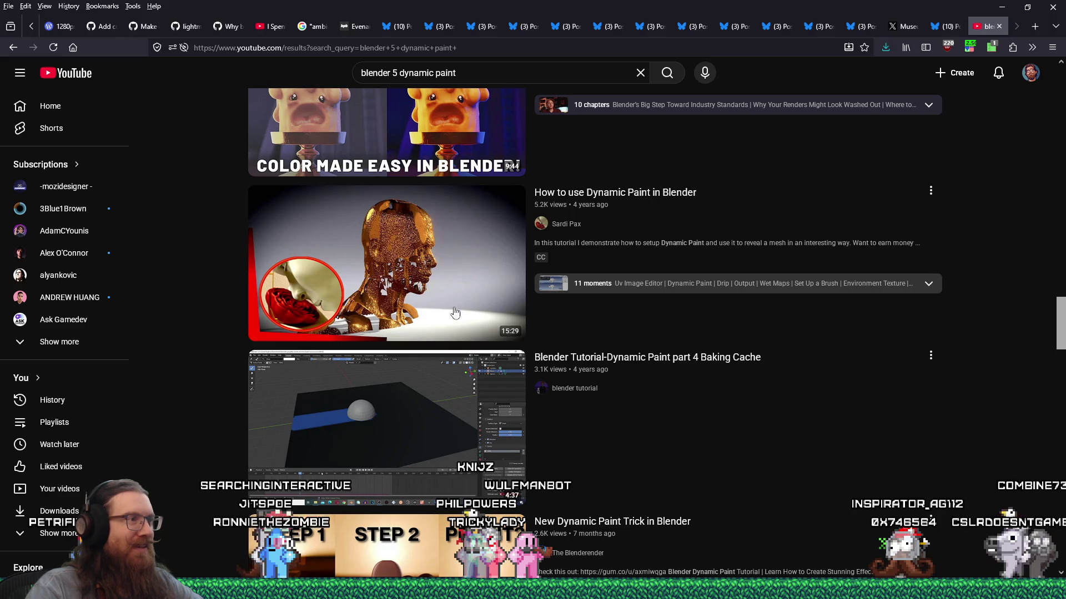
scroll(553, 306, down, 2)
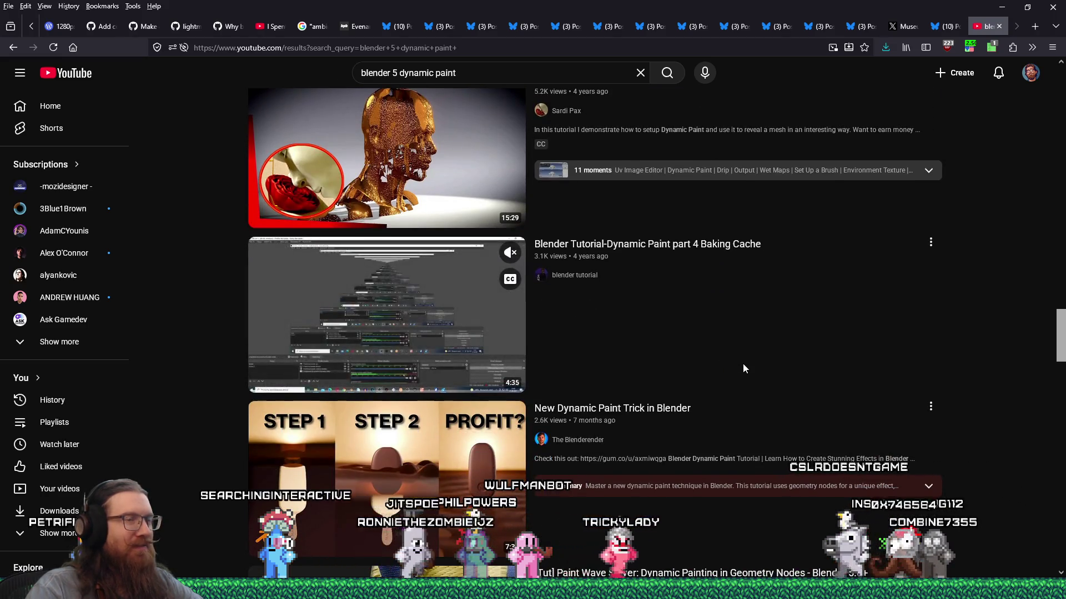
scroll(745, 369, down, 4)
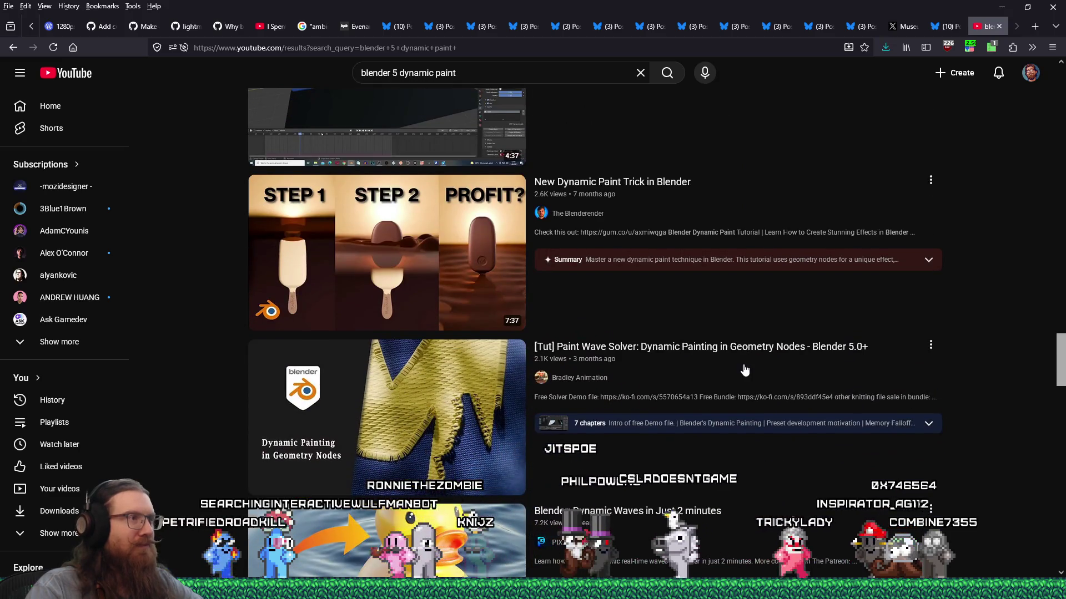
mouse_move(745, 369)
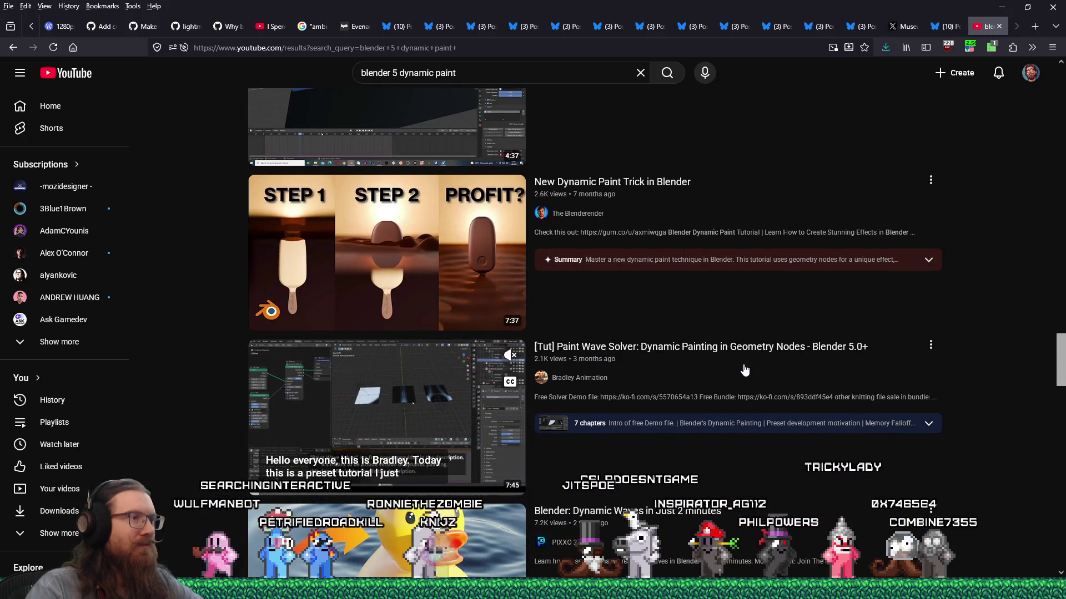
scroll(744, 369, down, 4)
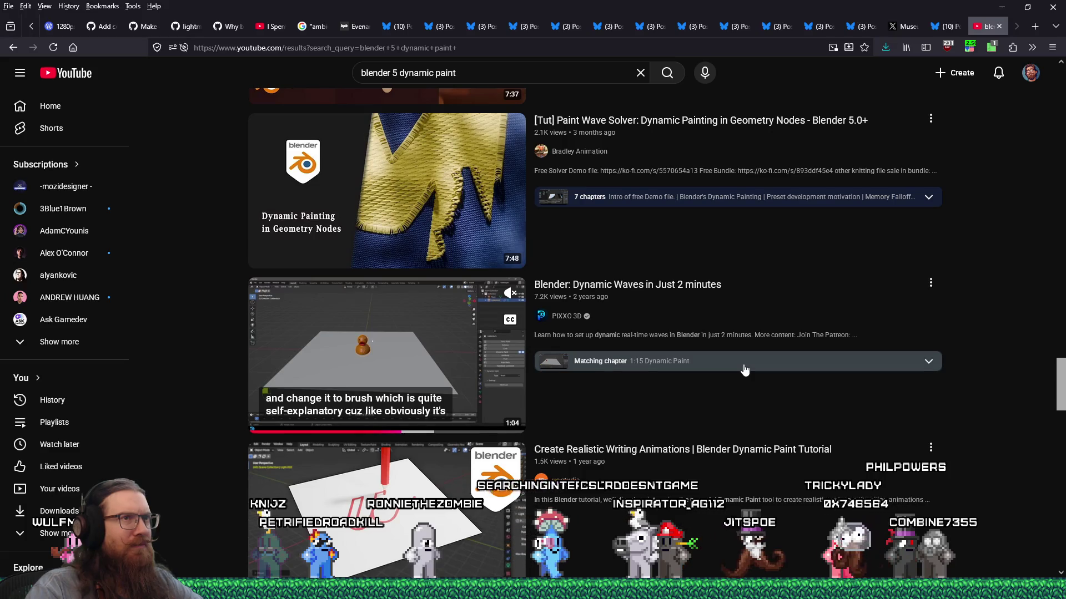
scroll(744, 369, down, 2)
scroll(744, 369, down, 1)
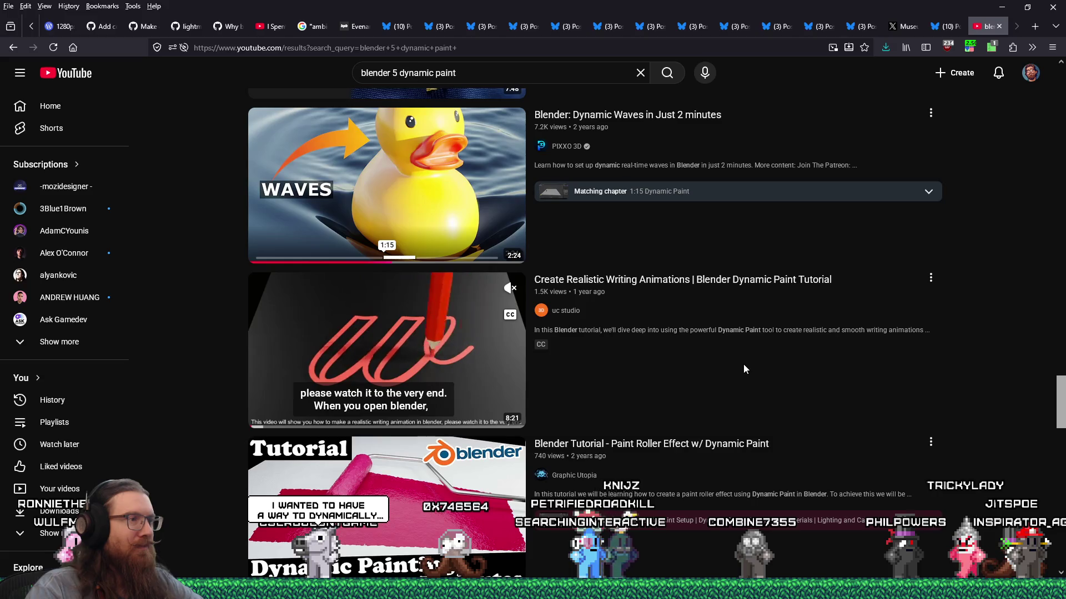
scroll(744, 369, down, 1)
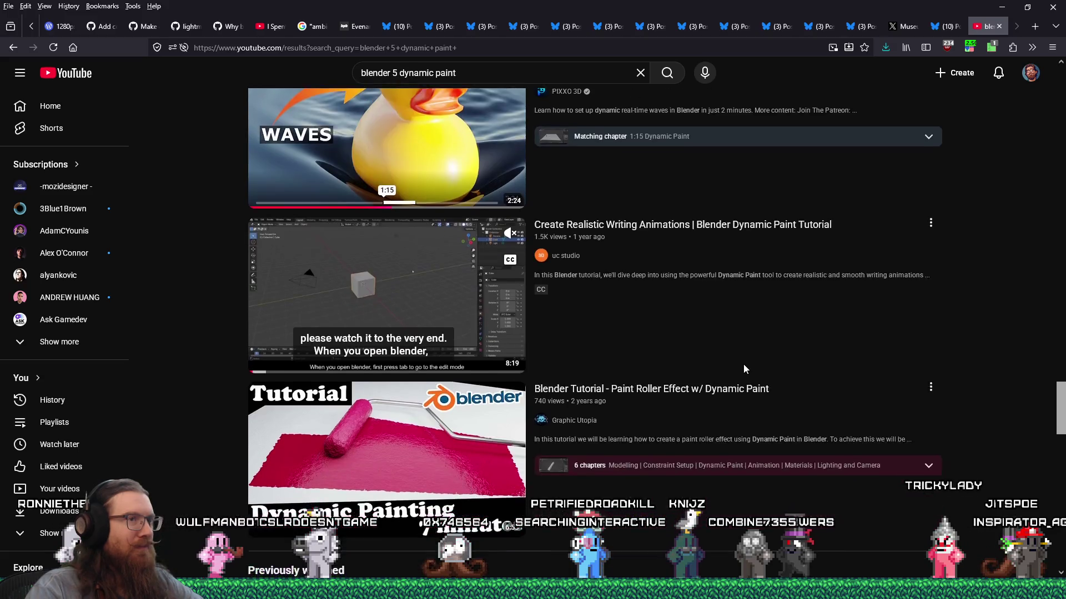
scroll(744, 365, down, 2)
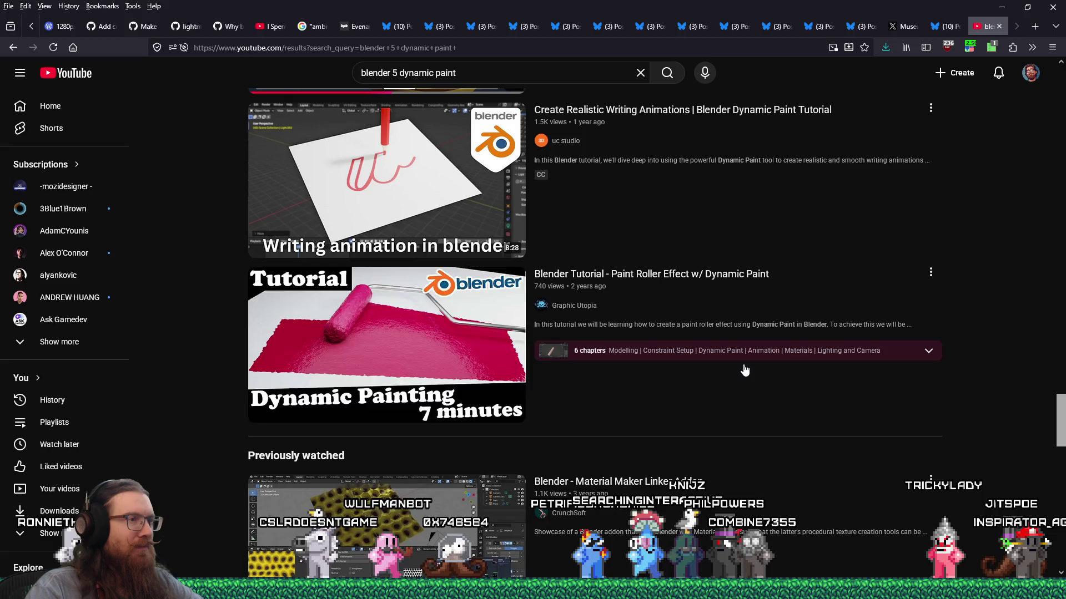
scroll(745, 369, down, 7)
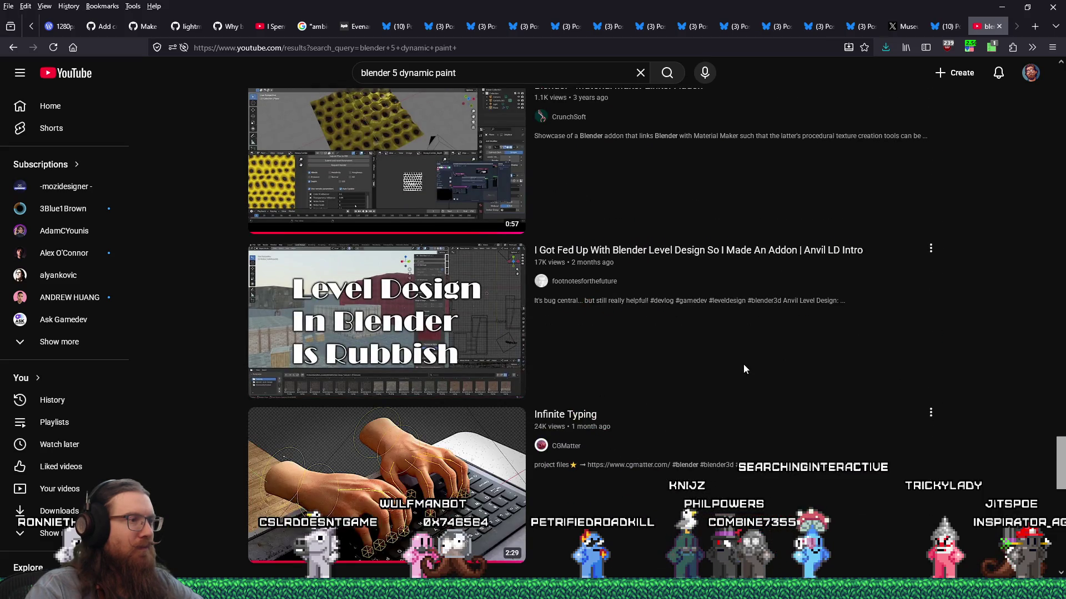
scroll(744, 369, down, 12)
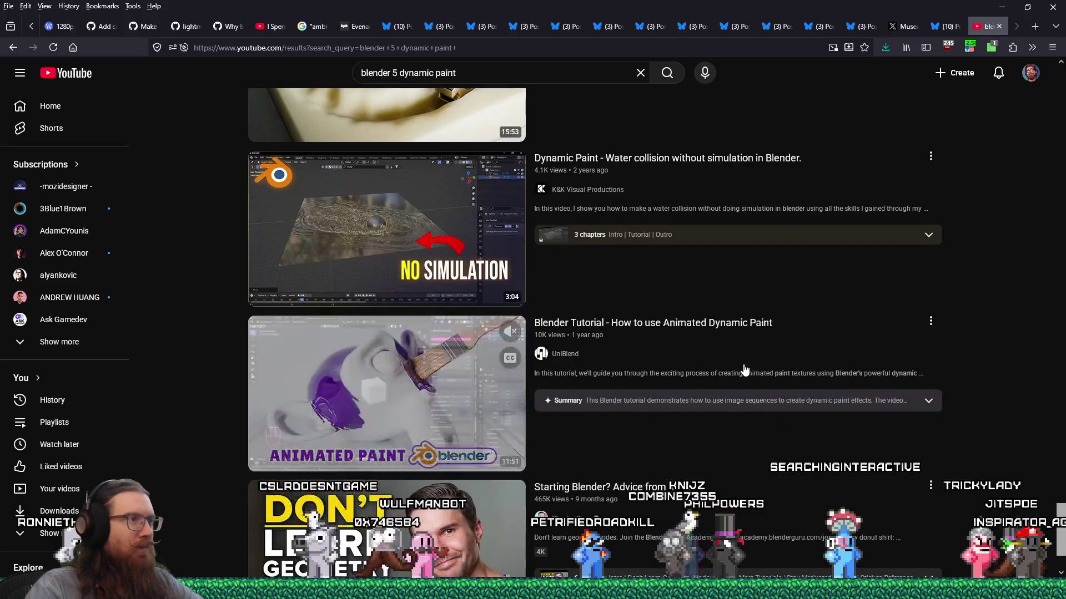
scroll(744, 369, down, 2)
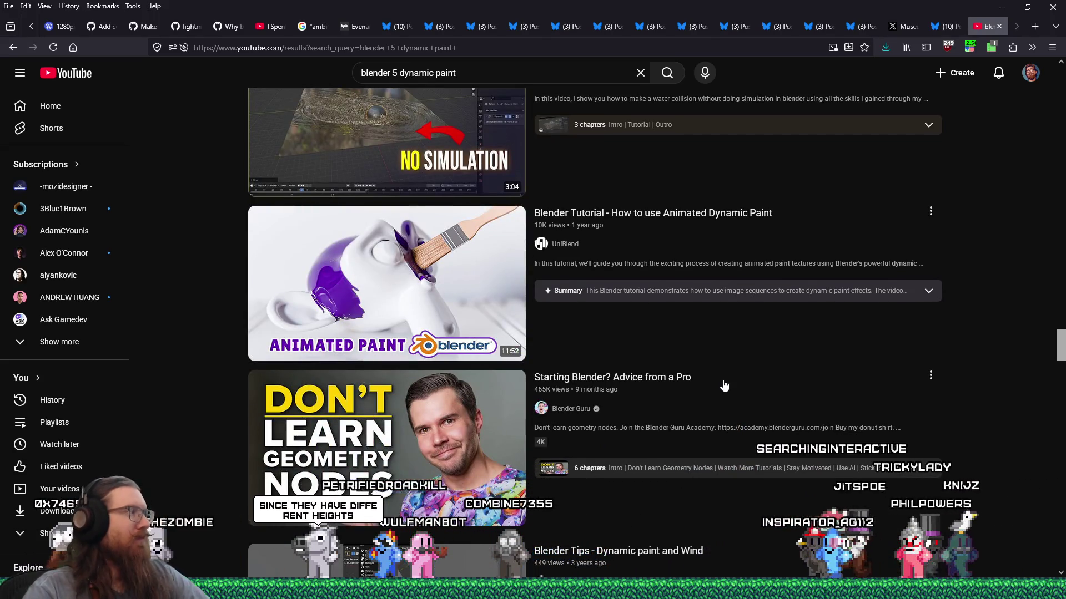
mouse_move(723, 385)
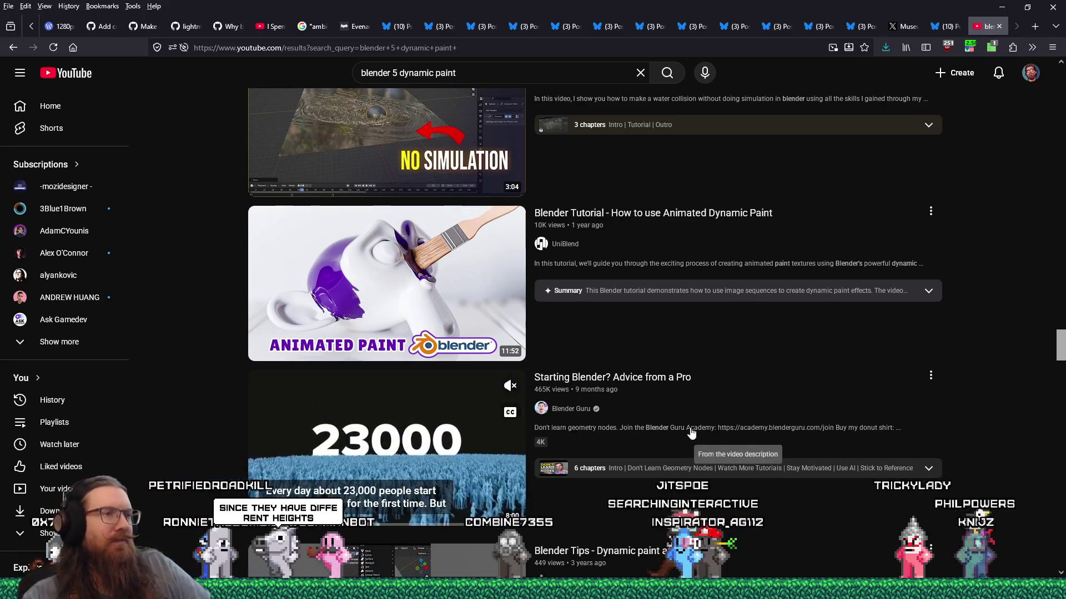
scroll(718, 422, down, 4)
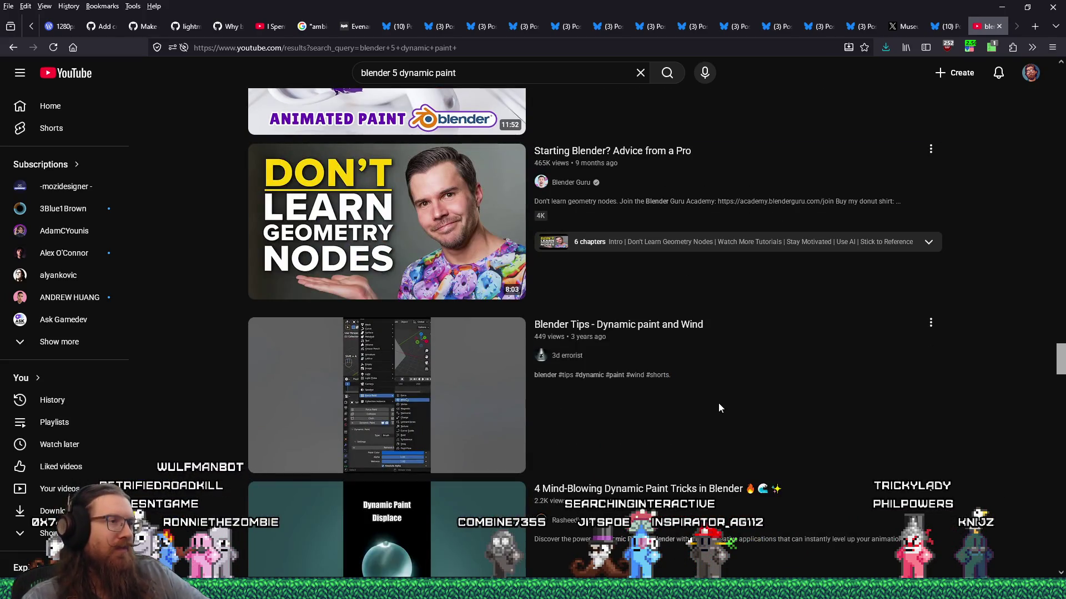
mouse_move(718, 404)
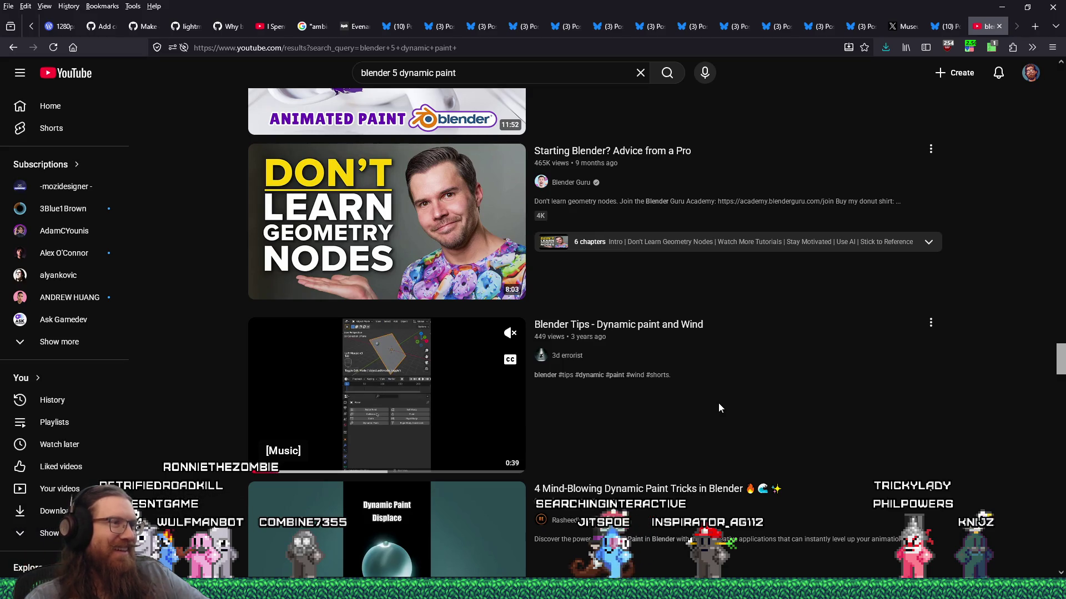
scroll(721, 416, down, 6)
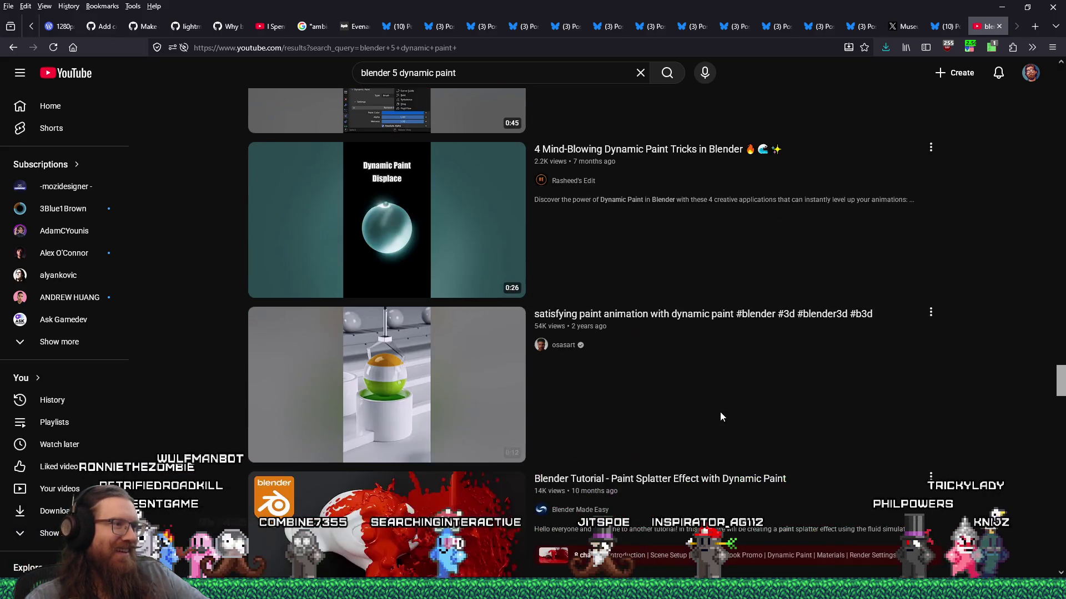
scroll(721, 416, down, 5)
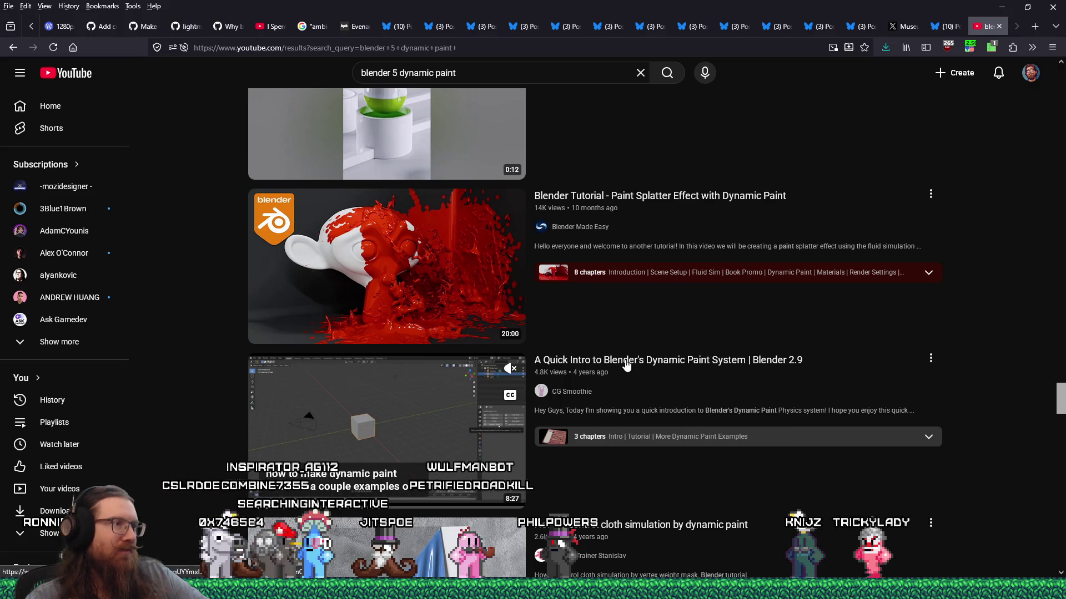
mouse_move(742, 321)
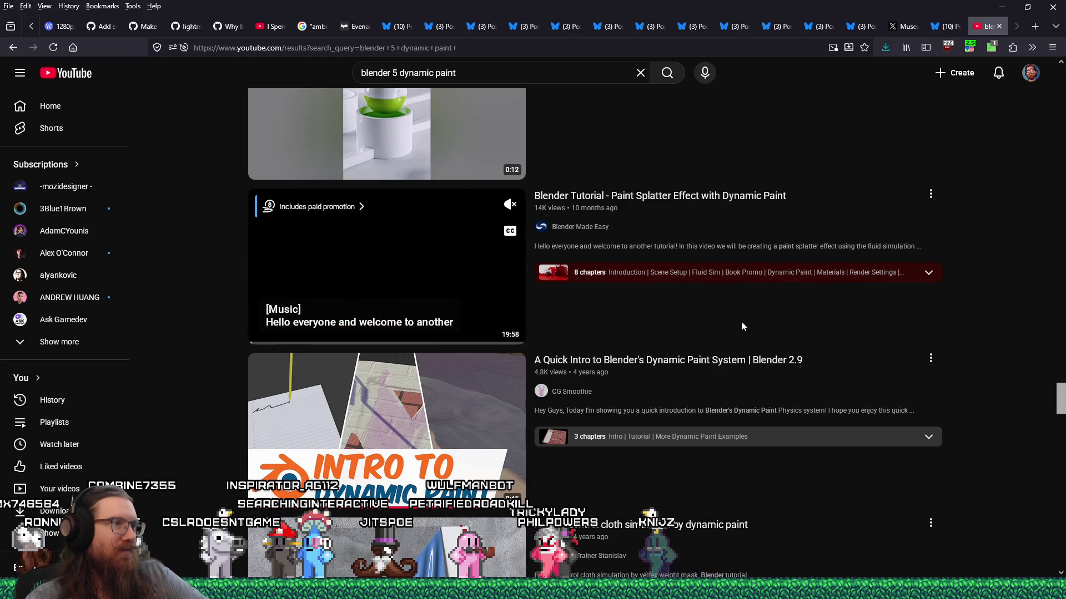
scroll(742, 326, down, 12)
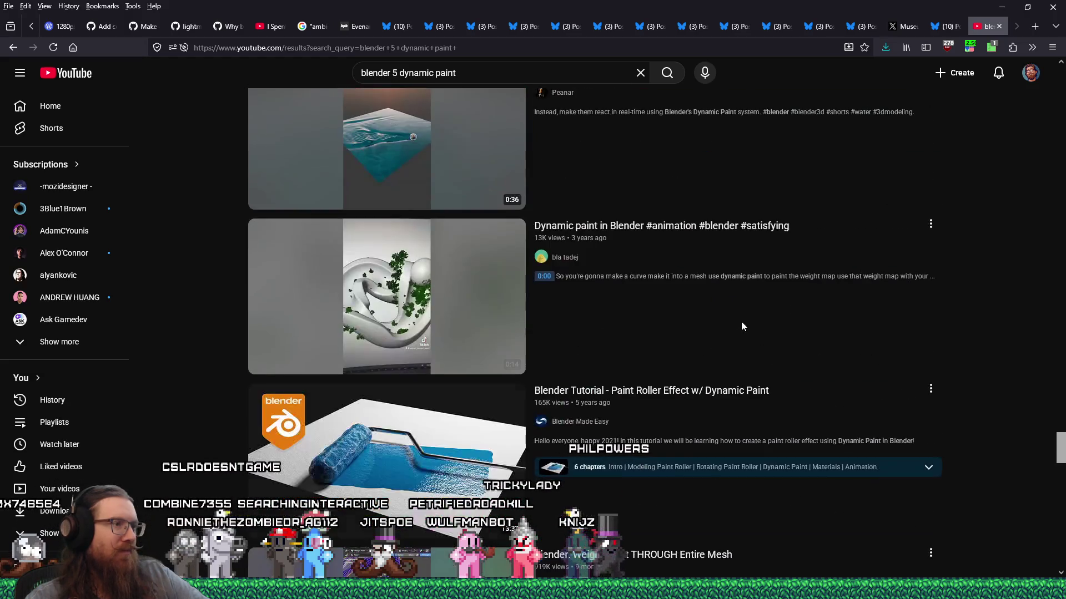
scroll(742, 327, down, 7)
scroll(743, 327, down, 5)
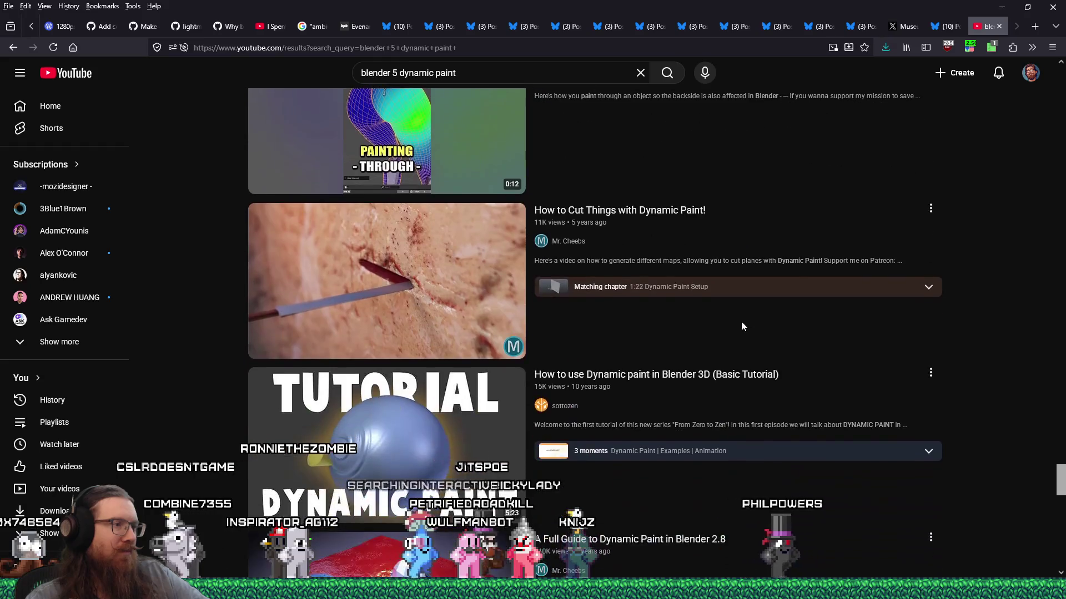
scroll(743, 328, down, 3)
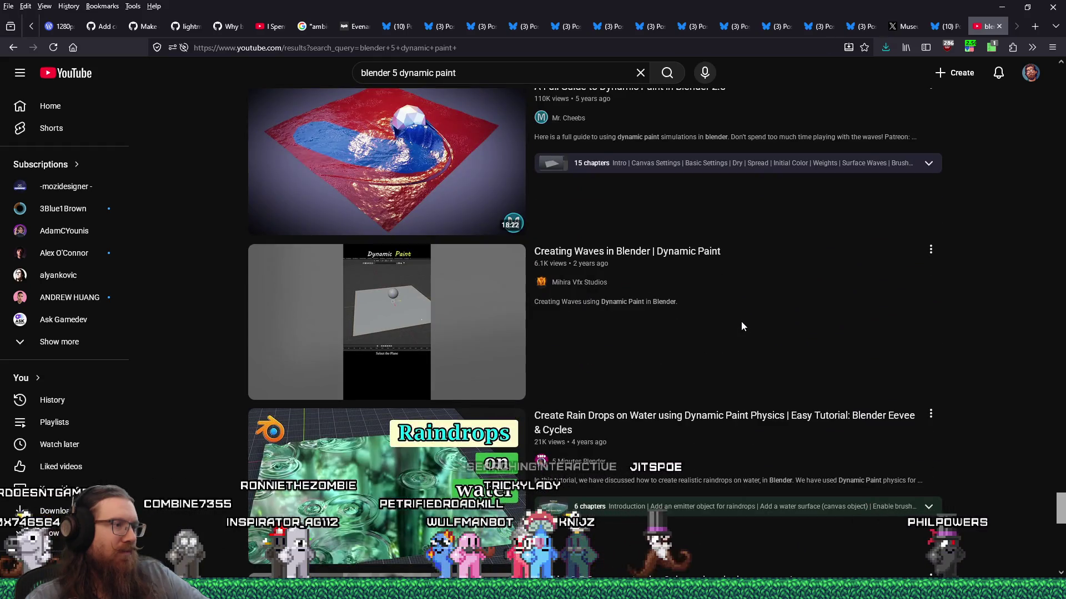
scroll(742, 327, down, 10)
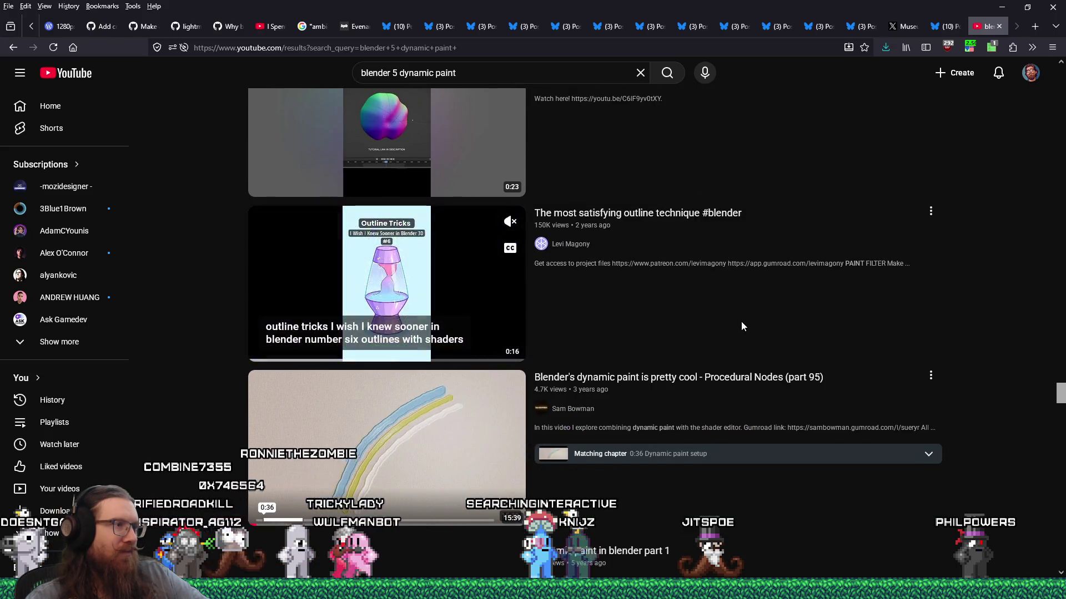
scroll(741, 325, down, 3)
scroll(659, 314, down, 3)
scroll(659, 317, down, 7)
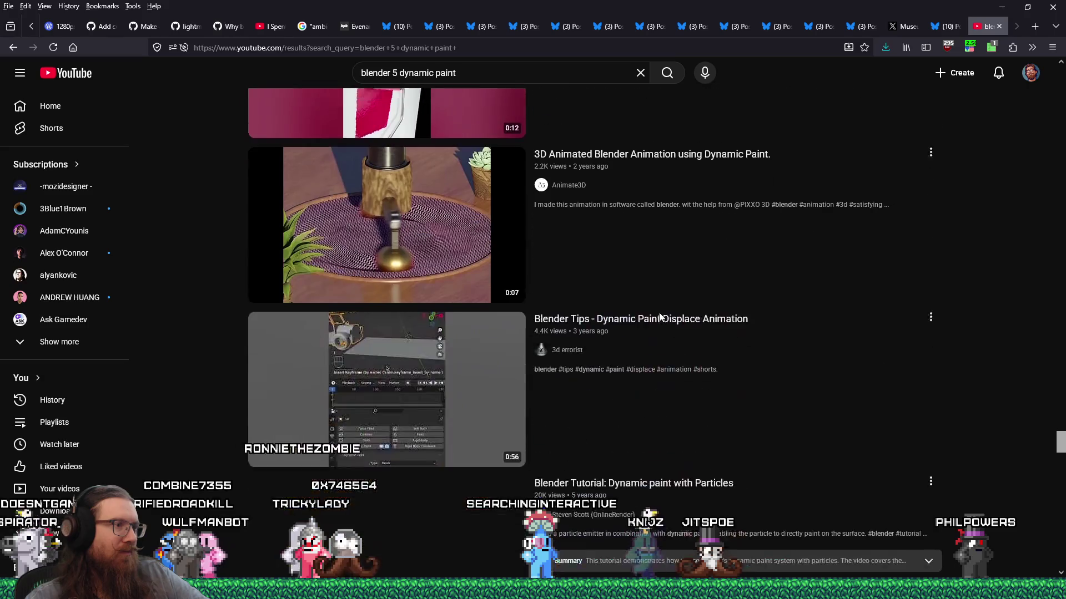
scroll(659, 317, down, 4)
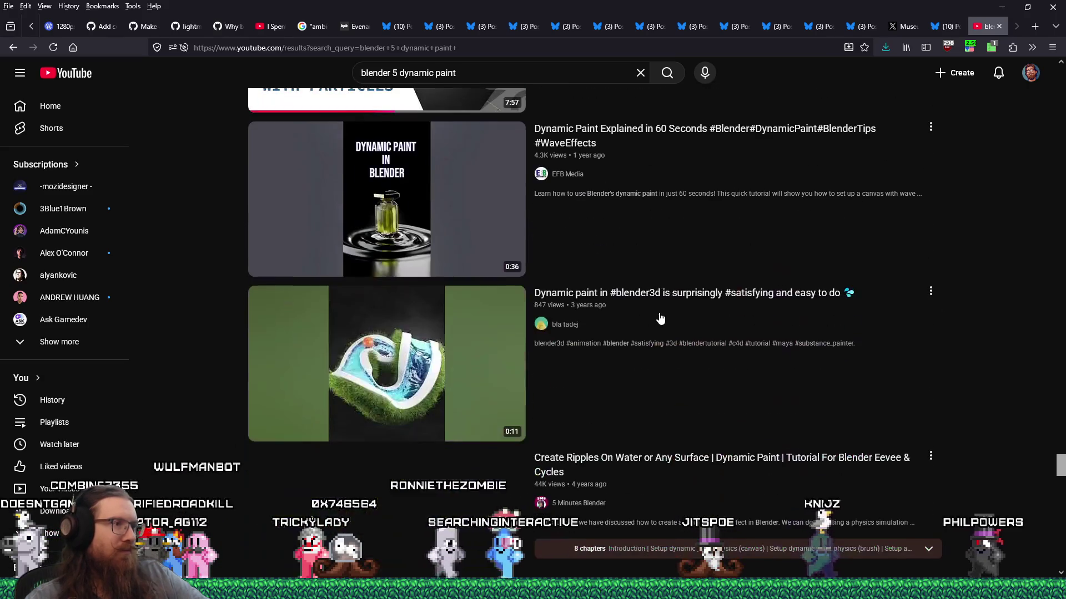
scroll(660, 318, down, 10)
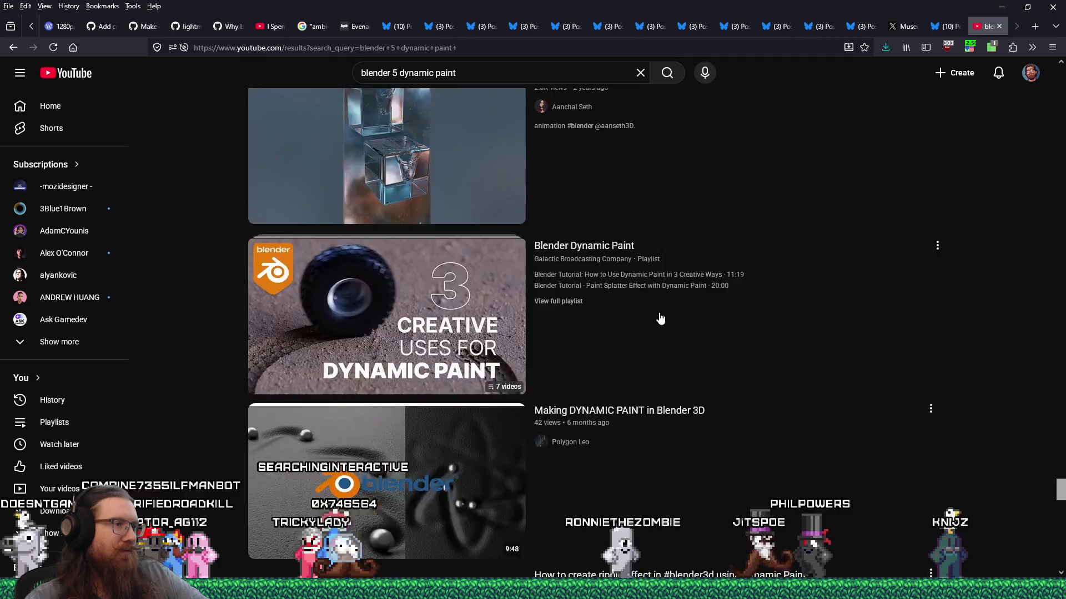
scroll(660, 318, down, 12)
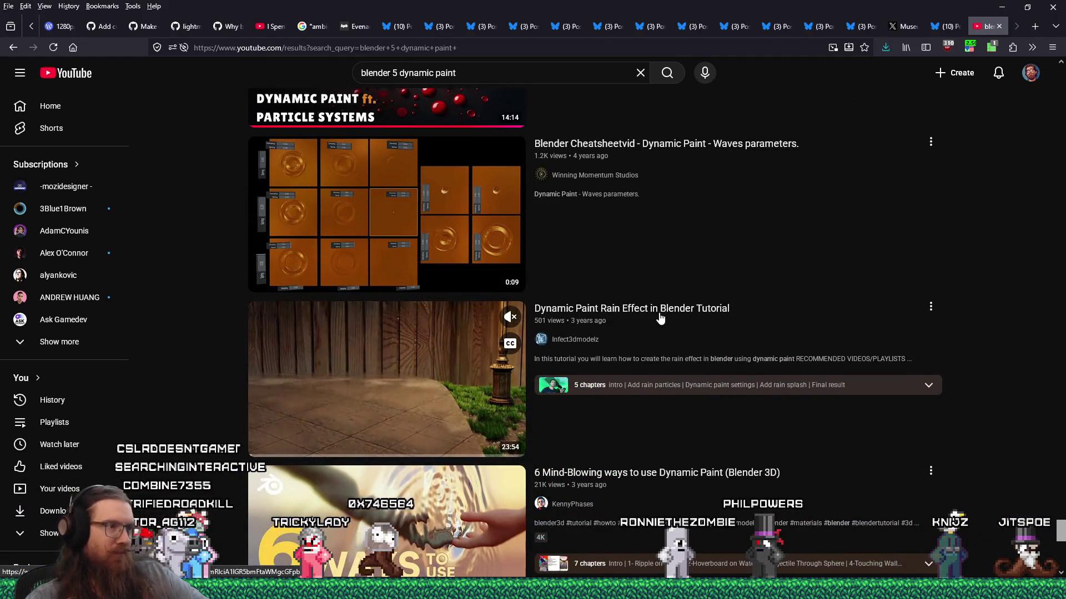
scroll(660, 318, down, 3)
mouse_move(660, 318)
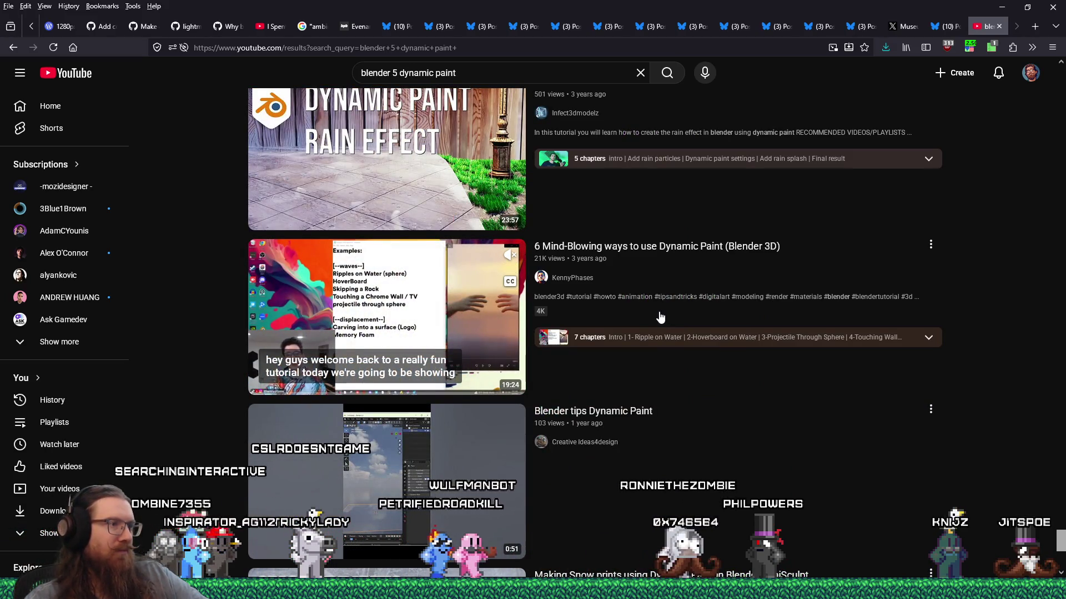
scroll(660, 318, down, 4)
scroll(660, 318, down, 1)
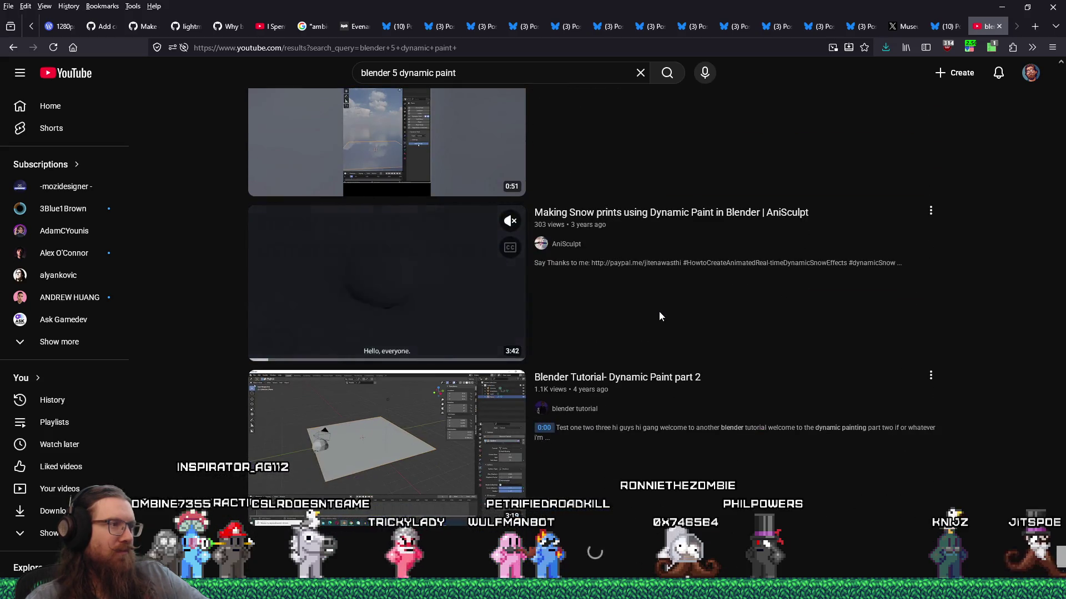
scroll(710, 332, down, 9)
scroll(711, 332, down, 15)
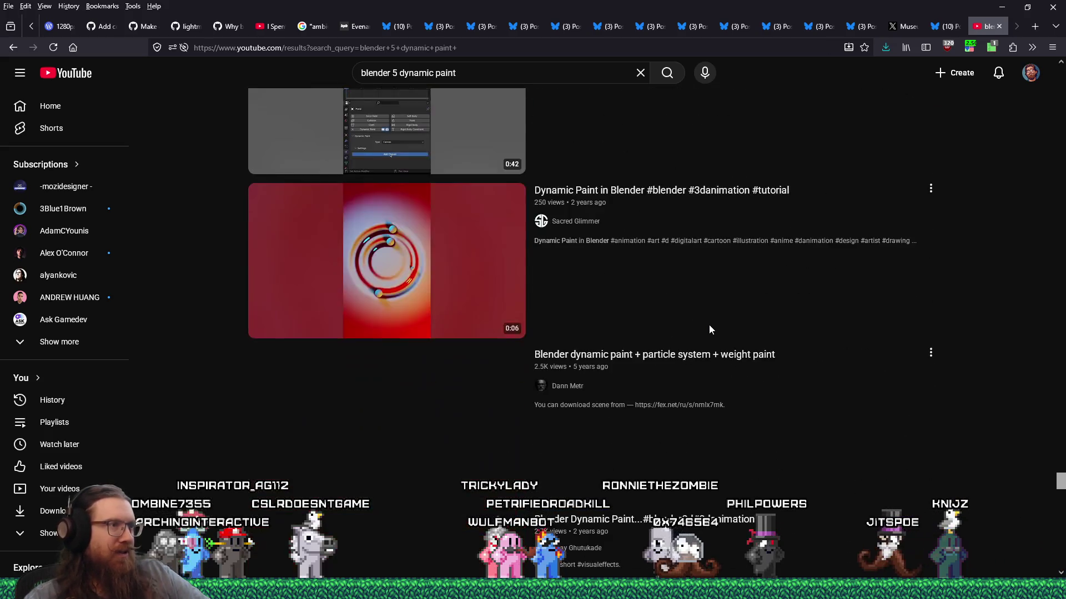
scroll(708, 328, down, 10)
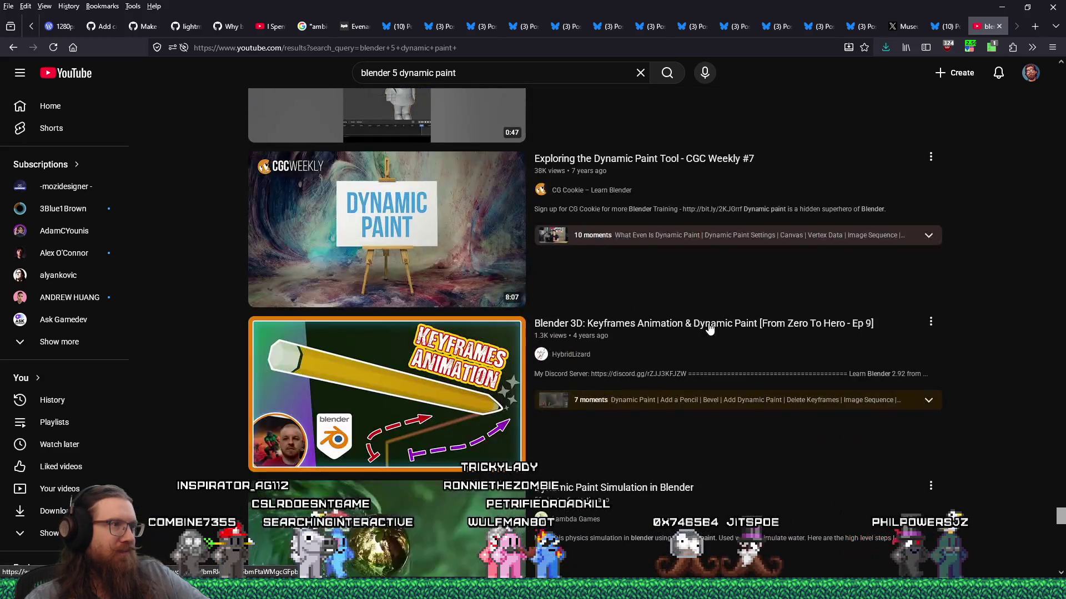
scroll(710, 328, up, 4)
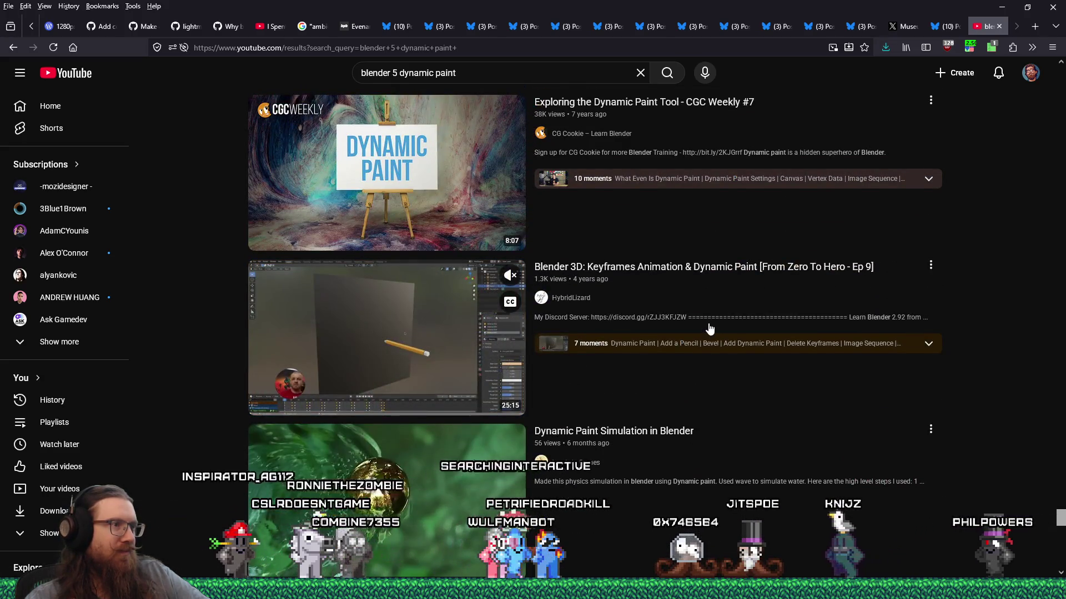
scroll(1030, 395, down, 12)
triple_click(454, 73)
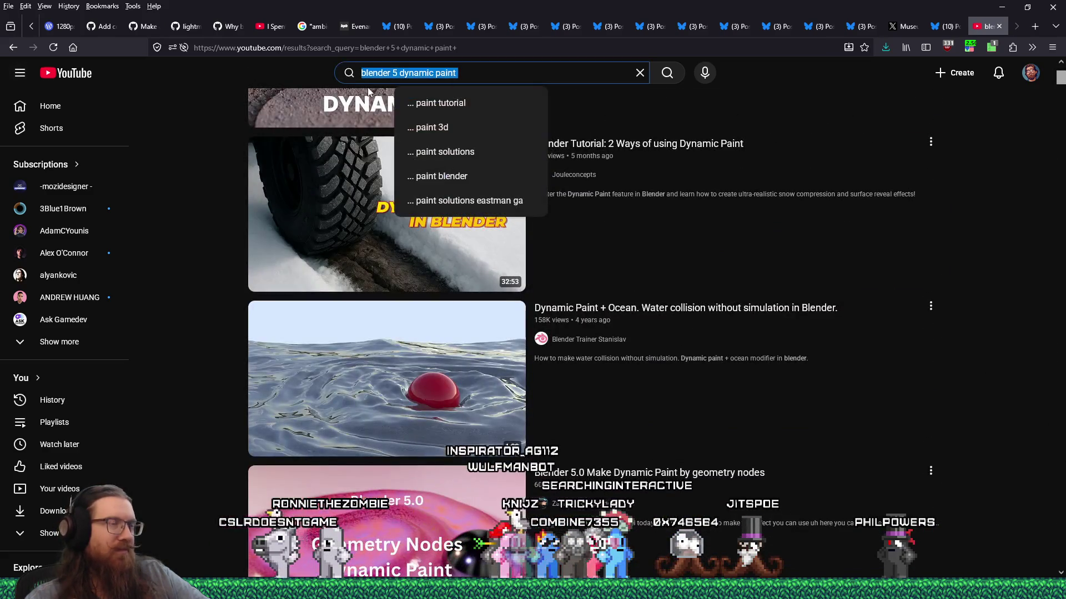
key(alt+Tab)
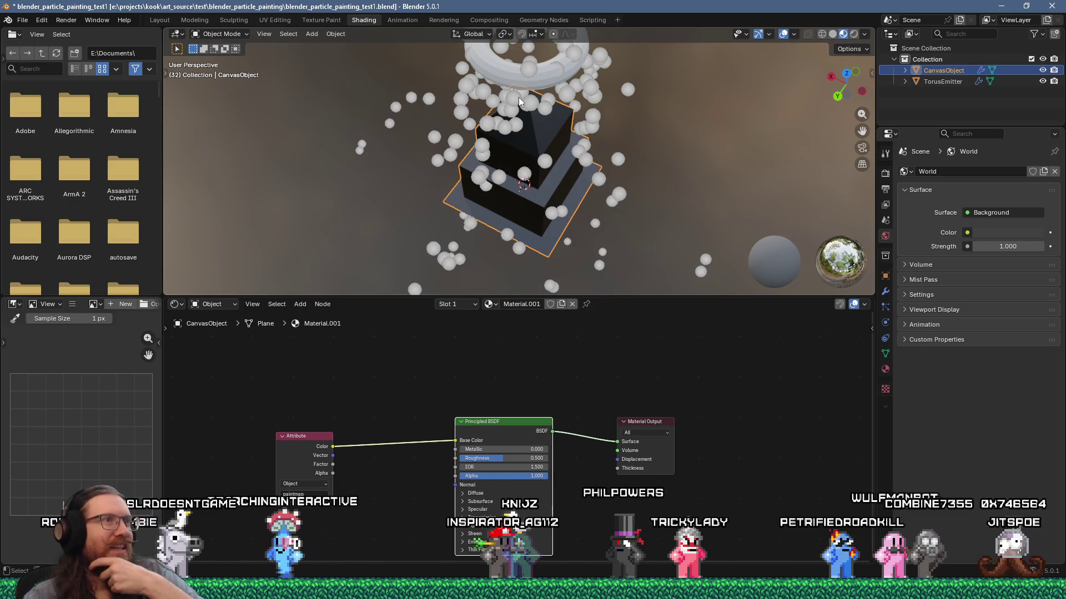
Pack the Attribute, Principled BSDF and Material Output nodes side by side in the Shader Editor
mouse_move(488, 96)
middle_down()
mouse_move(561, 53)
mouse_move(635, 61)
middle_up()
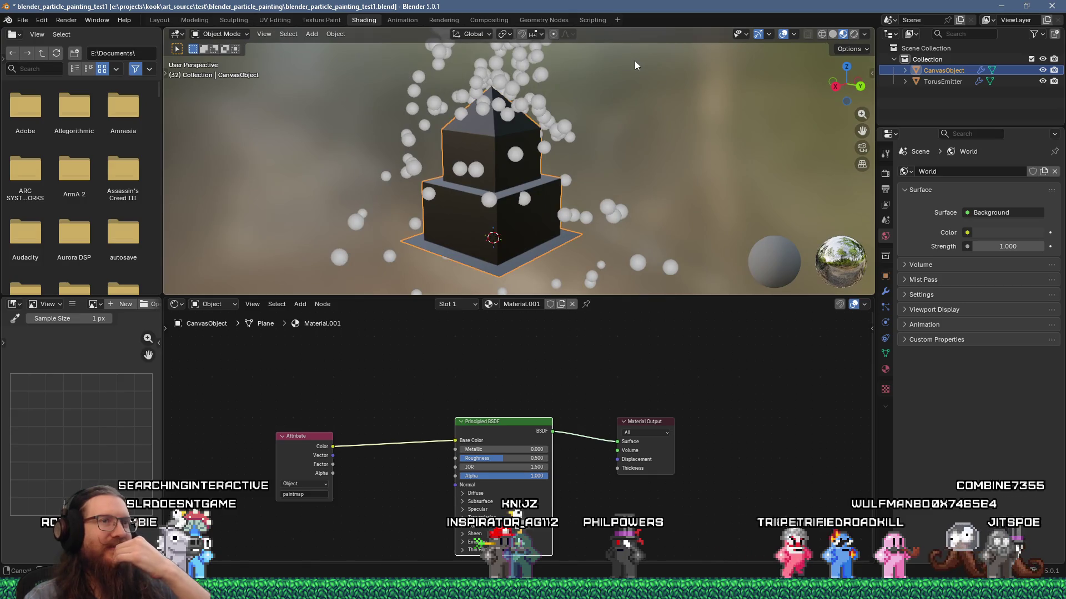
mouse_move(634, 232)
middle_down()
mouse_move(545, 179)
mouse_move(620, 190)
mouse_move(690, 148)
mouse_move(614, 184)
mouse_move(518, 191)
mouse_move(502, 217)
mouse_move(485, 194)
mouse_move(424, 176)
mouse_move(362, 191)
mouse_move(364, 180)
mouse_move(422, 192)
middle_up()
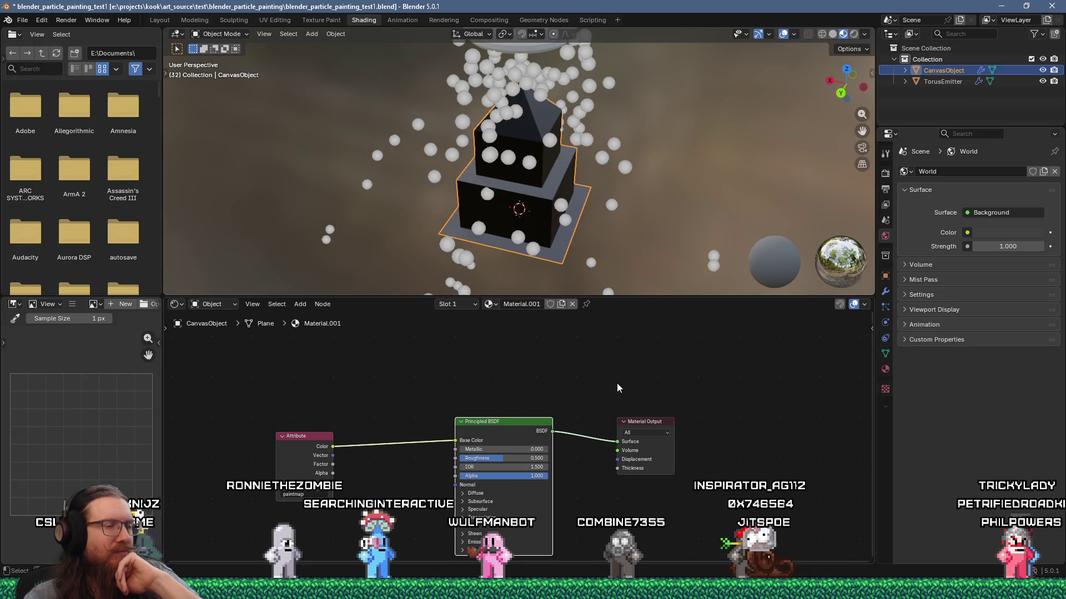
mouse_move(515, 423)
mouse_down()
mouse_move(449, 389)
mouse_move(508, 388)
mouse_up()
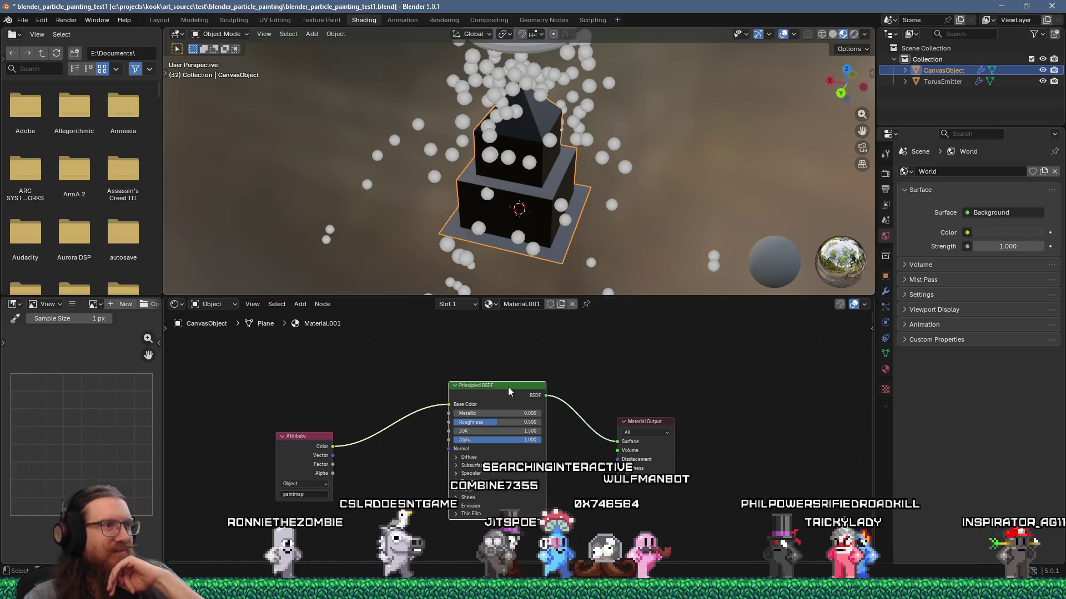
drag(320, 436, 424, 383)
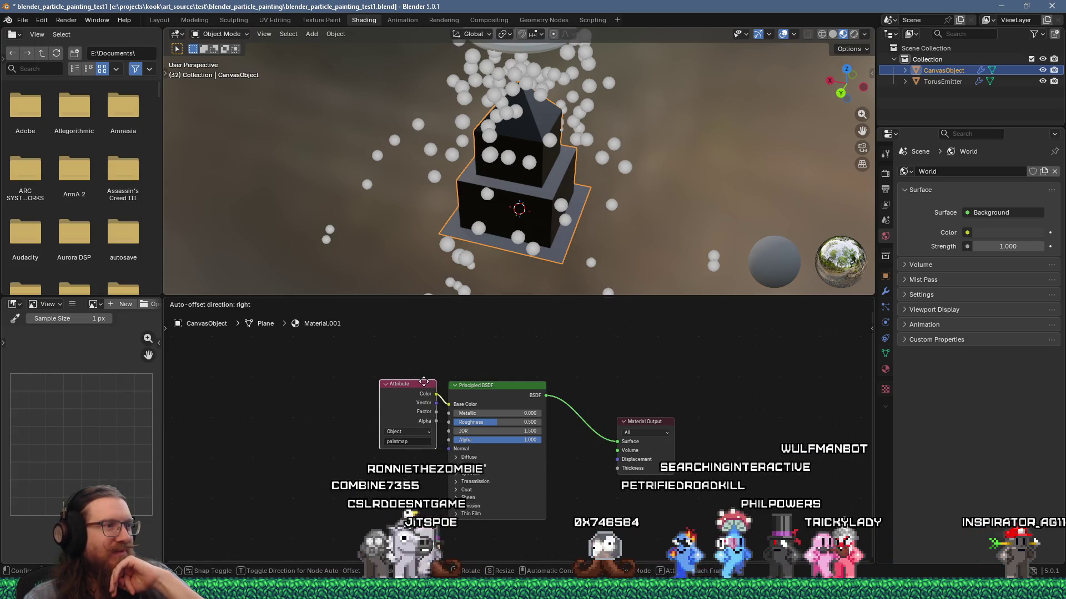
drag(656, 423, 597, 387)
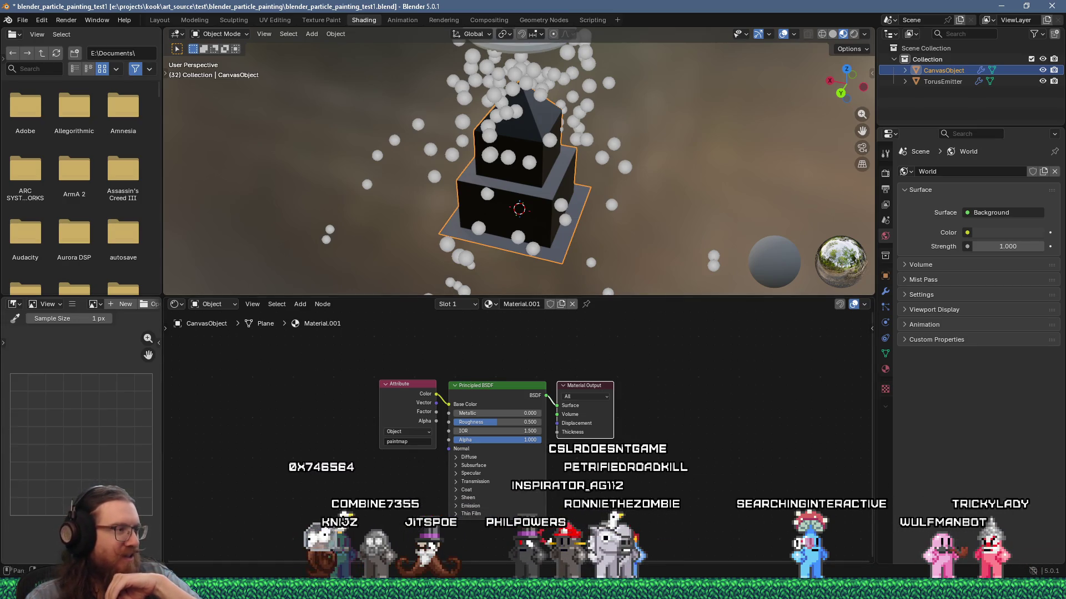
key(super)
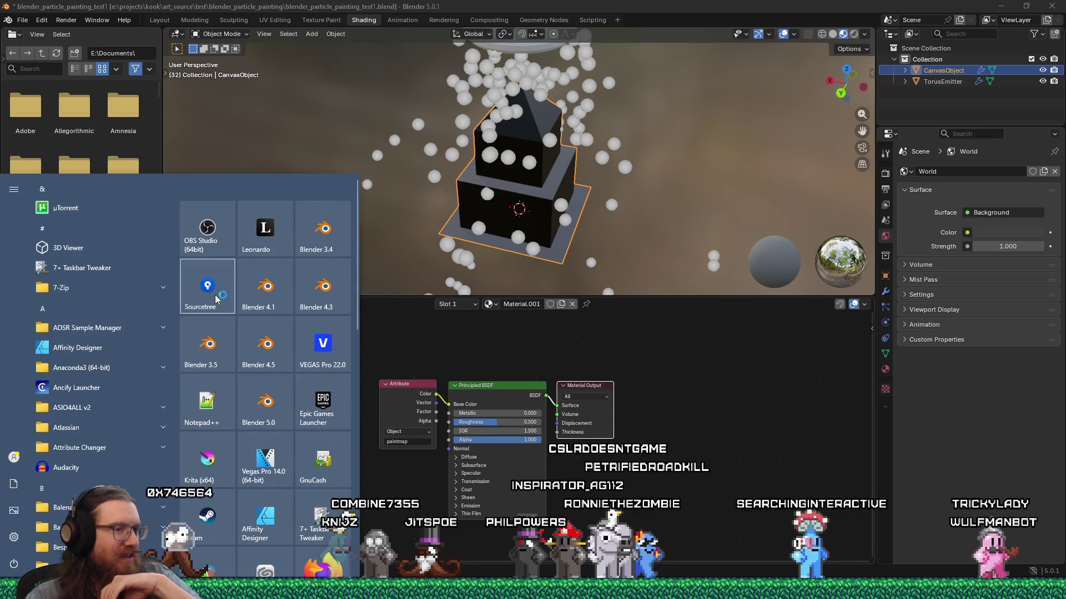
Launch Sourcetree from the Start menu and bring its repository history to the front
click(216, 300)
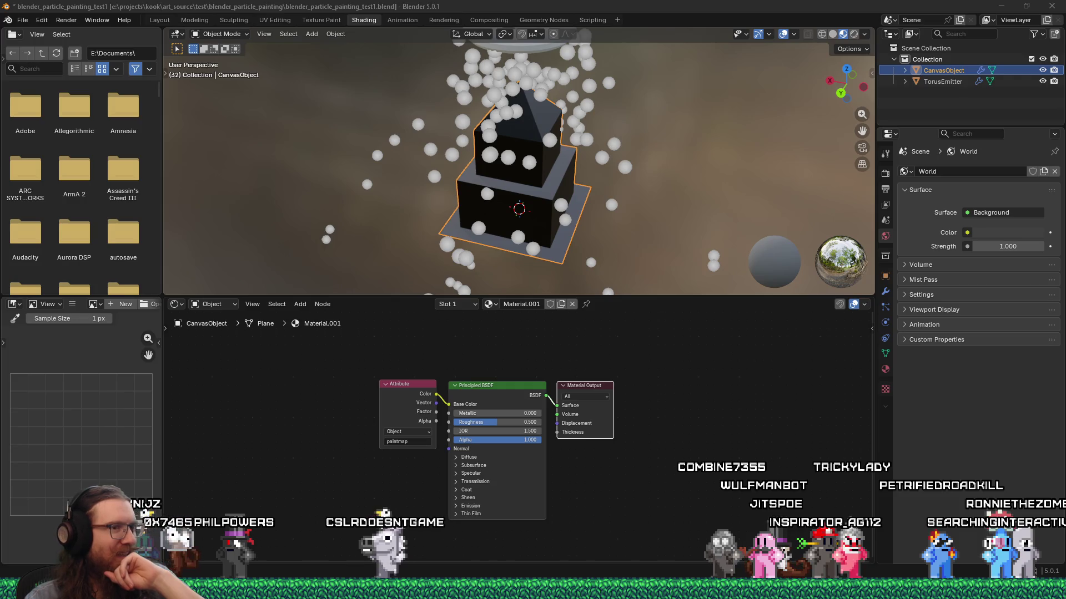
mouse_move(535, 552)
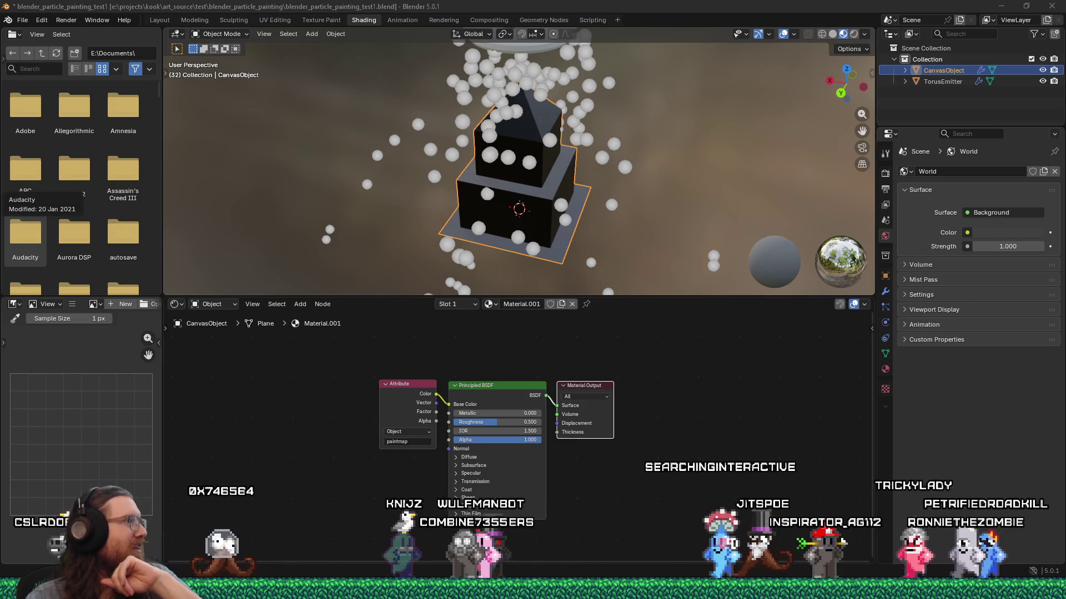
key(alt+Tab)
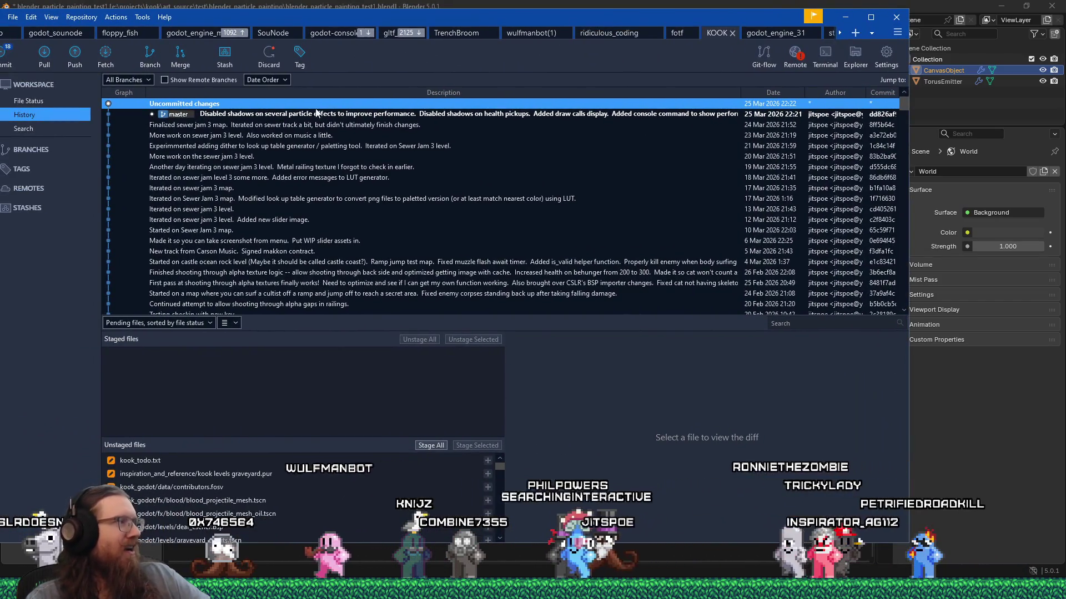
In the KOOK repository, stage kook_todo.txt and write the commit message 'Finished lantern.'
drag(333, 32, 394, 32)
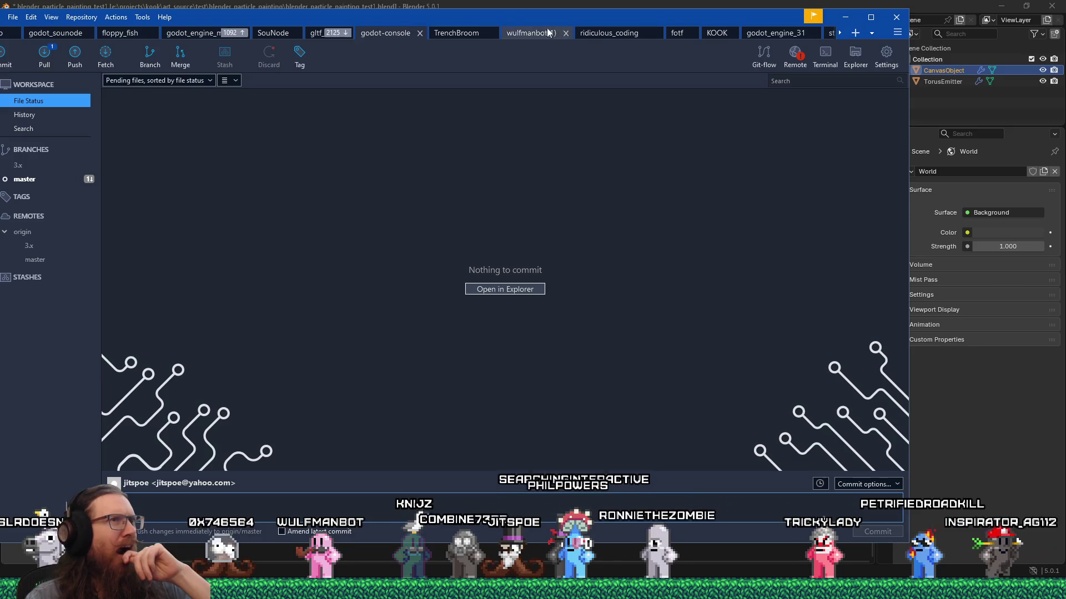
click(719, 35)
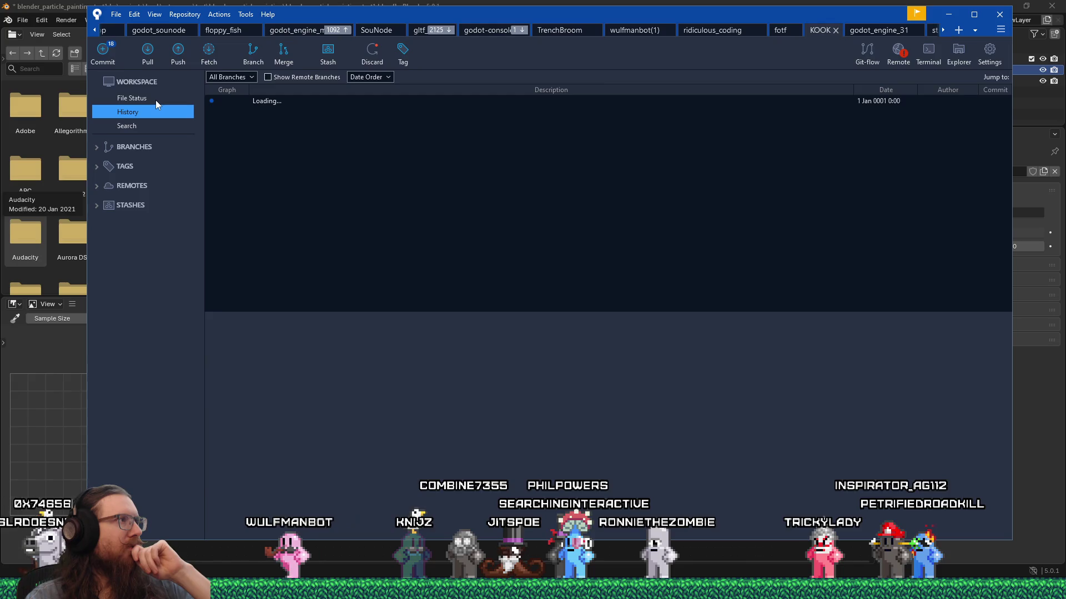
click(156, 99)
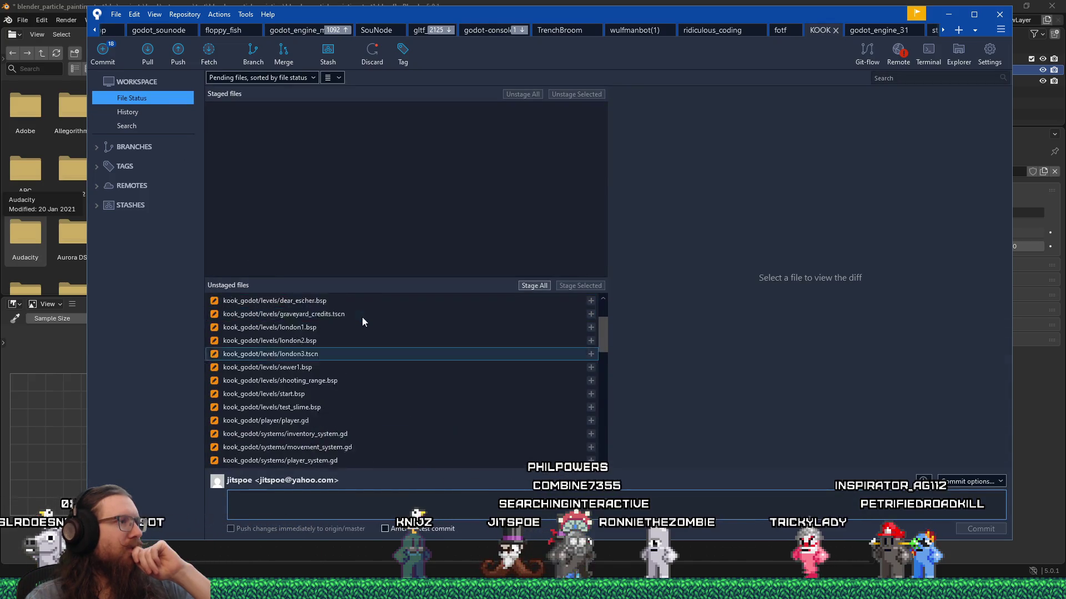
click(368, 306)
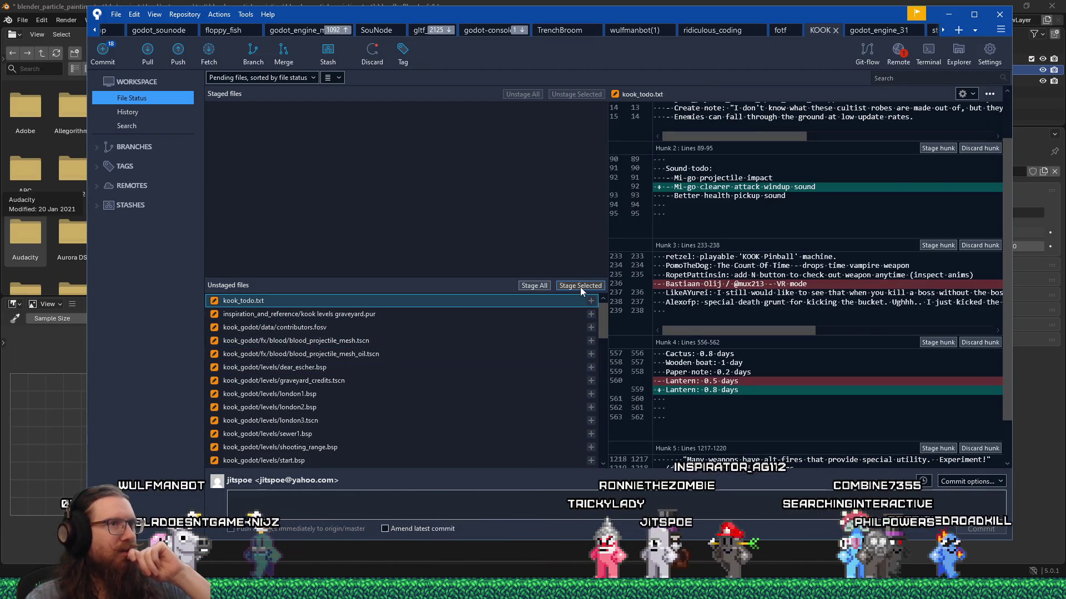
scroll(741, 372, up, 2)
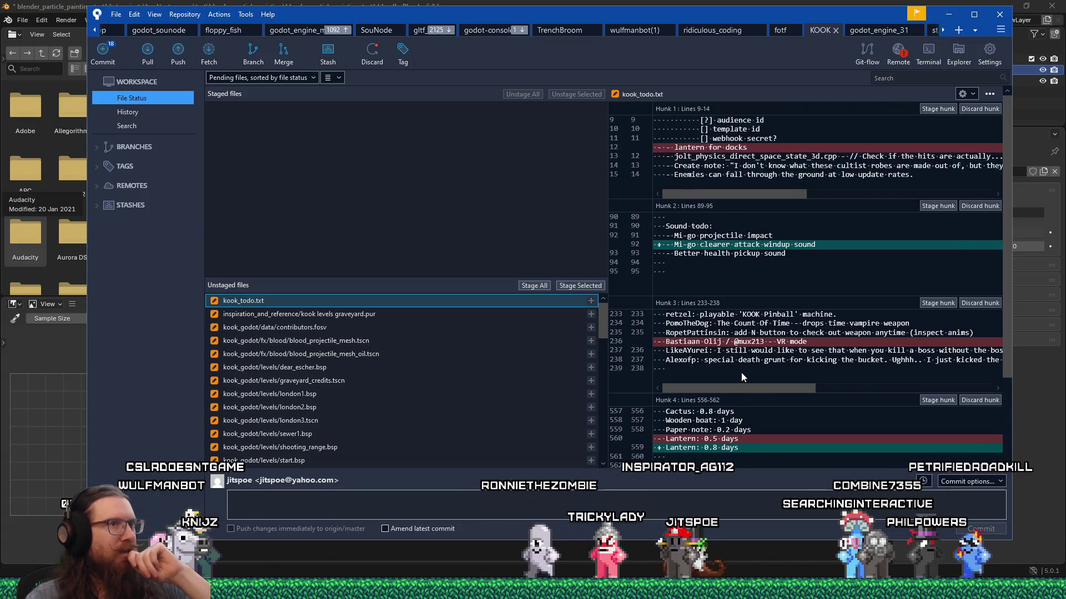
click(576, 285)
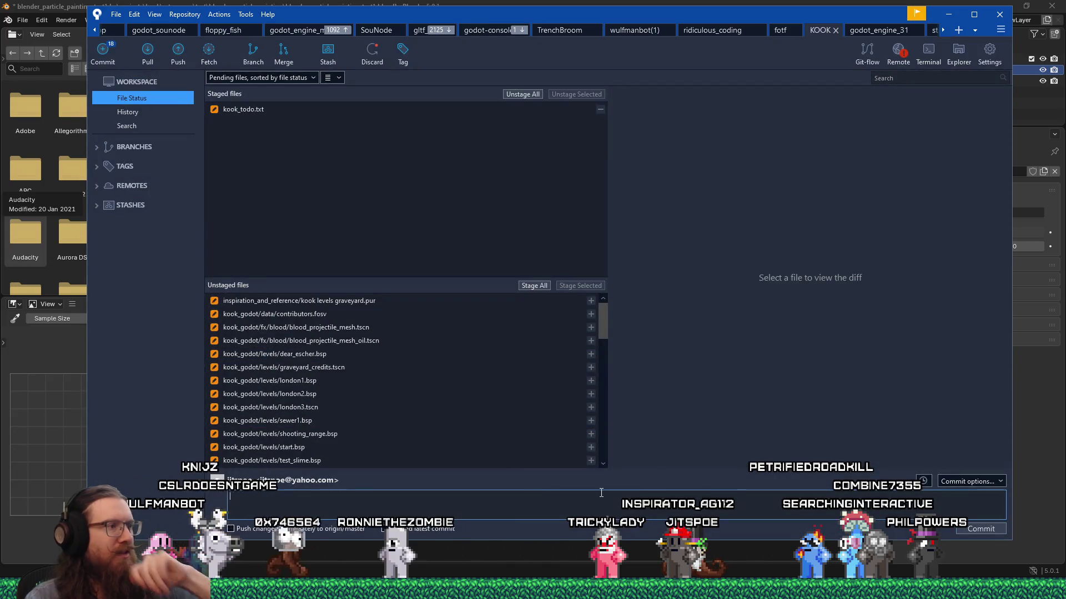
text(Finished)
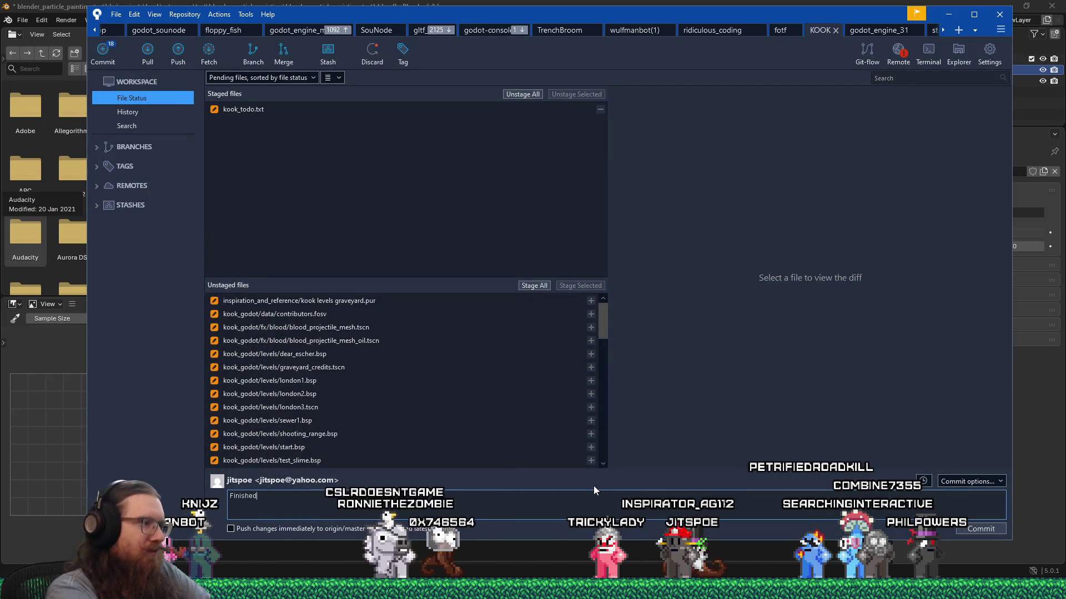
text( lantern.)
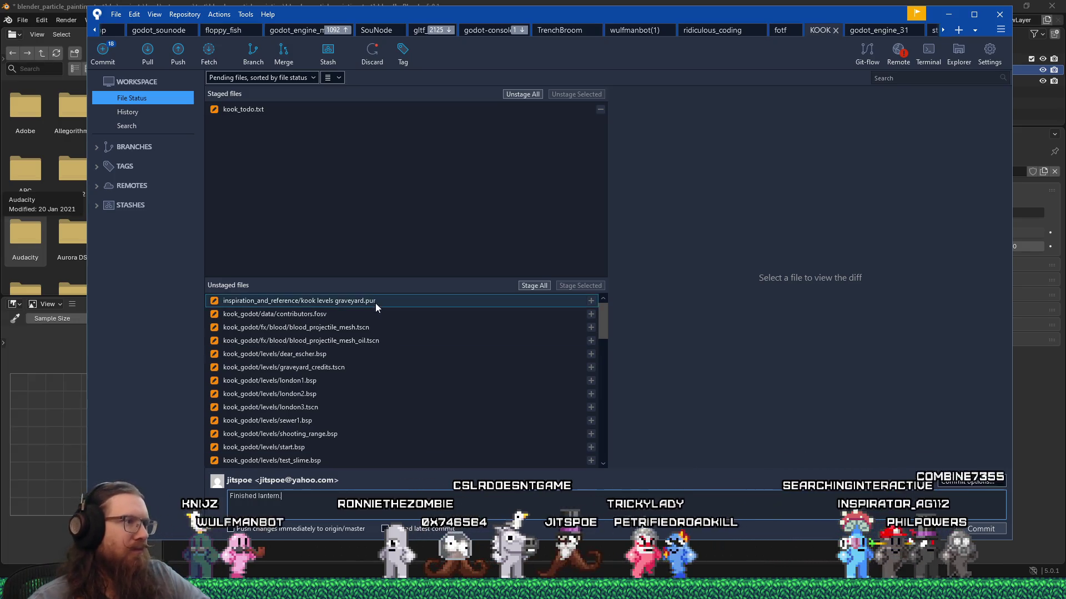
Stage contributors.fosv, blood_projectile_mesh.tscn and blood_projectile_mesh_oil.tscn
click(362, 317)
click(572, 285)
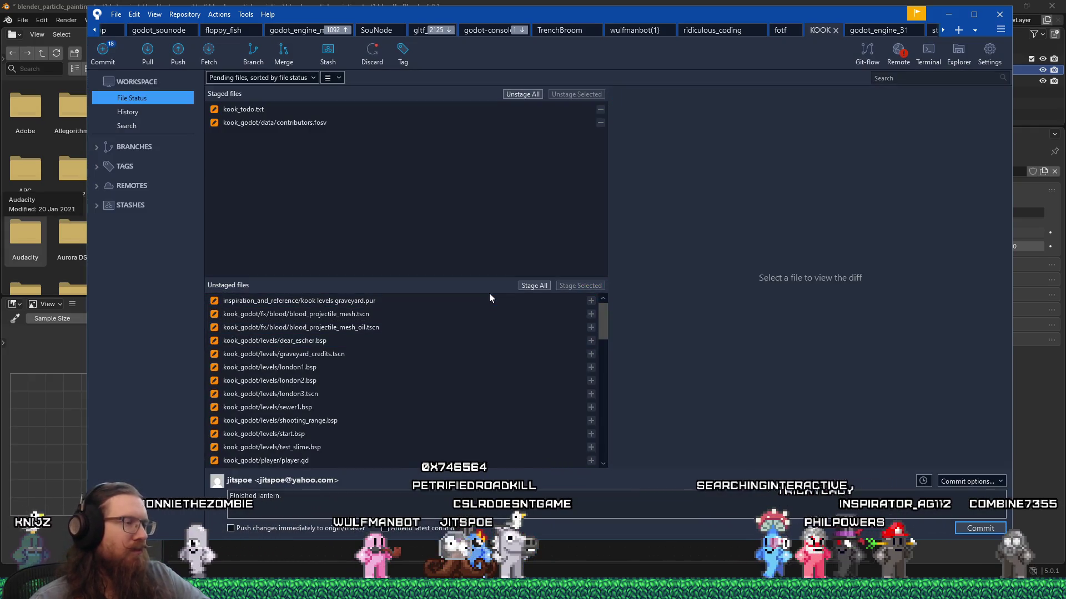
click(464, 314)
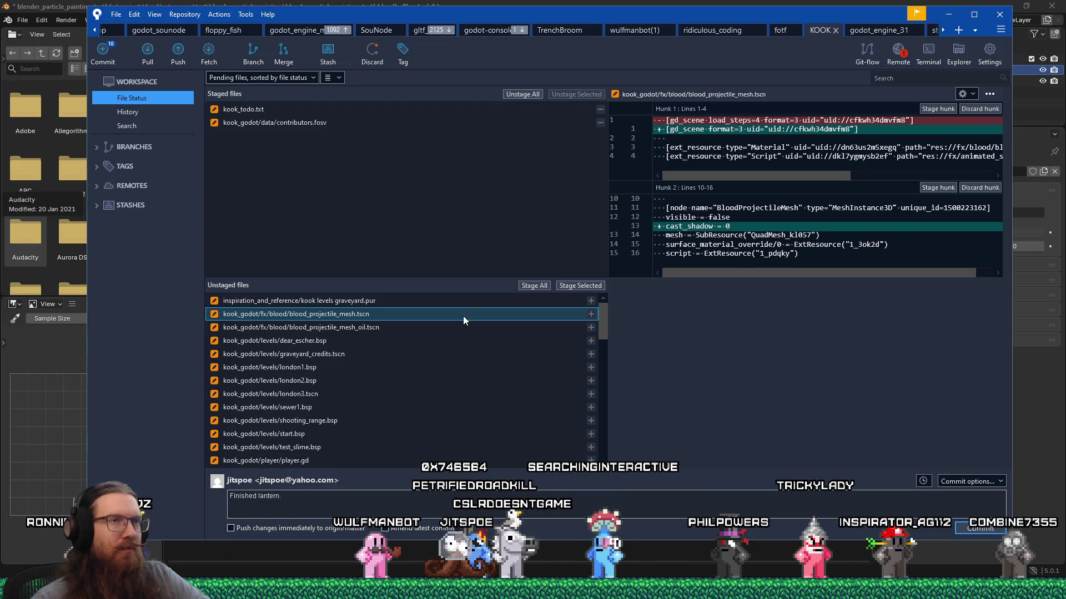
click(577, 286)
click(484, 314)
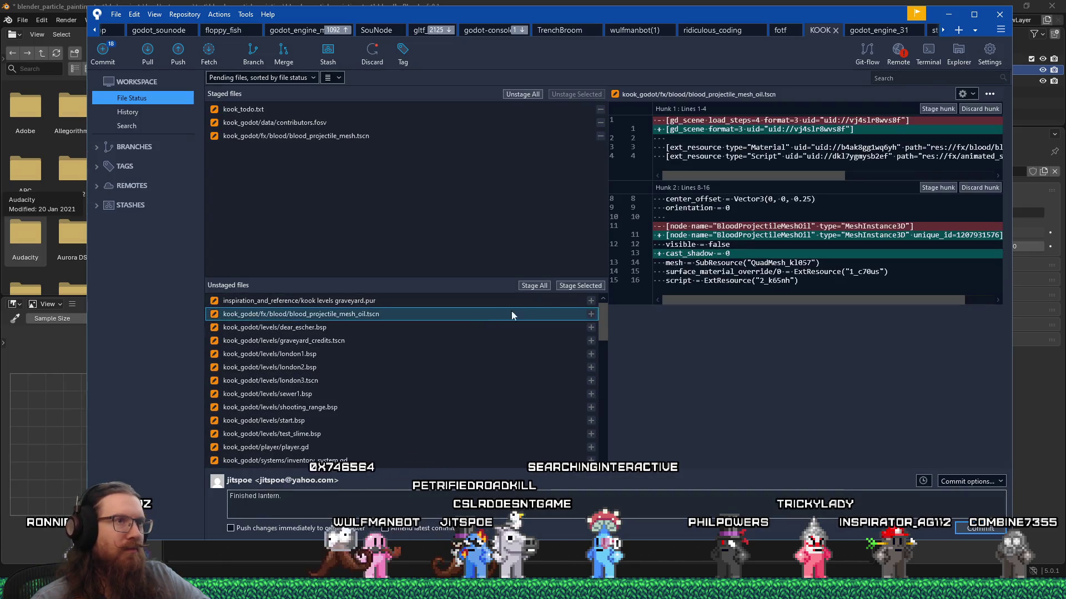
click(582, 288)
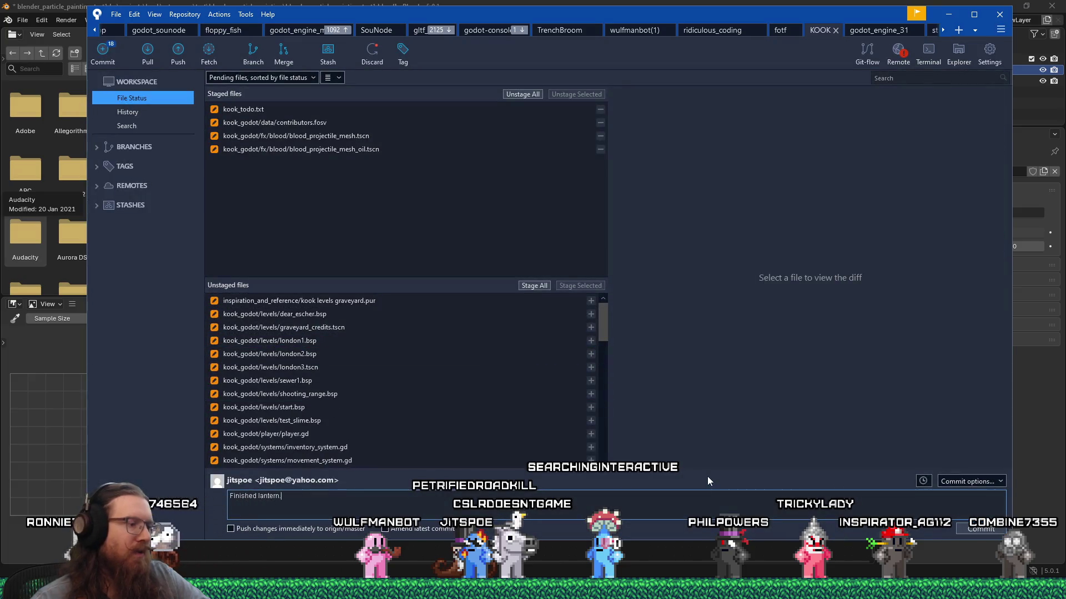
Append 'Turned off shadows on more particles.' to the message and launch Substance 3D Painter 2022 via Steam
text(Turned off shadows on more )
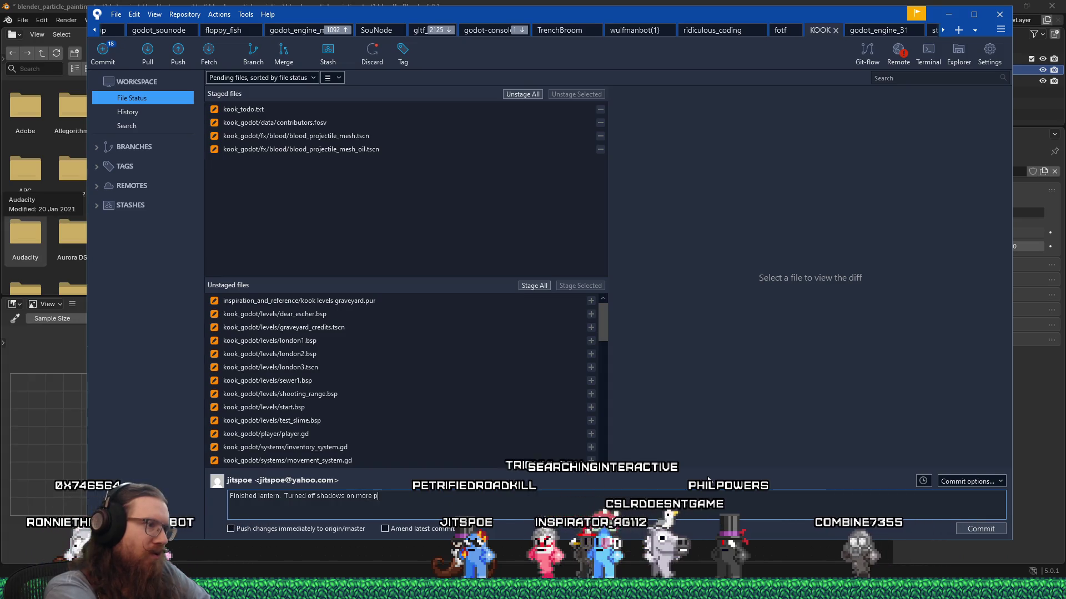
text(particles.)
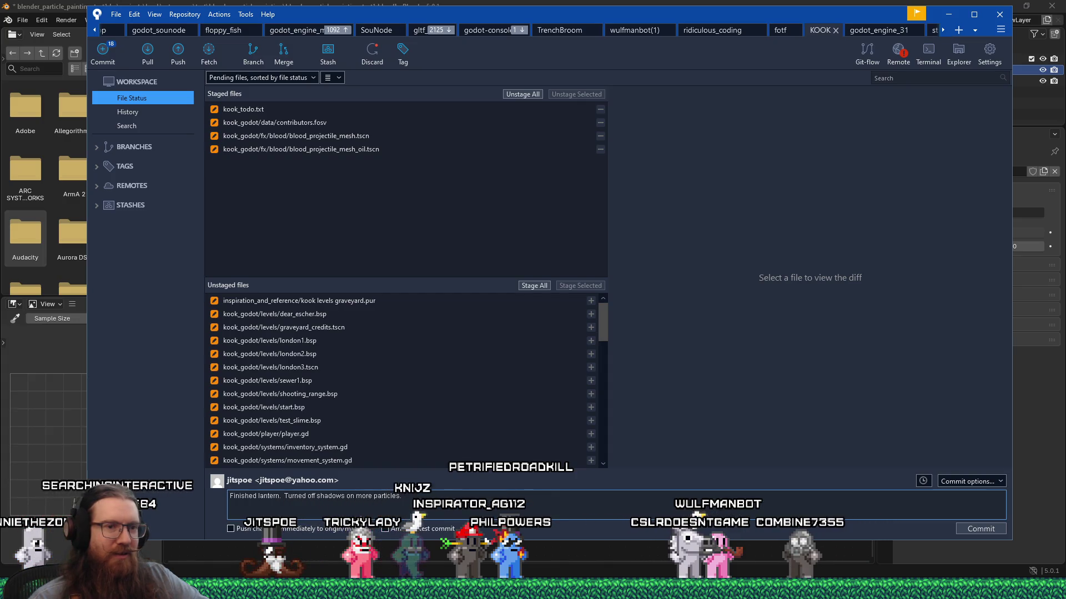
right_click(815, 591)
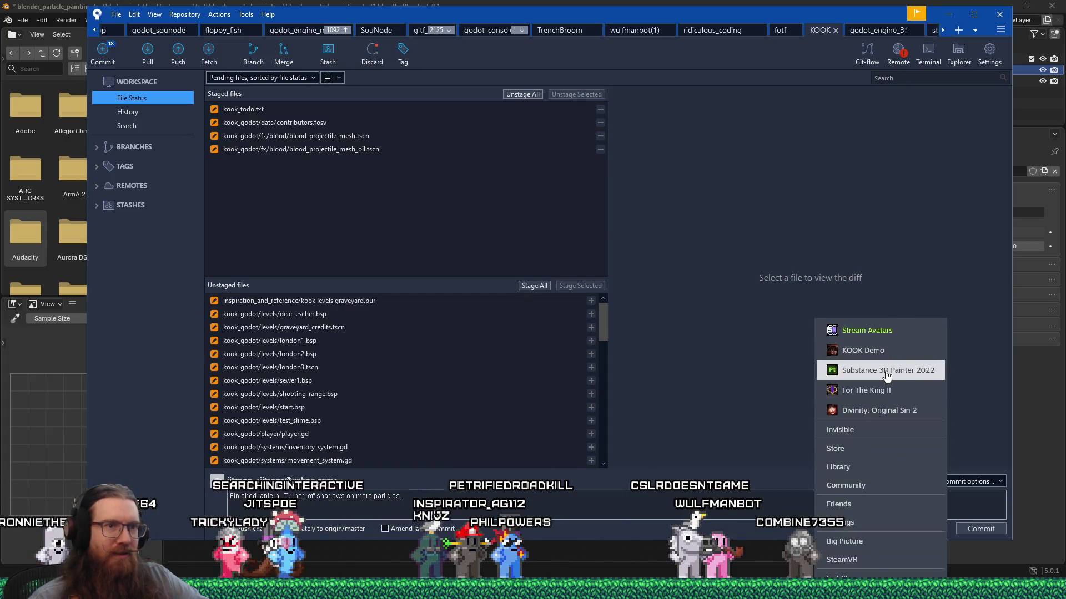
click(886, 376)
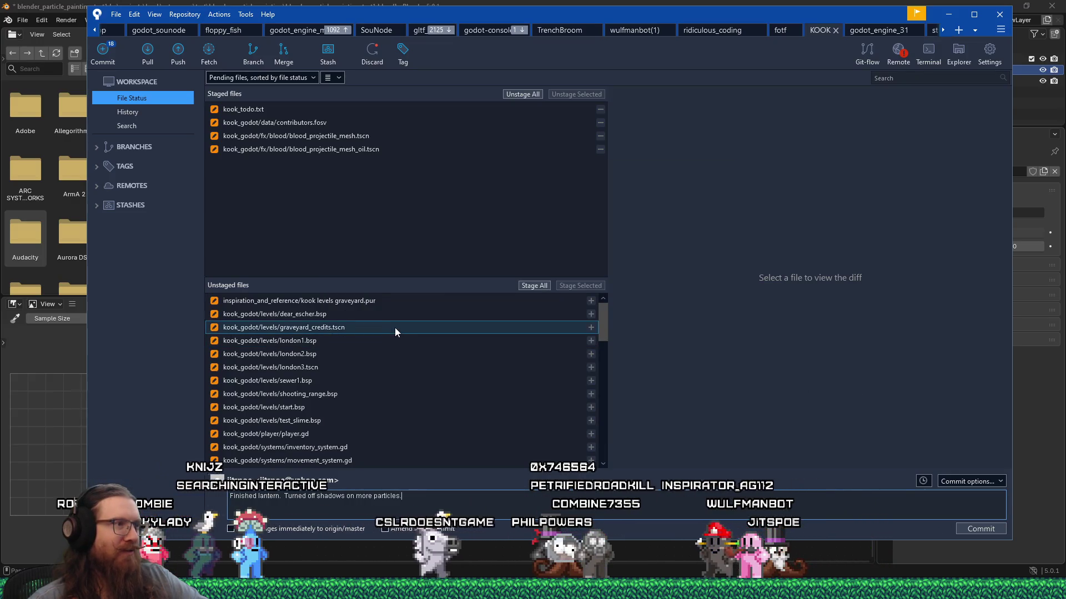
Stage graveyard_credits.tscn and london3.tscn for commit
click(395, 328)
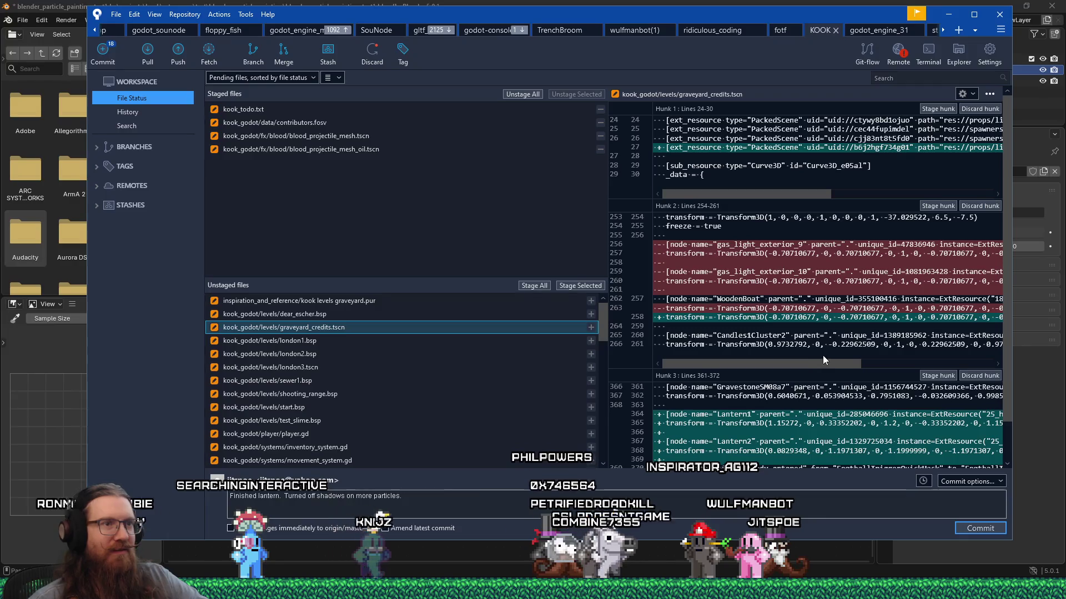
scroll(823, 355, down, 2)
click(585, 285)
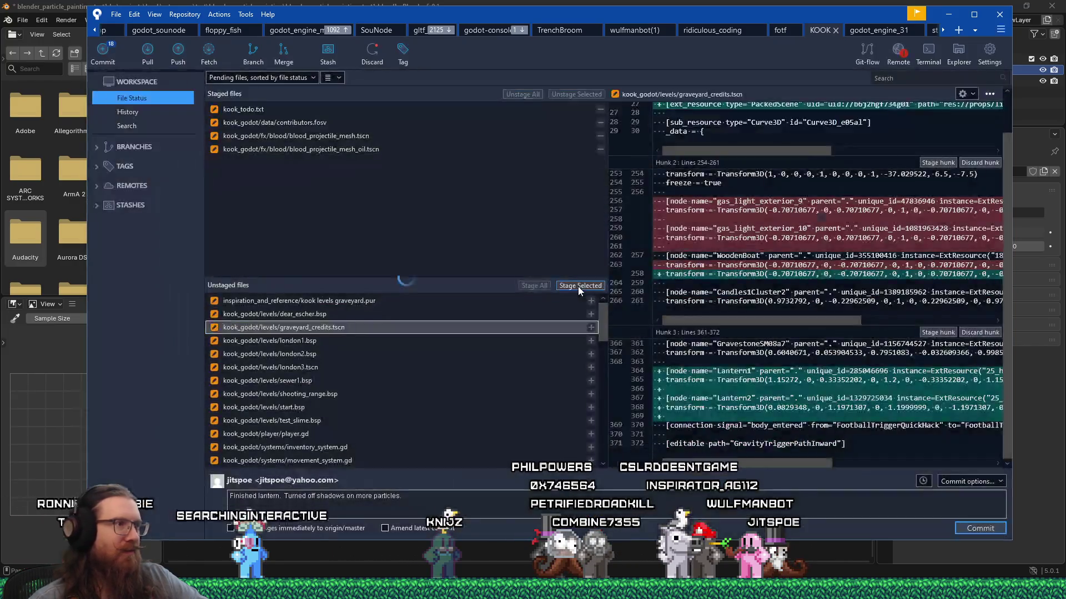
click(424, 358)
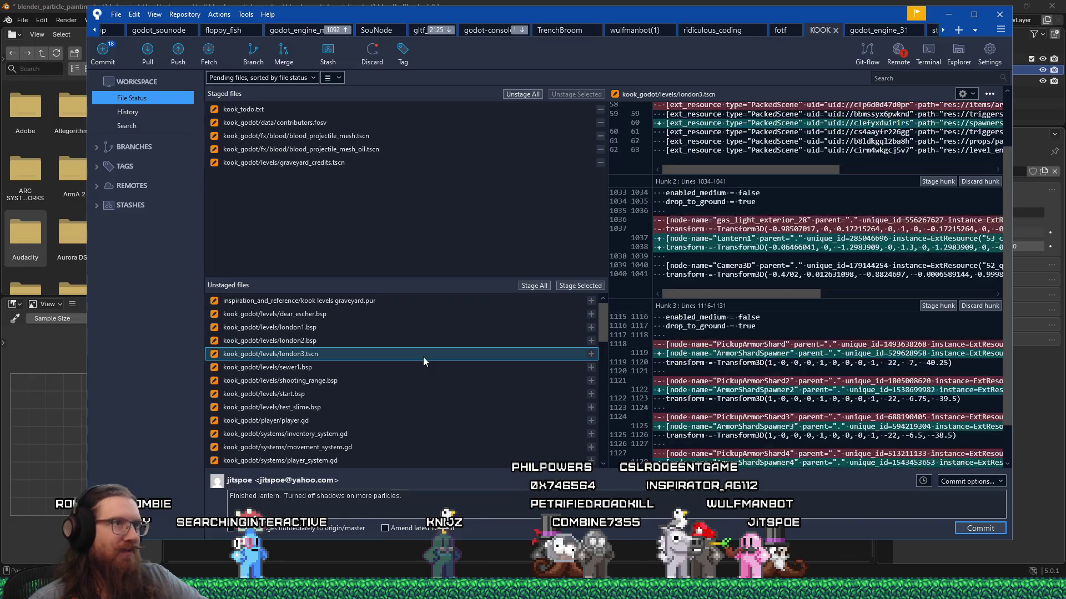
scroll(715, 408, down, 4)
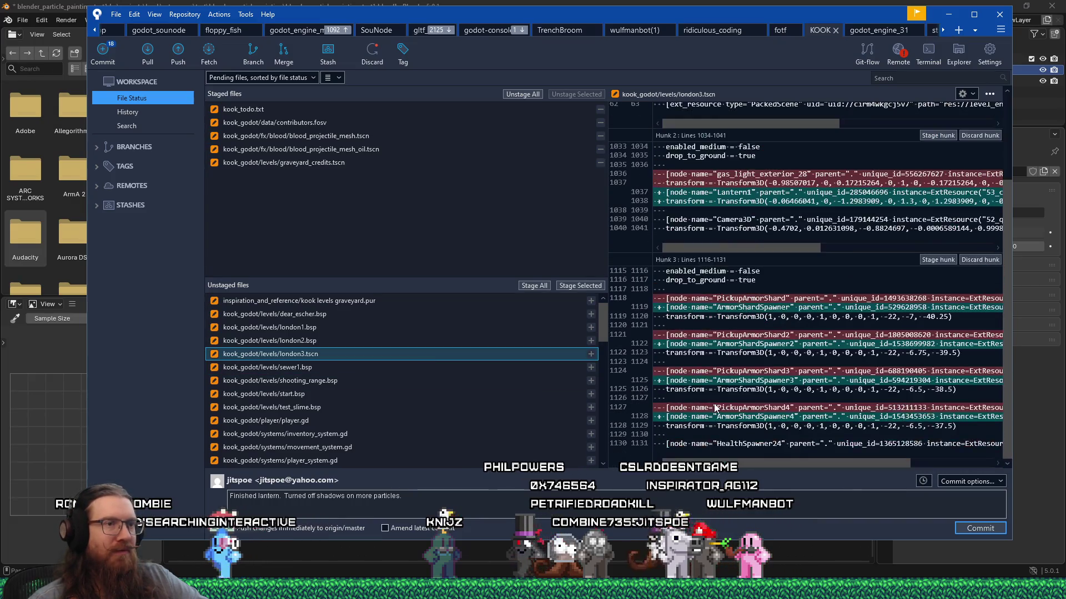
click(581, 287)
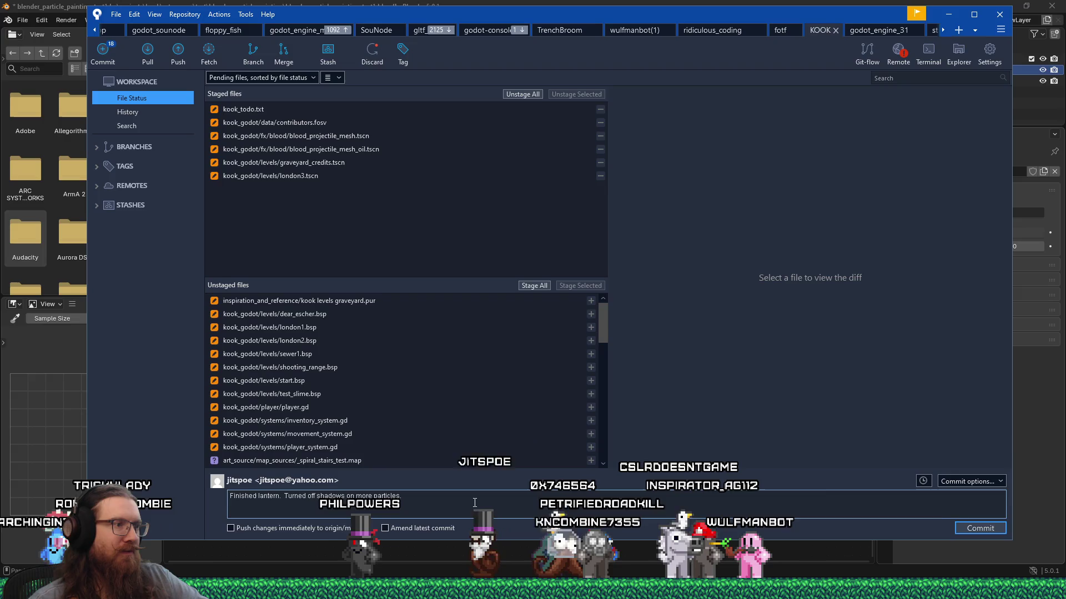
Add 'Fixed armor shards in london3 not using spawners.' to the message and bring up kook_todo.txt
text(Fixed armor sh)
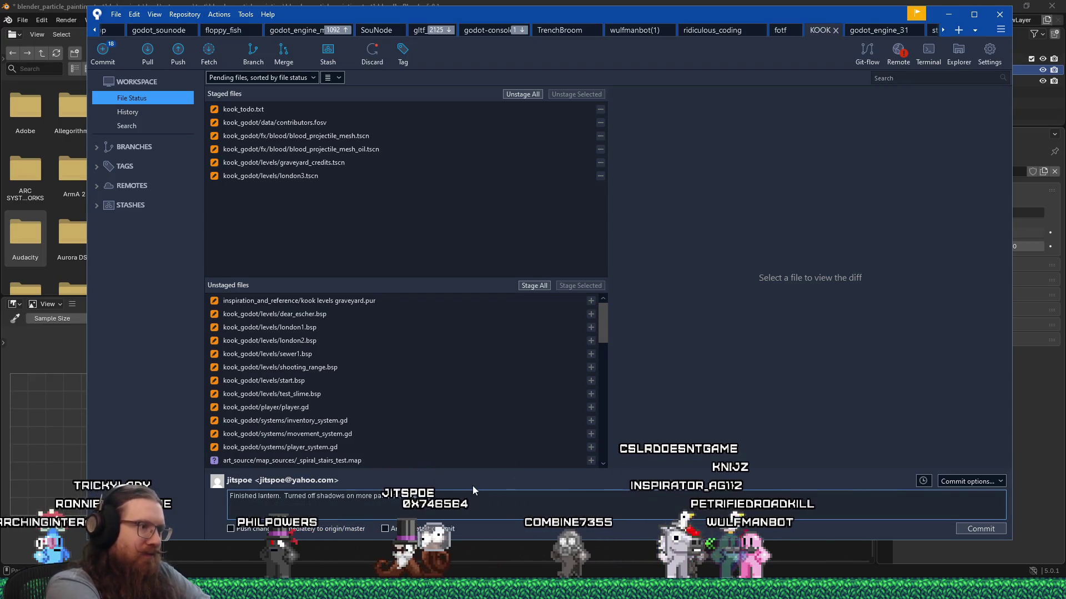
text(ards in london)
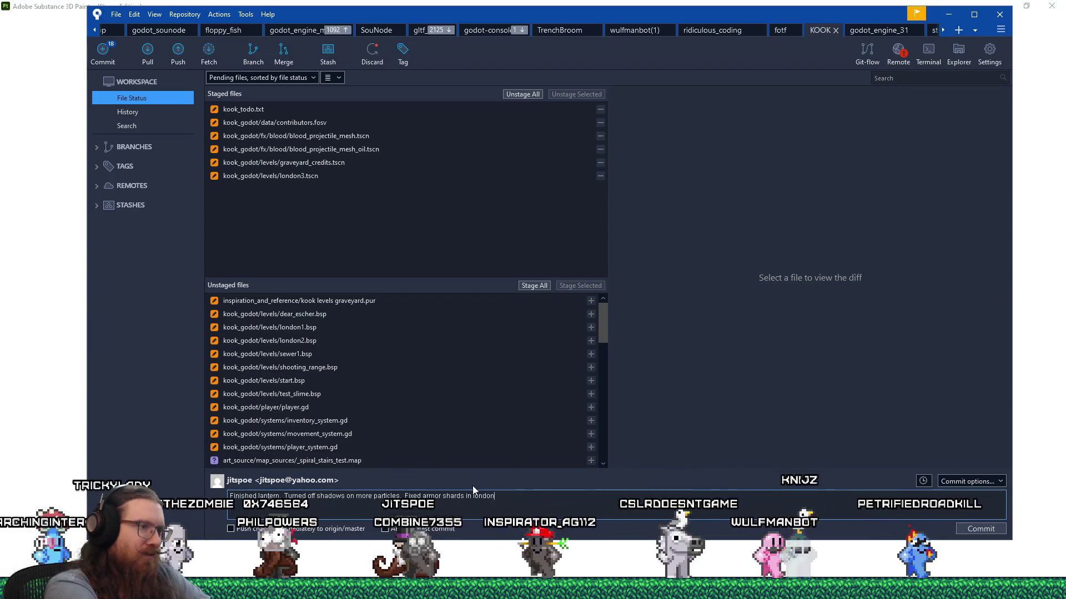
text(3 not using spawners.)
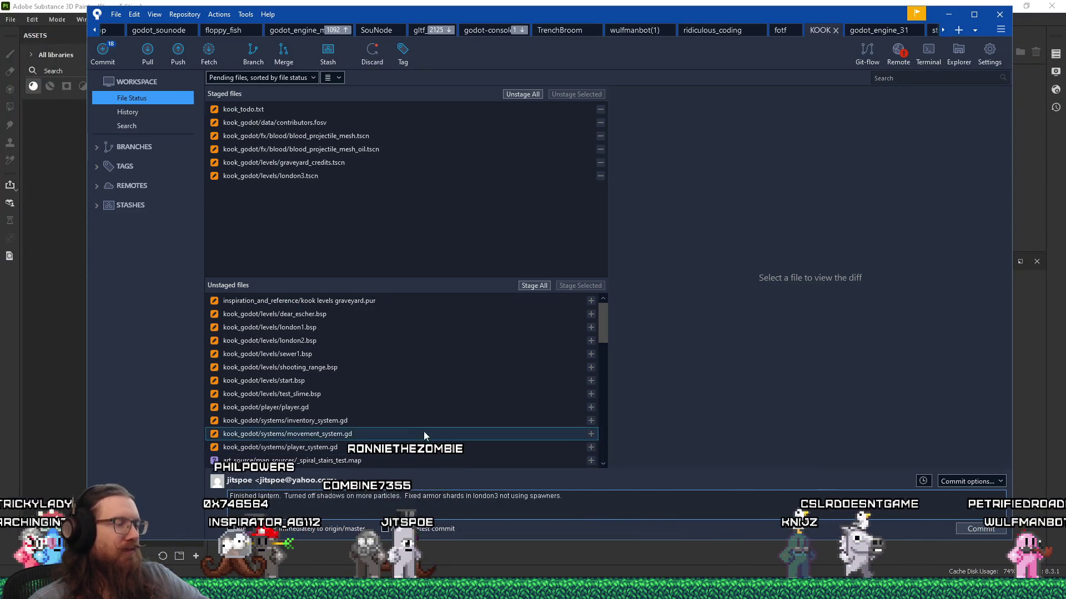
mouse_move(449, 590)
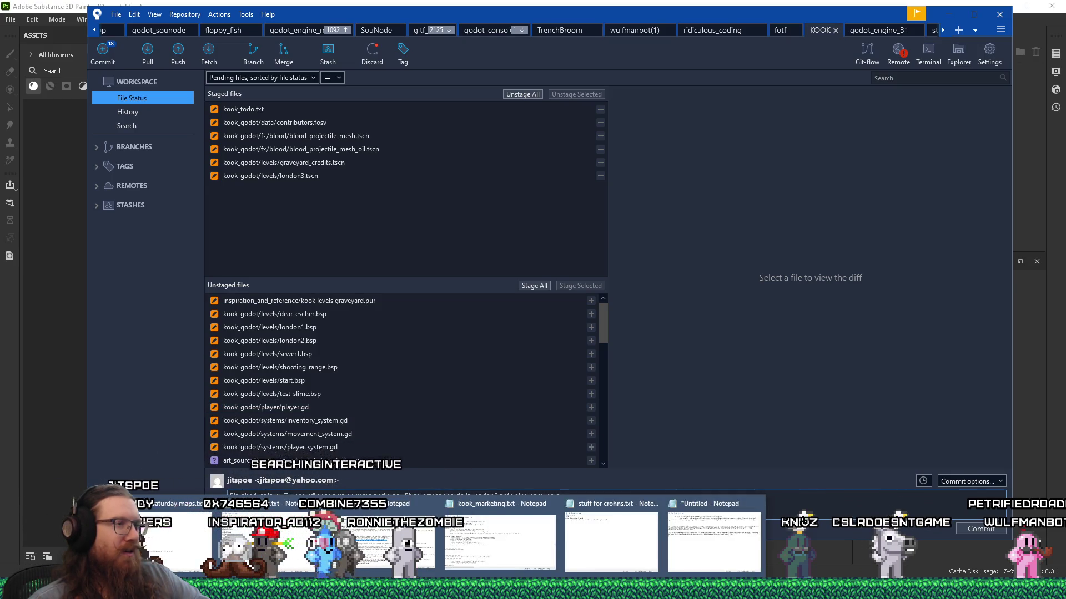
click(383, 533)
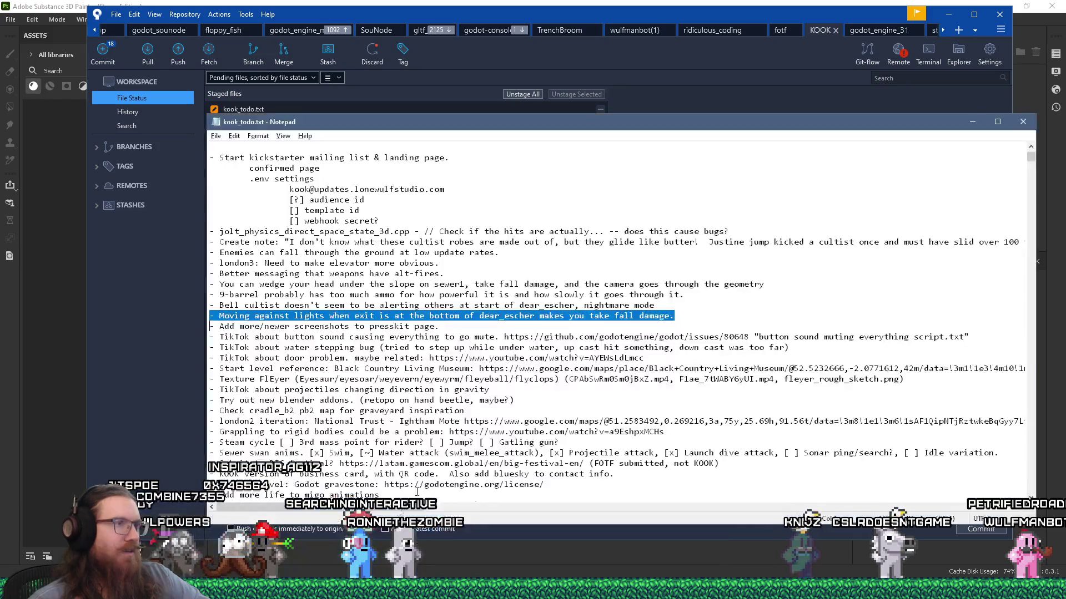
Find the Time tracking section in kook_todo.txt
key(ctrl+f)
text(time starc)
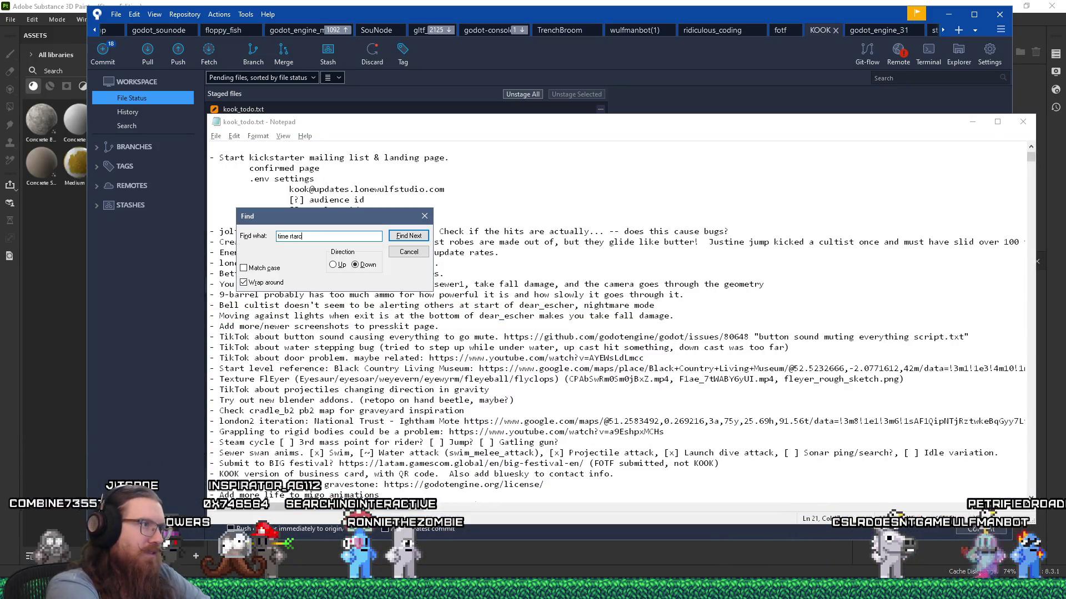
key(BackSpace)
key(BackSpace)
key(BackSpace)
text(rack)
key(Return)
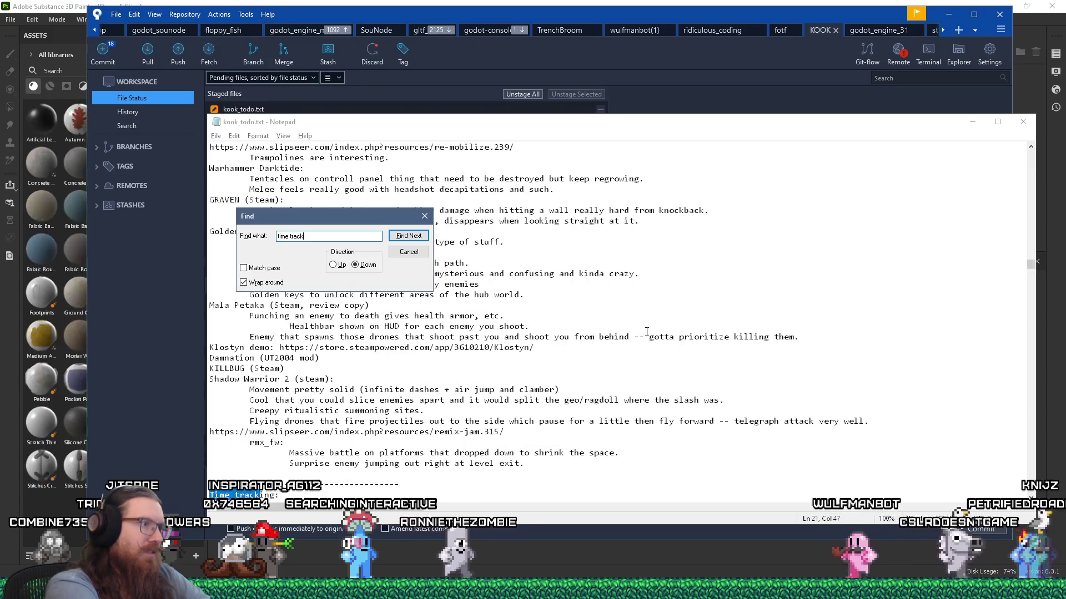
key(Escape)
scroll(646, 331, down, 20)
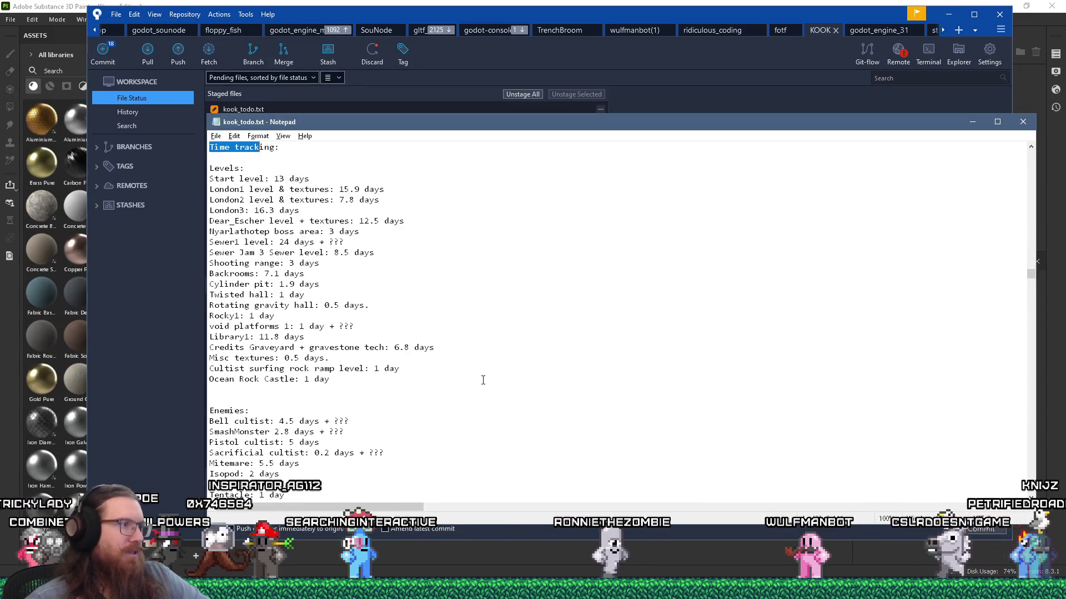
scroll(453, 387, down, 11)
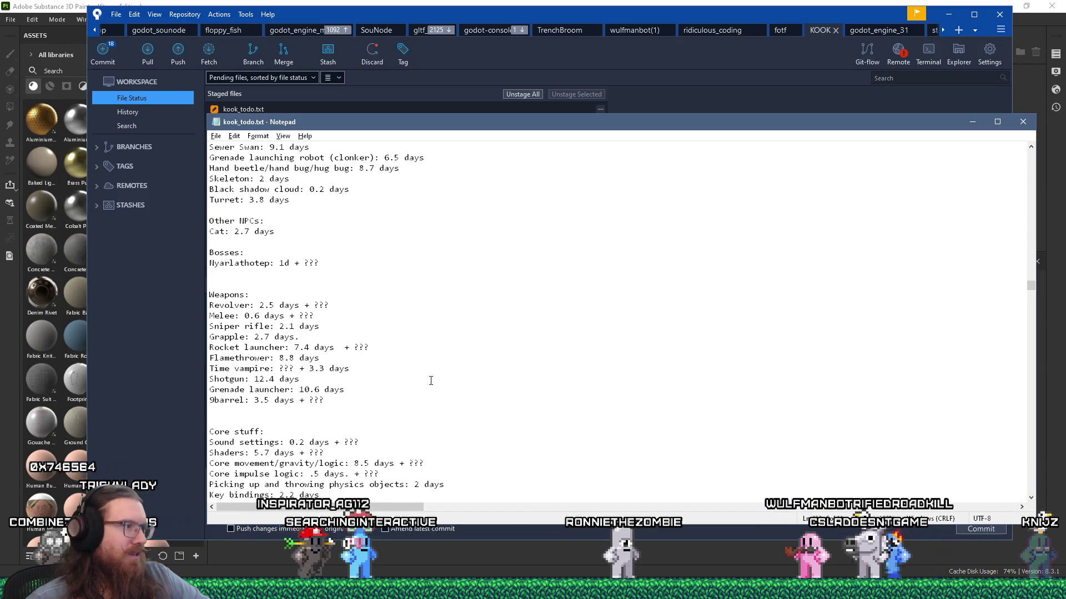
scroll(431, 381, down, 5)
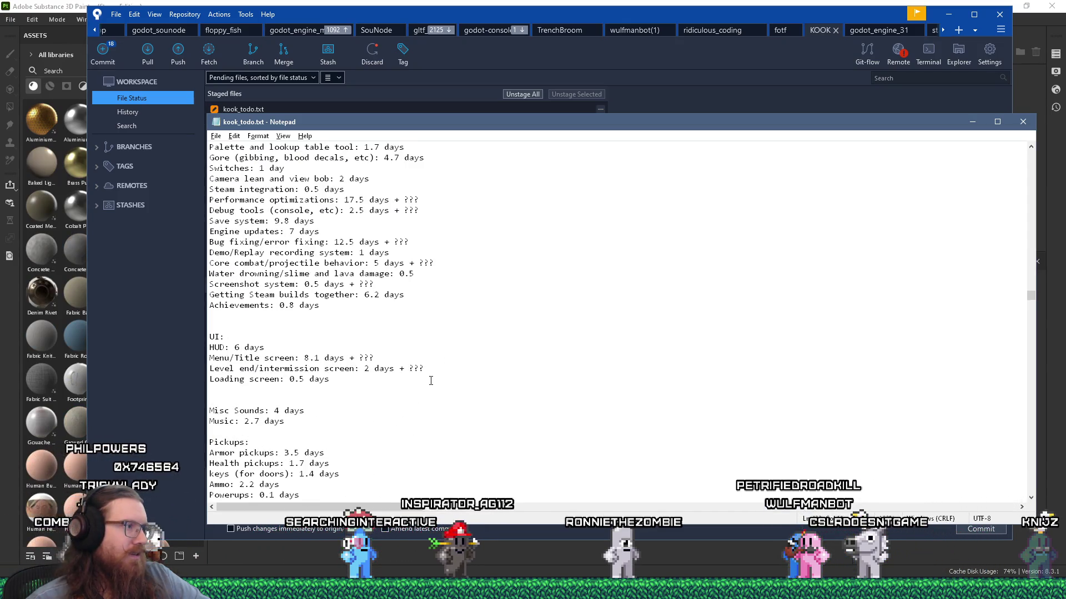
scroll(431, 381, down, 6)
scroll(429, 372, up, 20)
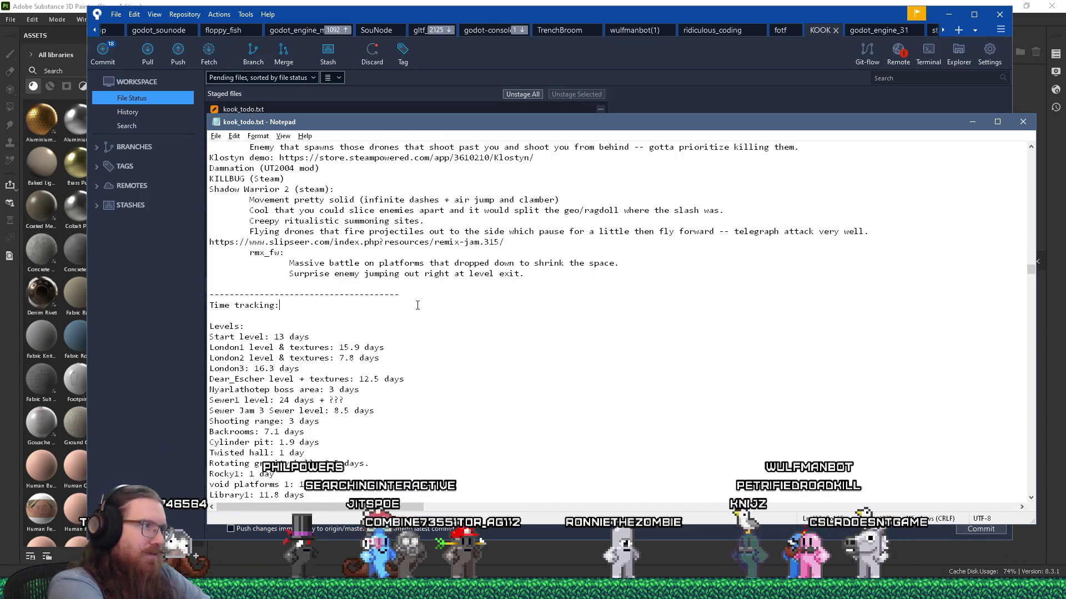
Locate the Bug fixing time entry and set it to 13 days
key(ctrl+f)
text(bug fix)
key(Return)
key(Escape)
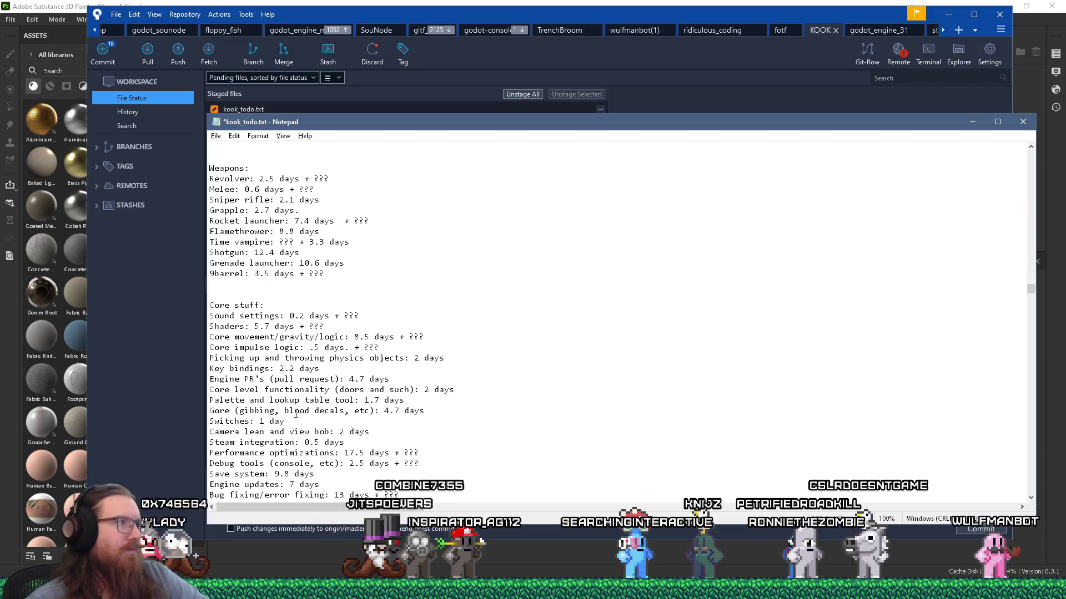
scroll(296, 413, up, 13)
scroll(370, 356, up, 9)
Locate the Performance optimizations entry at 18 days, then return to Sourcetree
key(ctrl+f)
text(perf)
key(Return)
key(Escape)
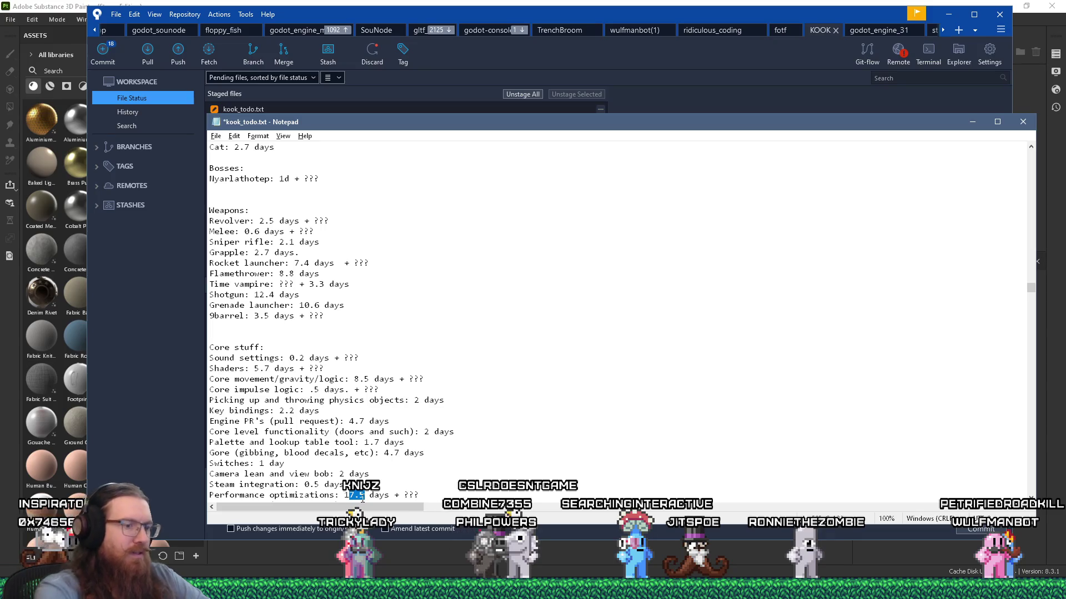
key(alt+Tab)
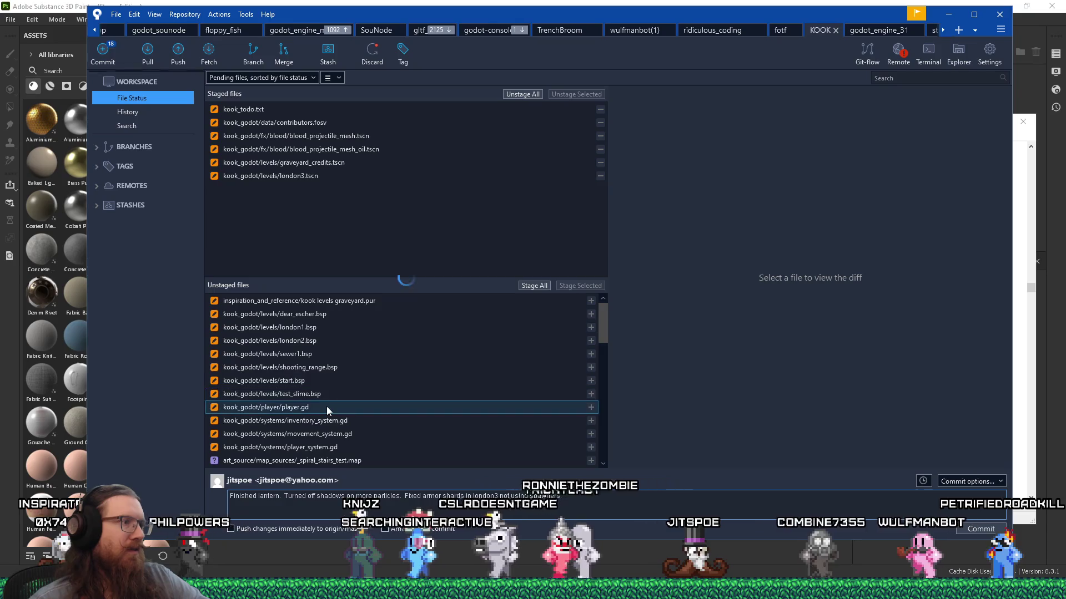
Stage kook_todo.txt and player.gd, noting 'Added force move command to debug character movement.' in the commit message
click(297, 301)
click(571, 286)
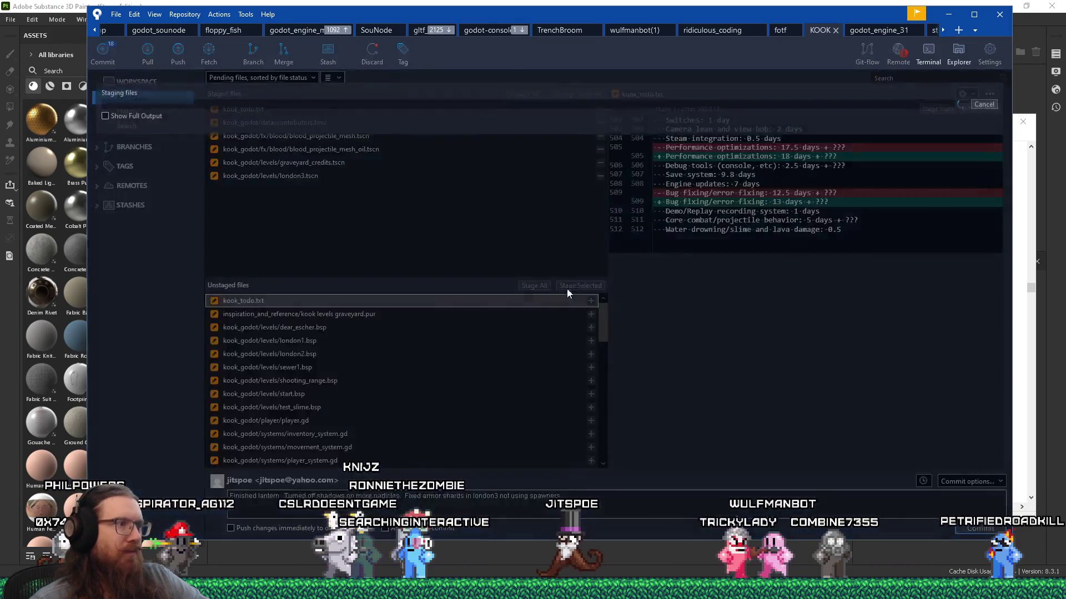
click(353, 408)
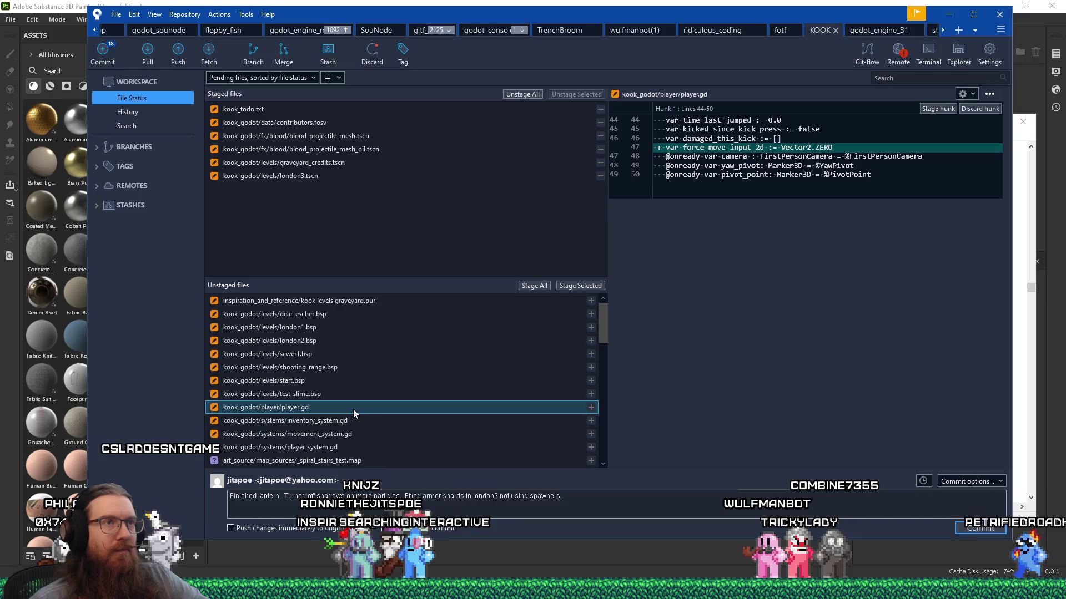
click(573, 287)
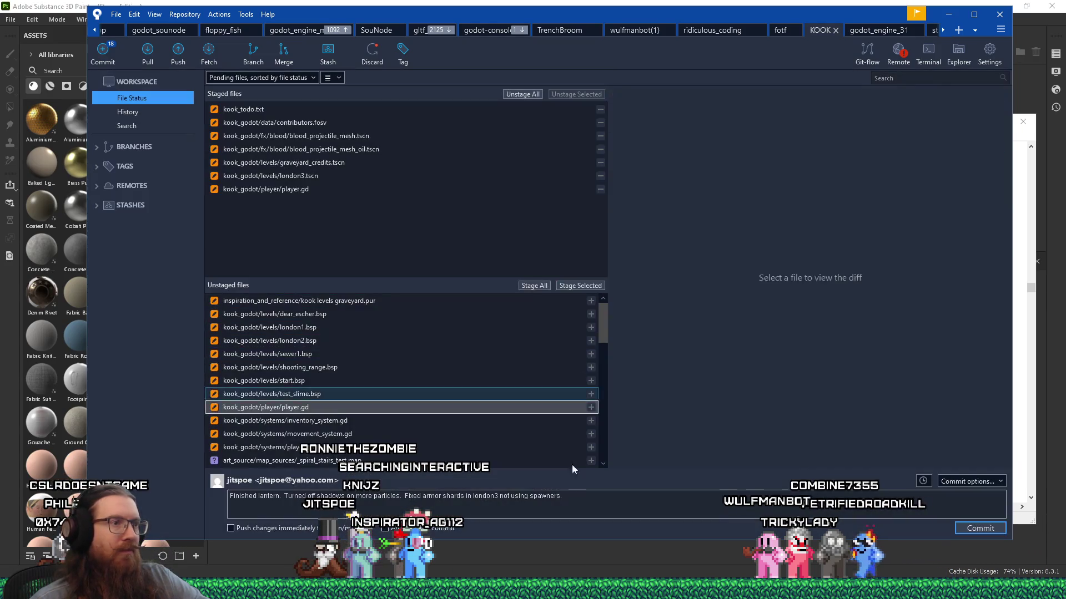
text(  Added)
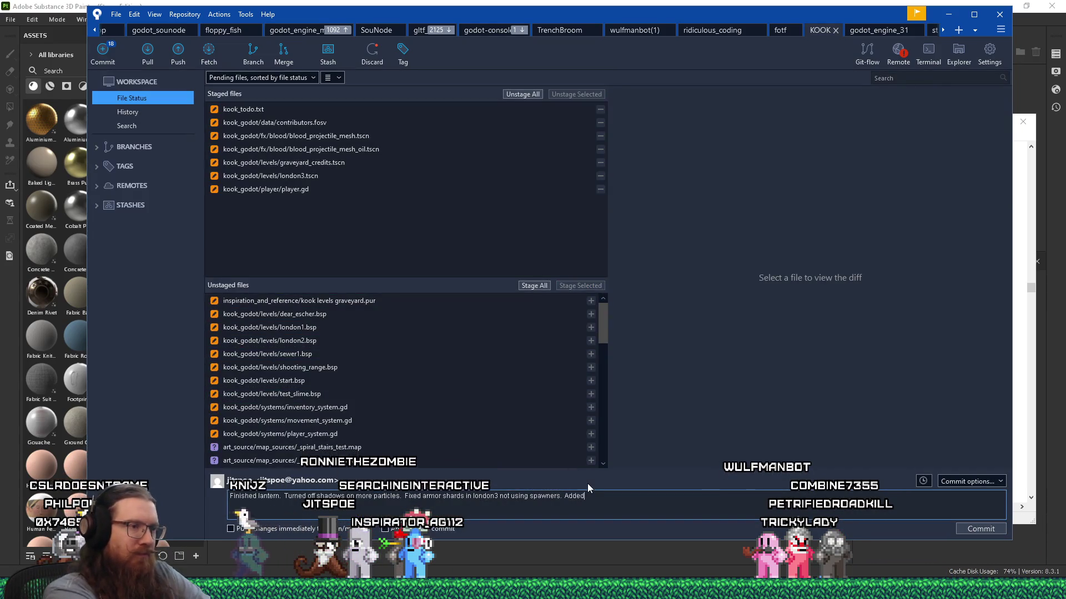
text( force move command to de)
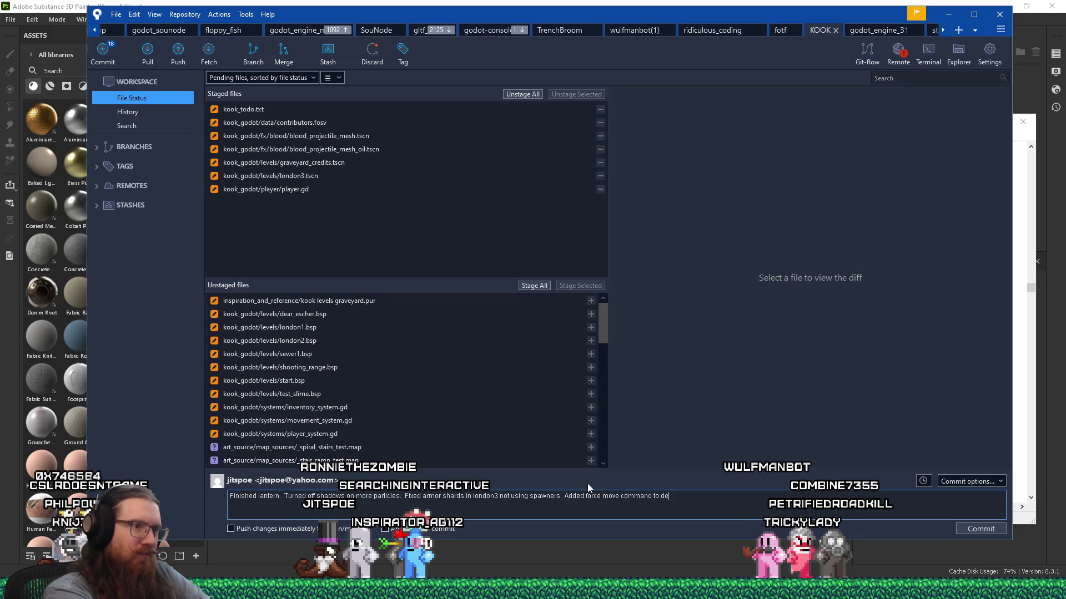
text(bug character moveme)
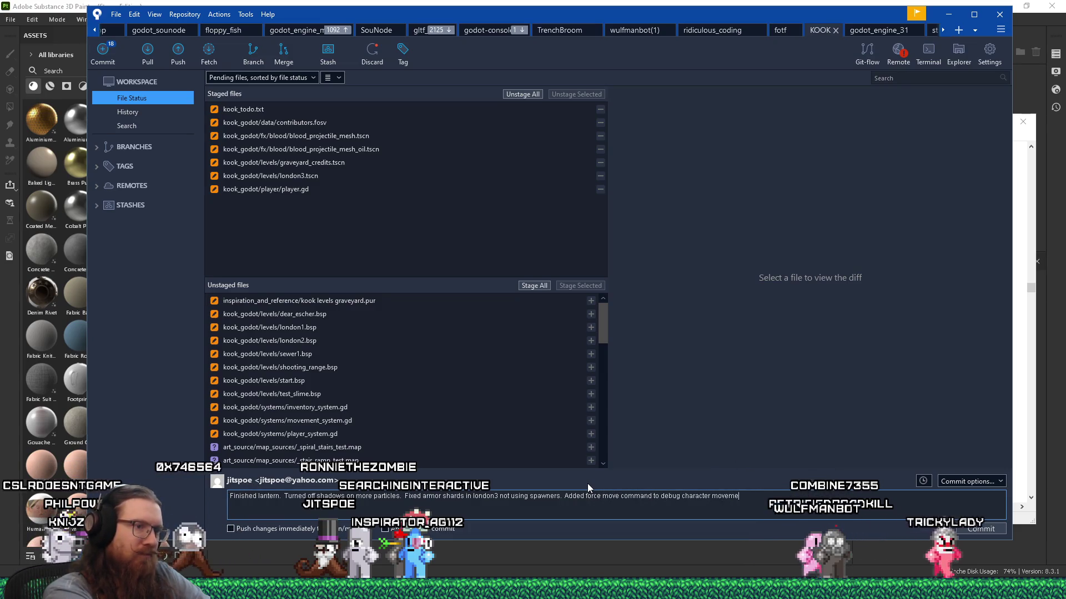
text(nt.)
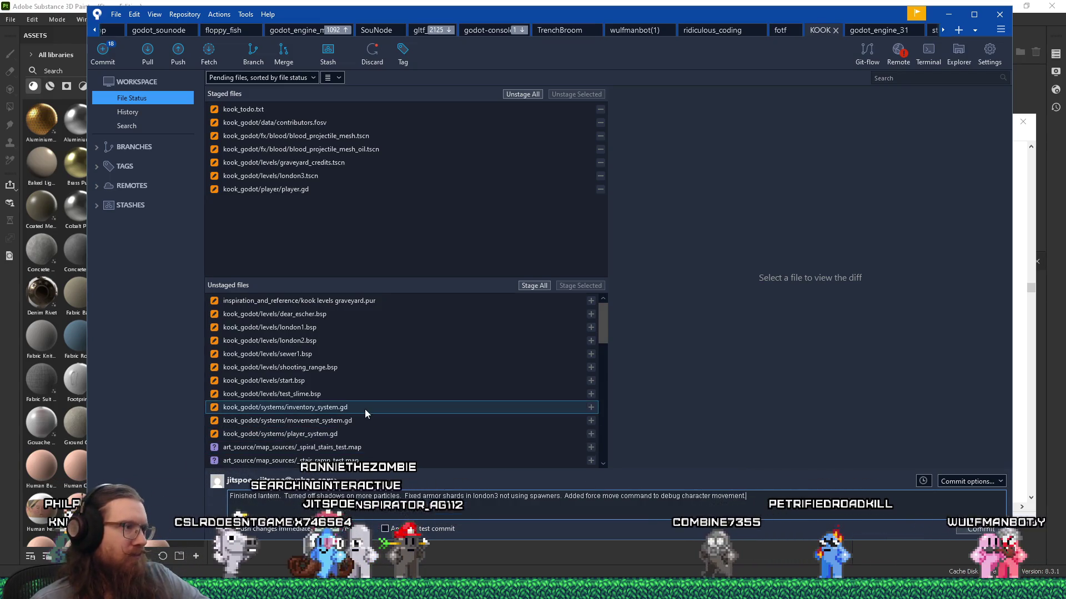
Stage inventory_system.gd and add 'Reduced ammo given by default' to the commit message
click(364, 407)
click(797, 502)
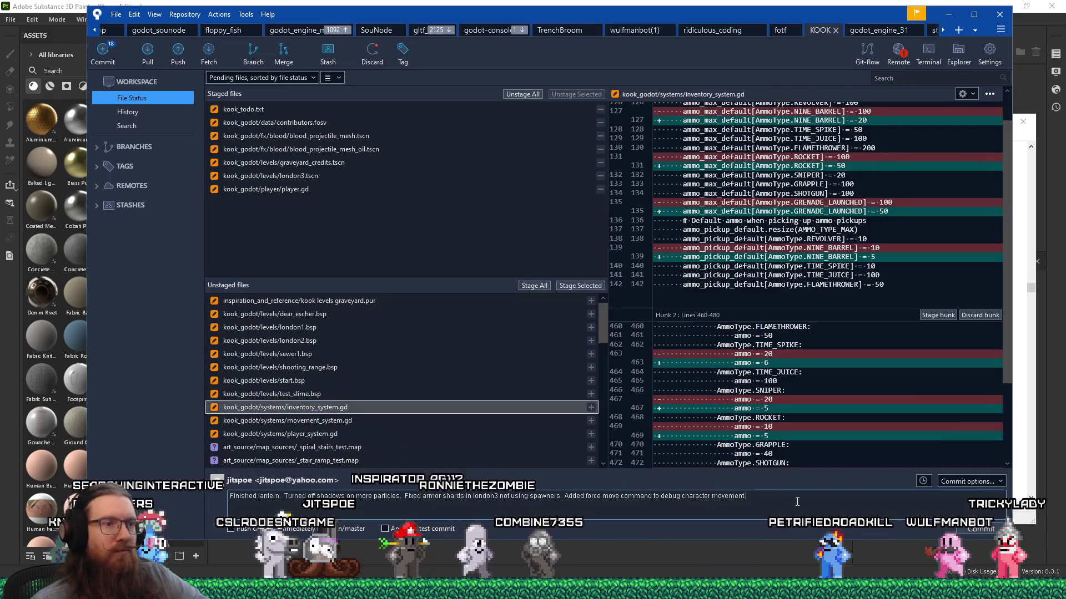
text(Reduced )
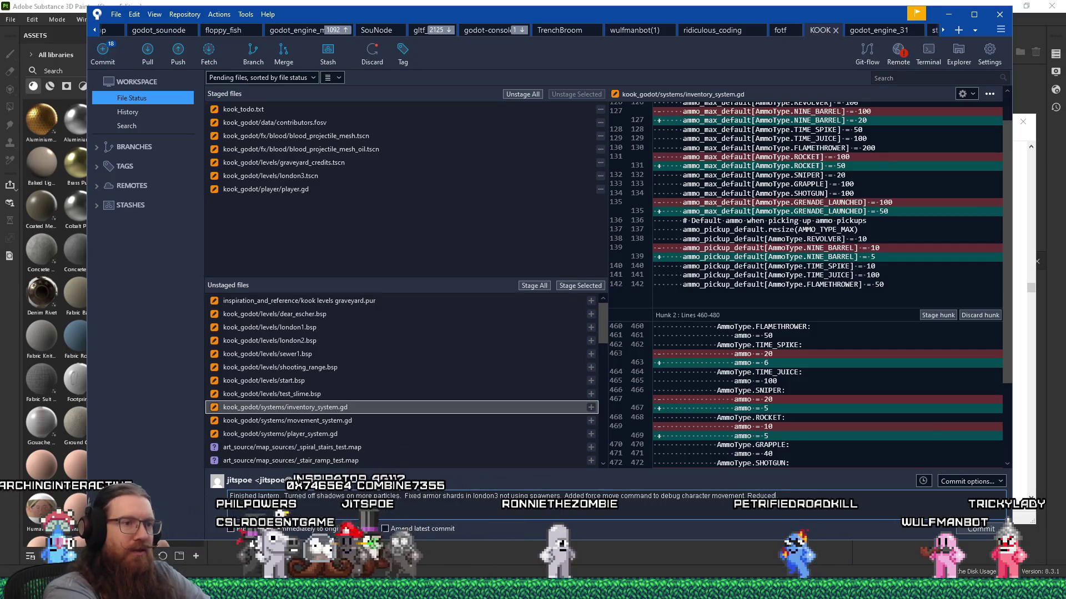
text(ammo)
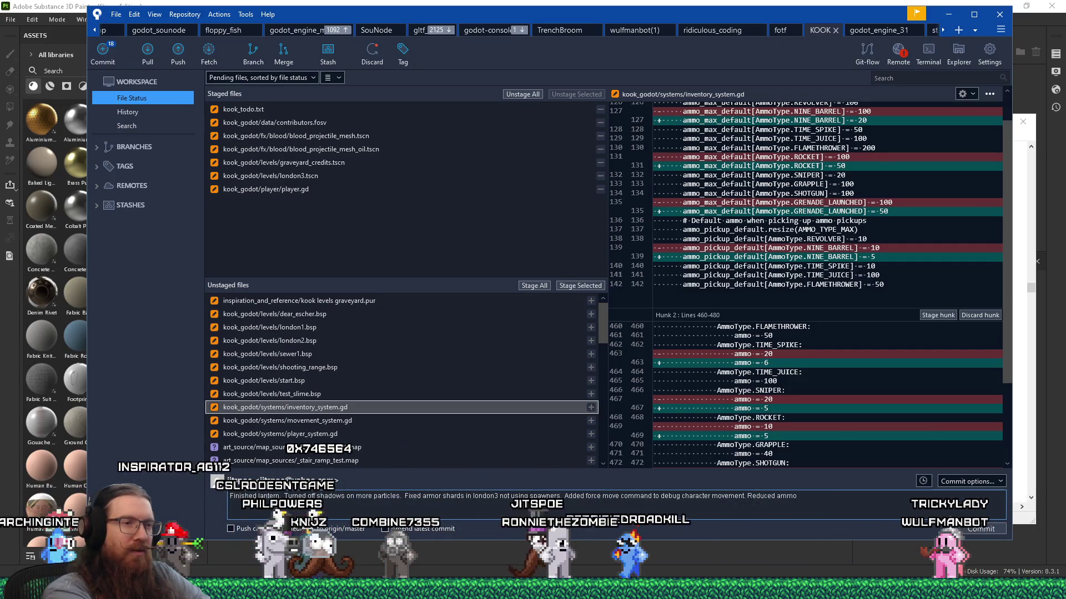
text( given by default for pickups.)
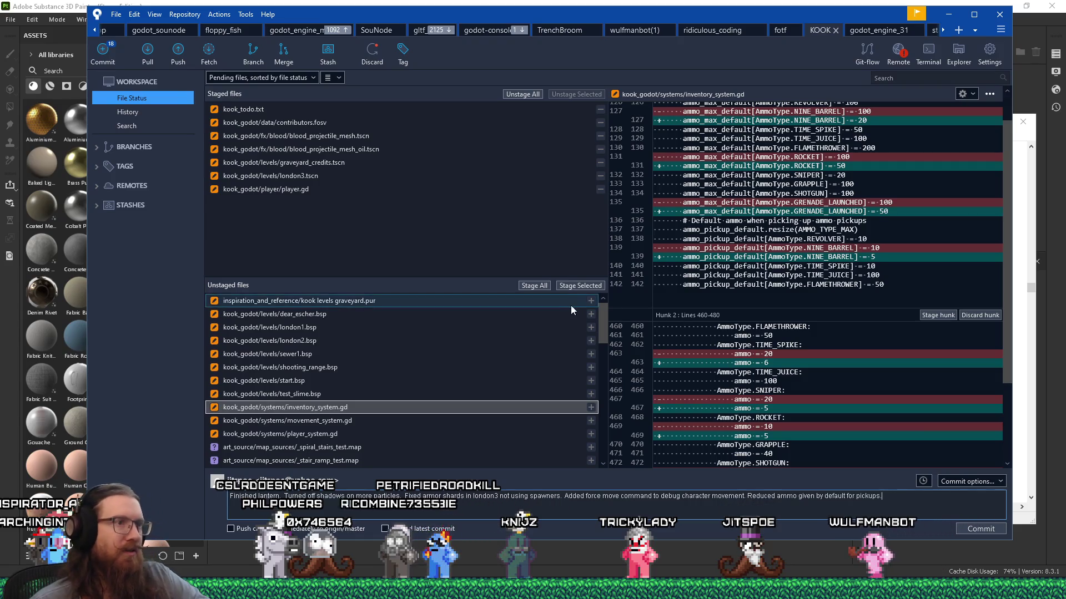
click(573, 287)
click(405, 406)
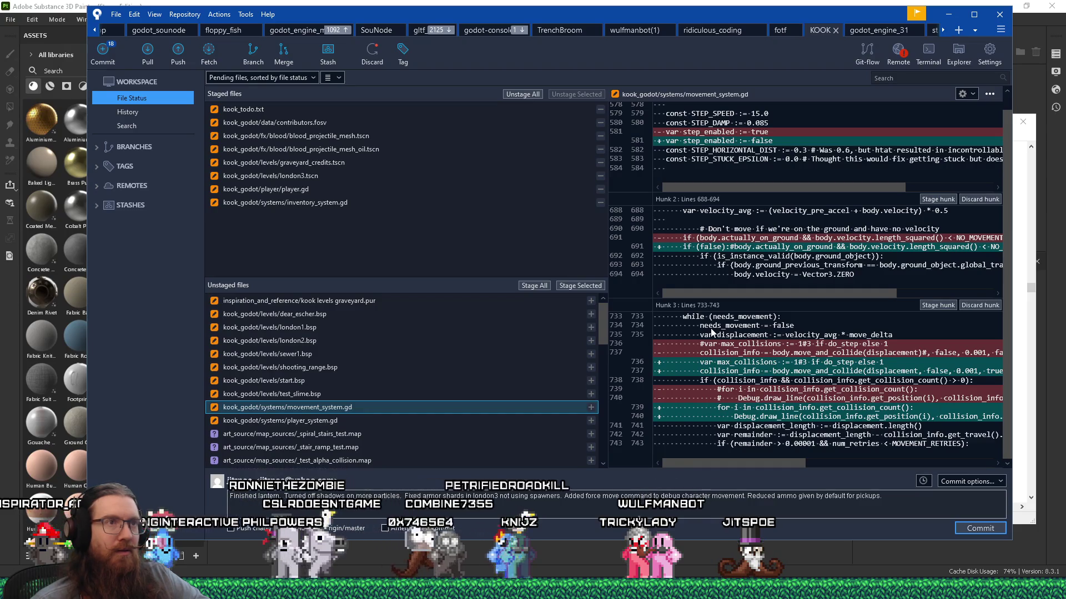
Review the step_enabled true-to-false change in movement_system.gd, then discard that file's changes
click(768, 137)
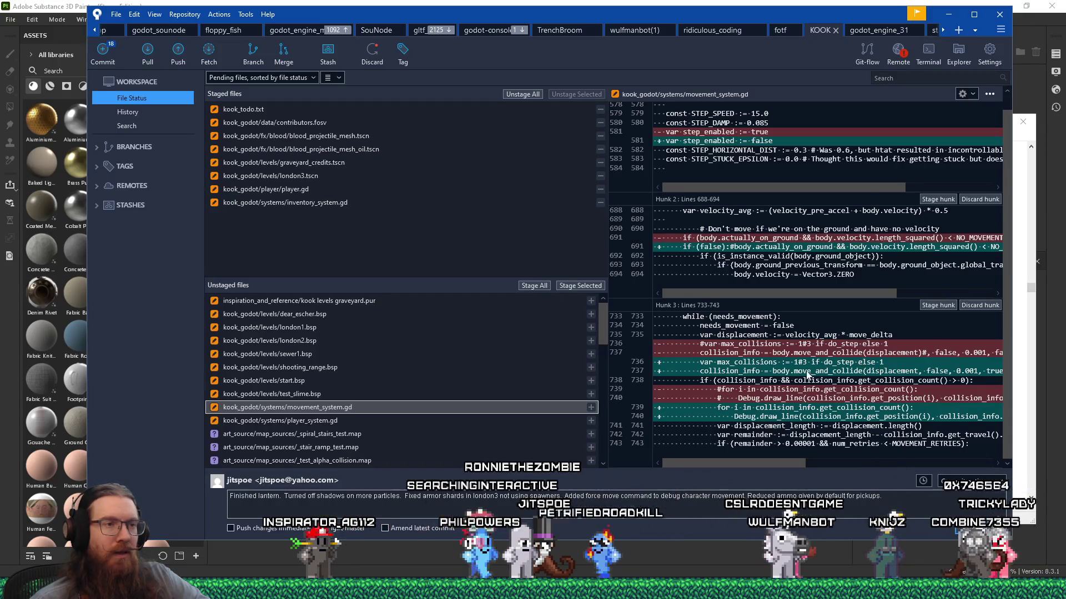
scroll(780, 454, down, 3)
scroll(794, 449, up, 3)
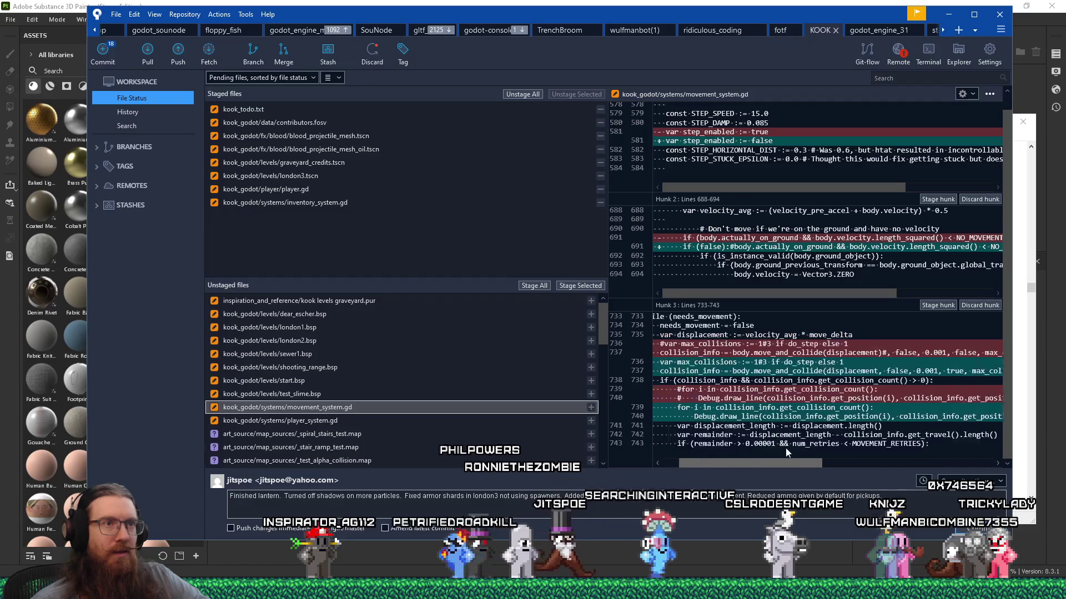
scroll(745, 150, up, 1)
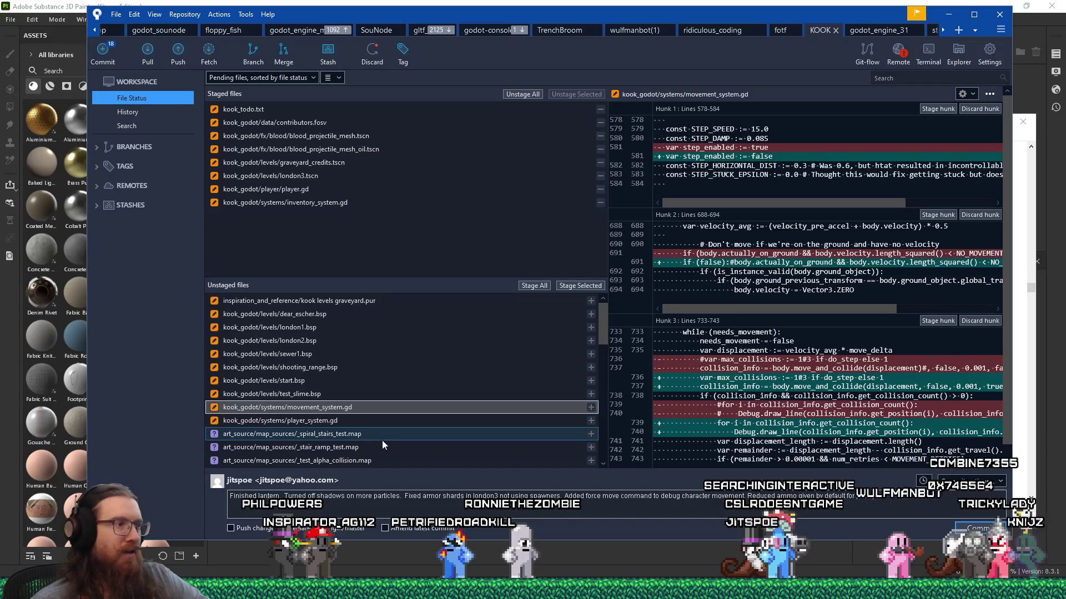
right_click(359, 413)
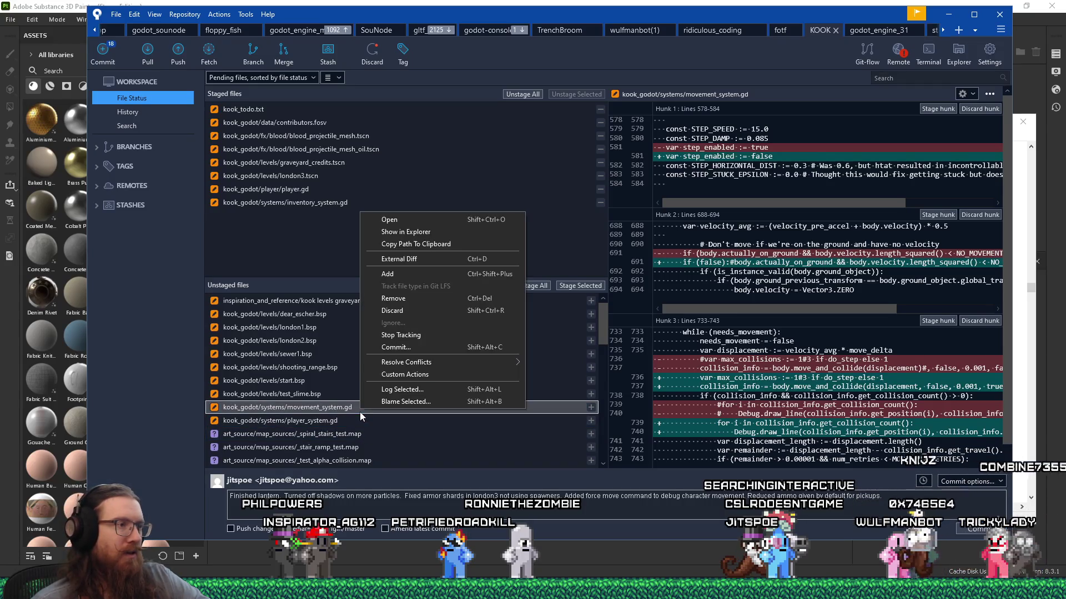
click(421, 312)
click(608, 131)
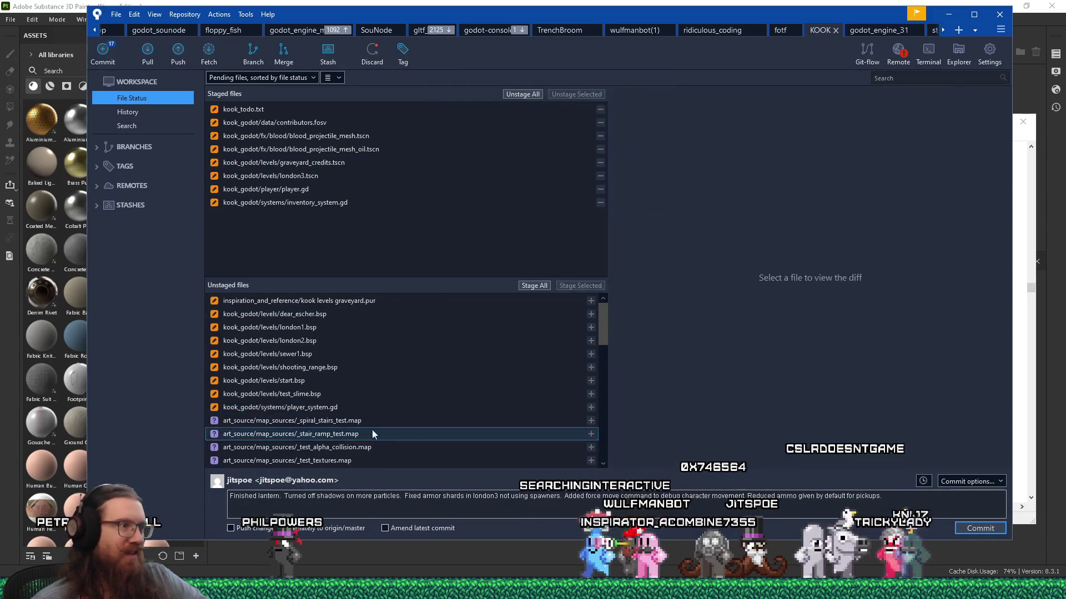
Review and stage the player_system.gd changes
click(358, 408)
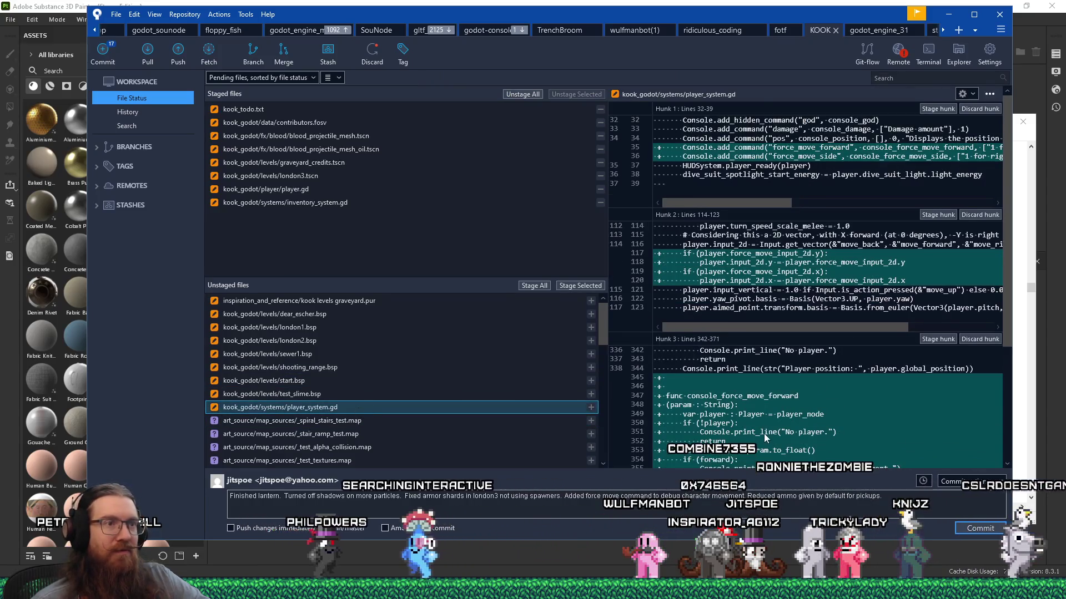
scroll(762, 434, down, 5)
click(579, 286)
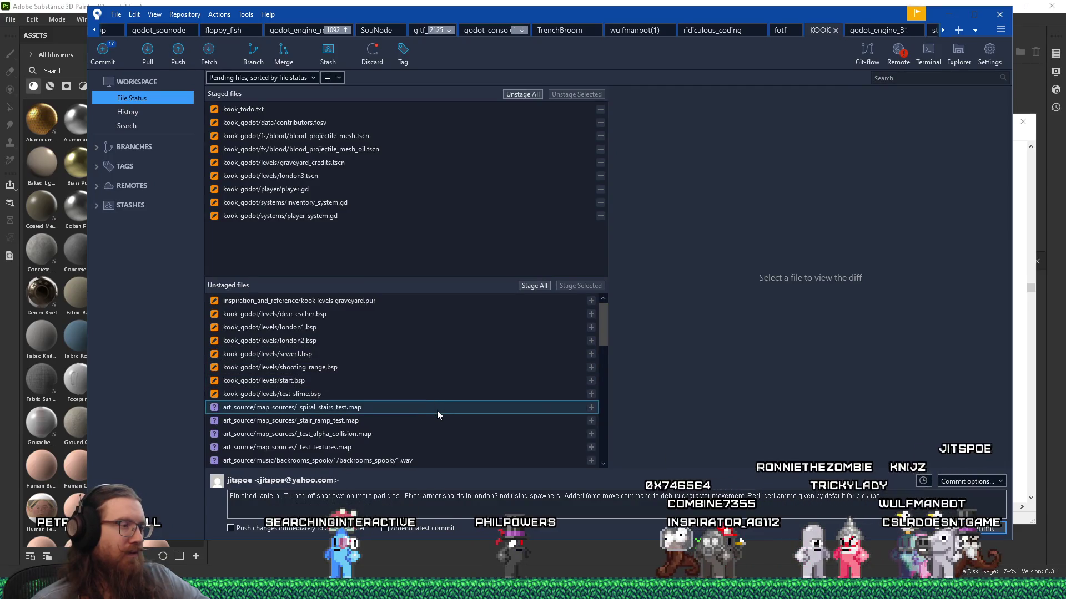
scroll(438, 414, down, 1)
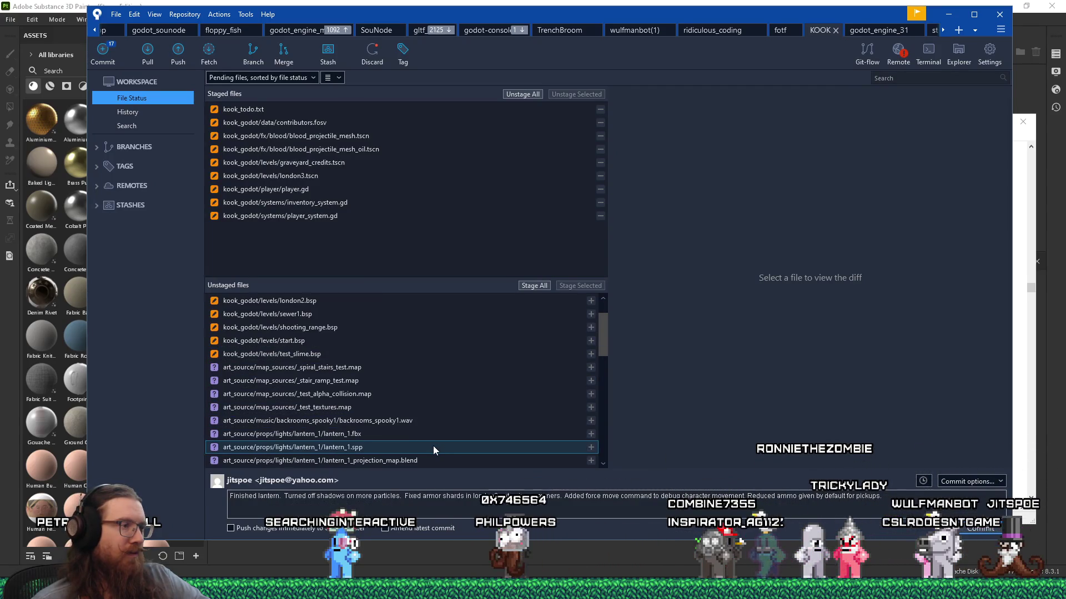
scroll(432, 445, down, 2)
Show lantern_1.spp and lantern_1_projection_map.blend in Explorer to check them on disk
right_click(354, 367)
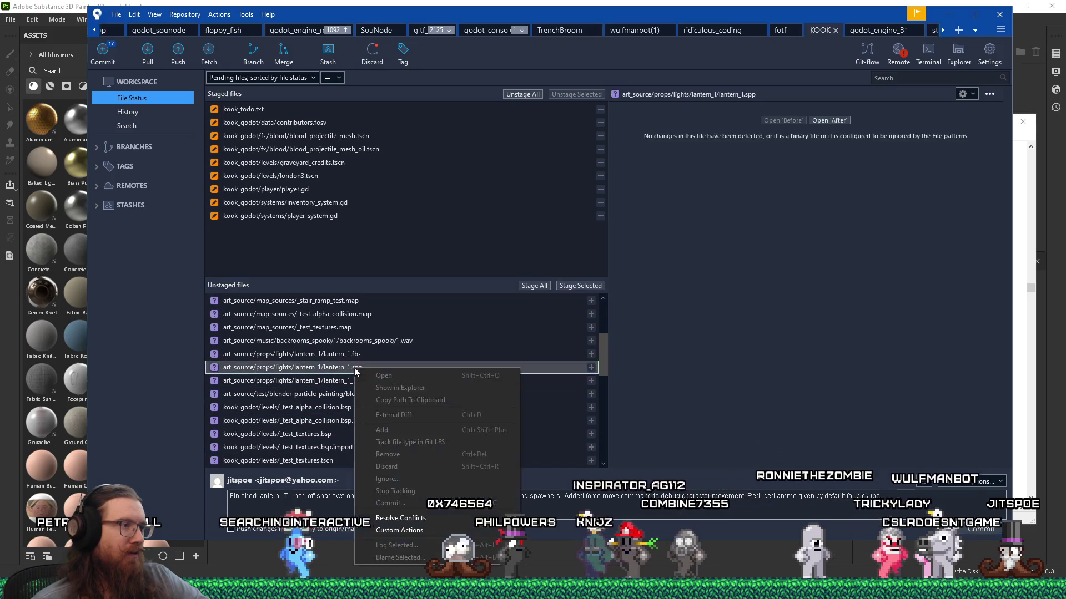
click(390, 388)
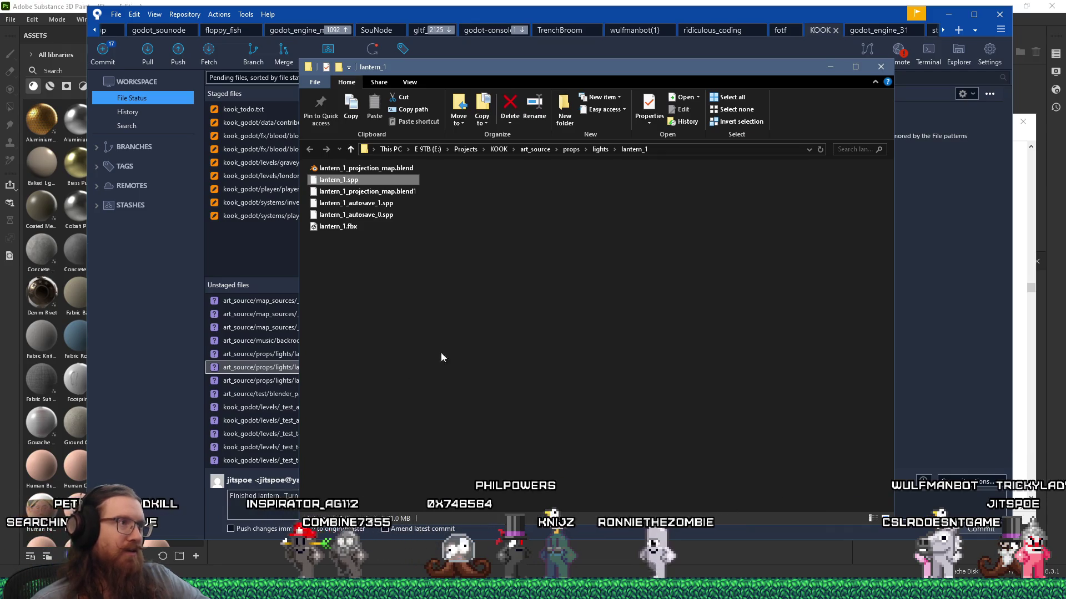
click(881, 68)
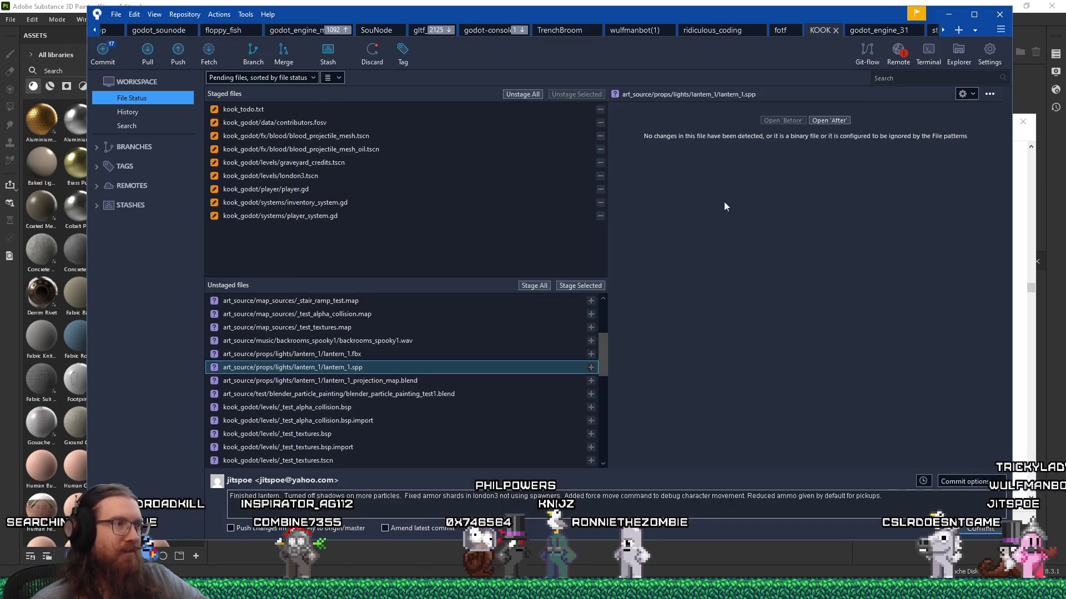
right_click(412, 382)
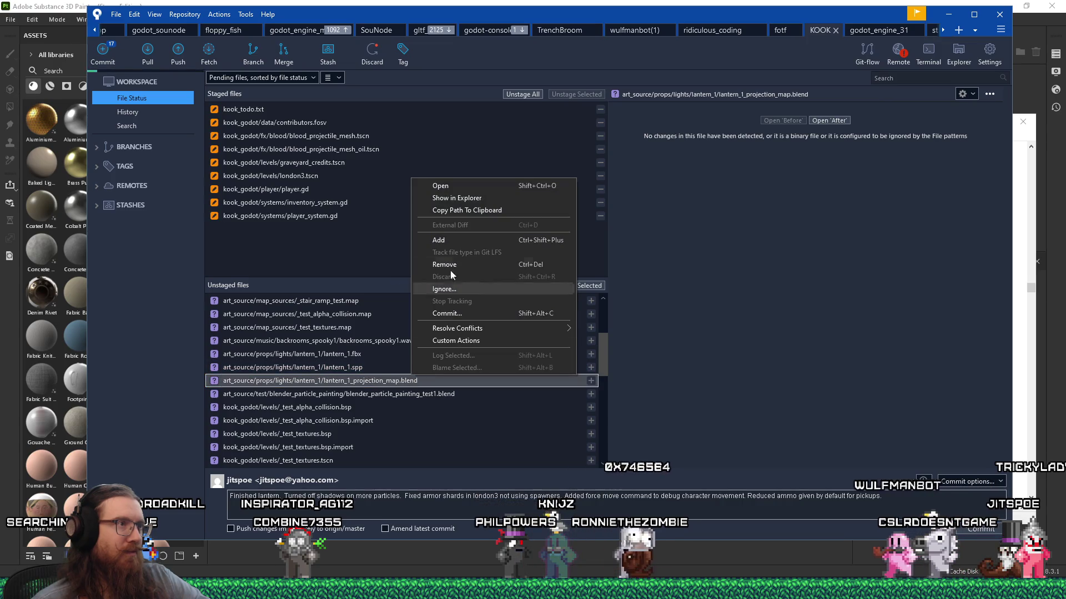
click(488, 196)
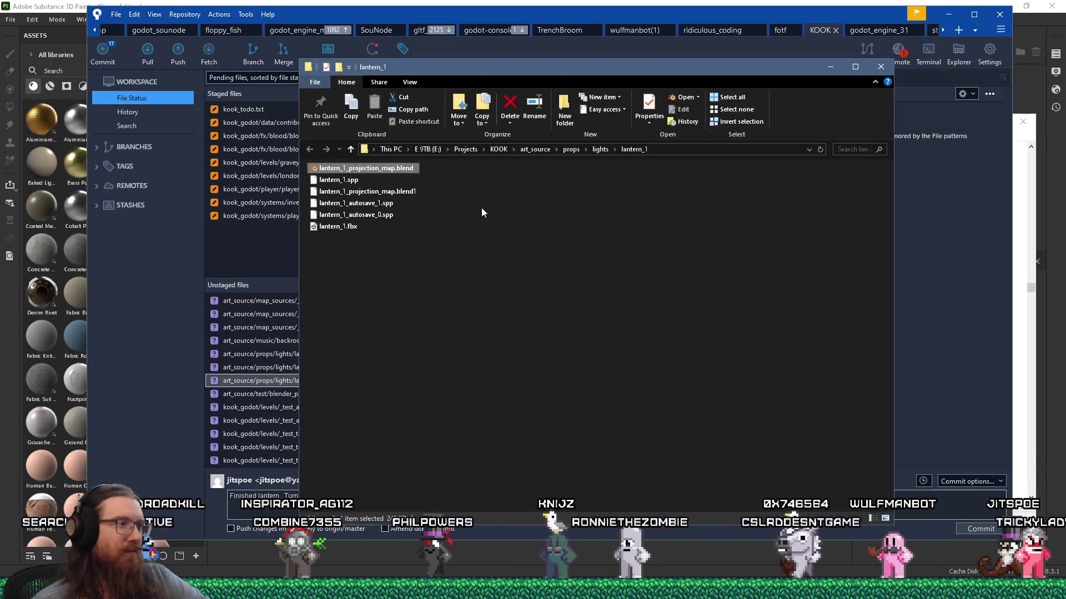
click(881, 68)
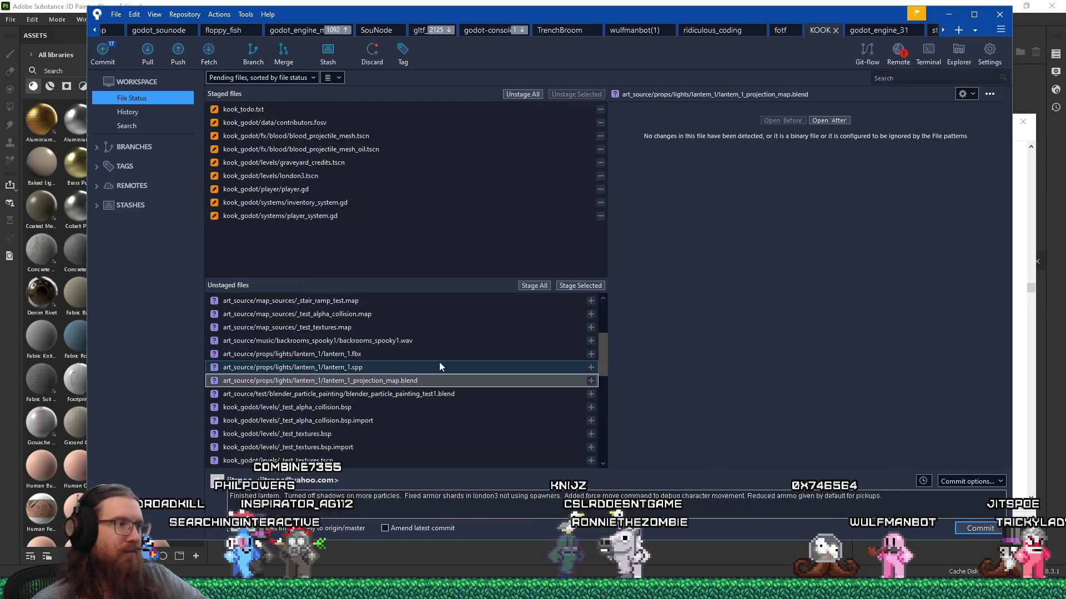
Stage lantern_1.spp (confirming the large file), lantern_1.fbx and lantern_1_projection_map.blend
click(375, 367)
click(590, 288)
click(611, 145)
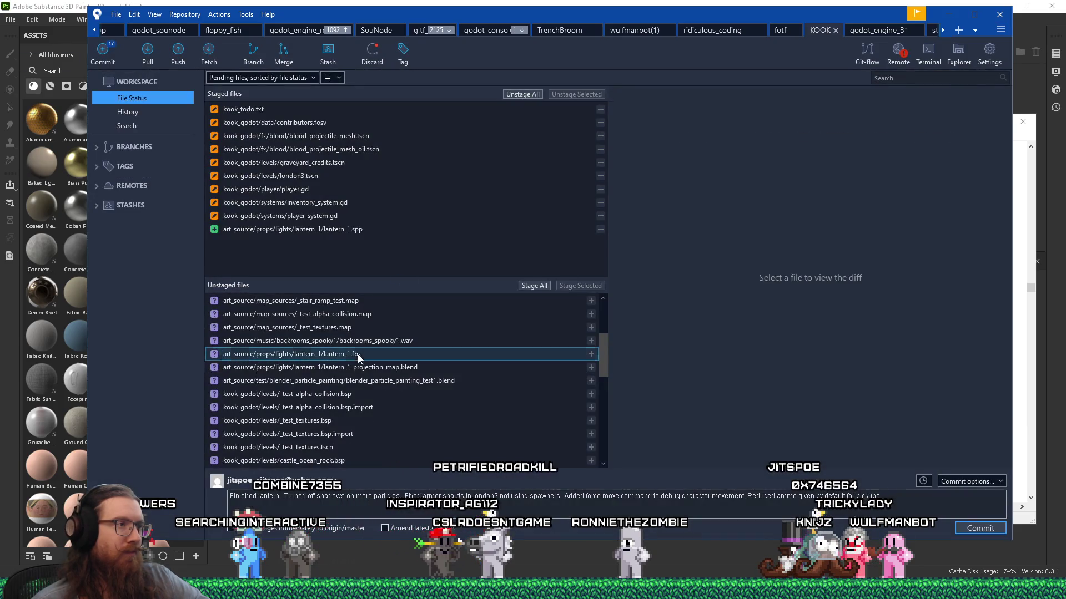
click(357, 354)
shift+click(389, 368)
click(579, 286)
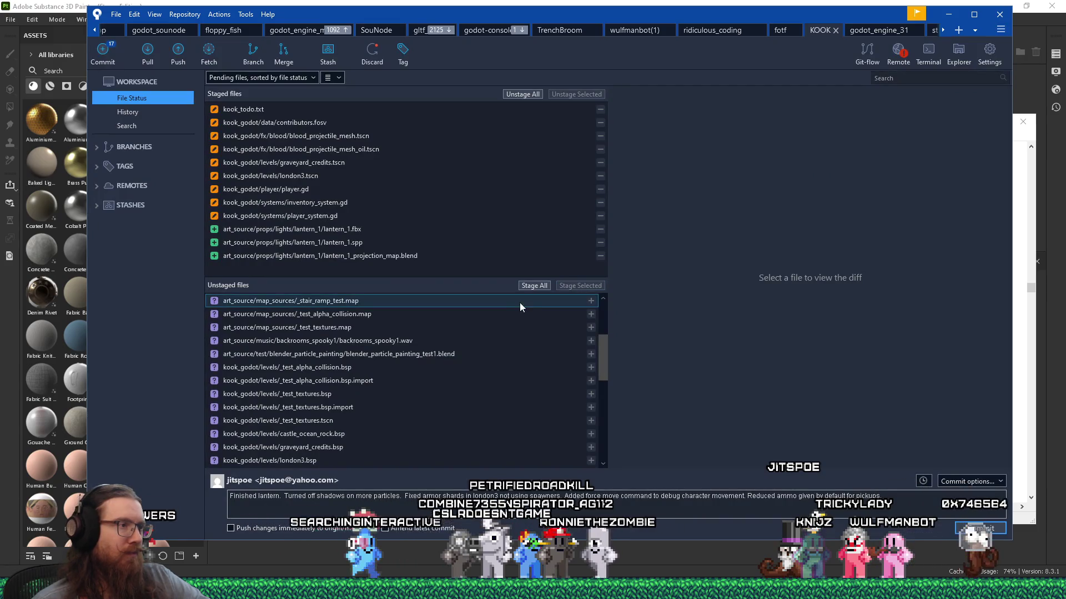
Check the blender_particle_painting_test1.blend and london3.bsp diffs, then stage test_angled_ceiling.tscn
click(475, 358)
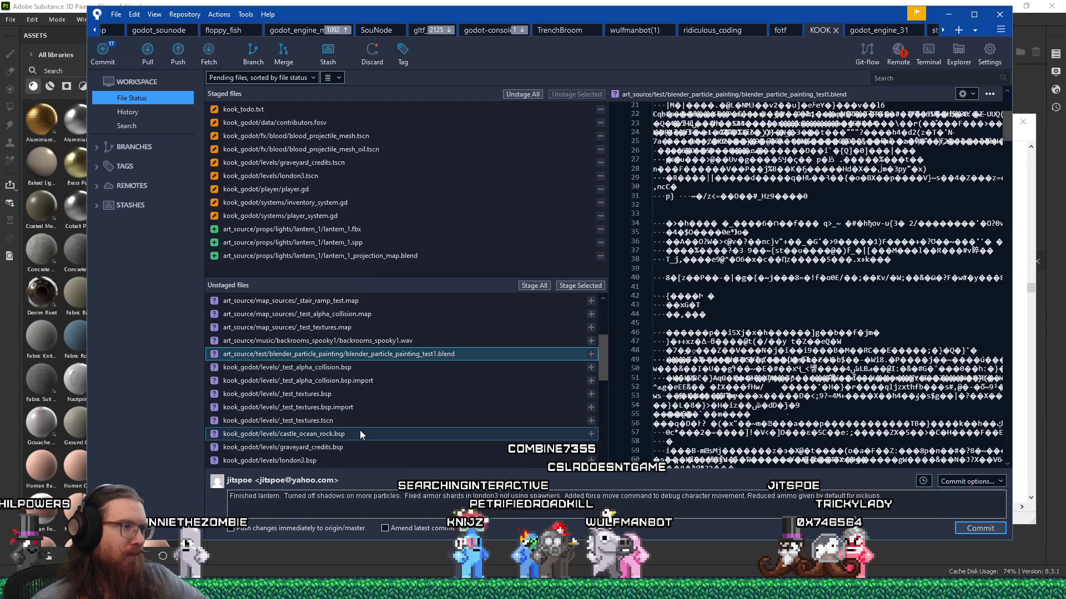
click(355, 458)
scroll(369, 448, down, 4)
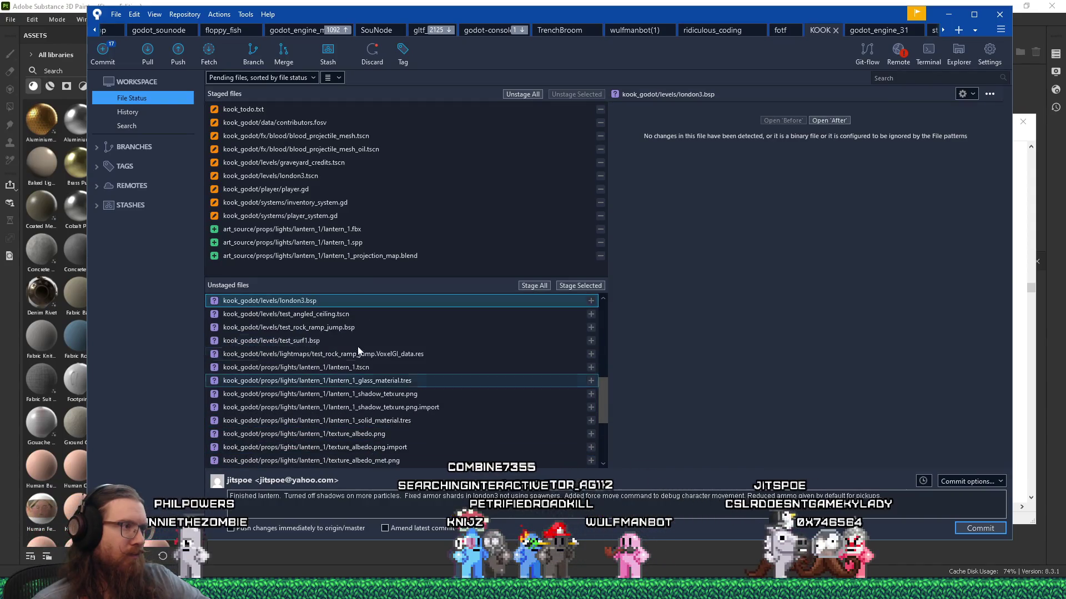
click(368, 315)
click(595, 287)
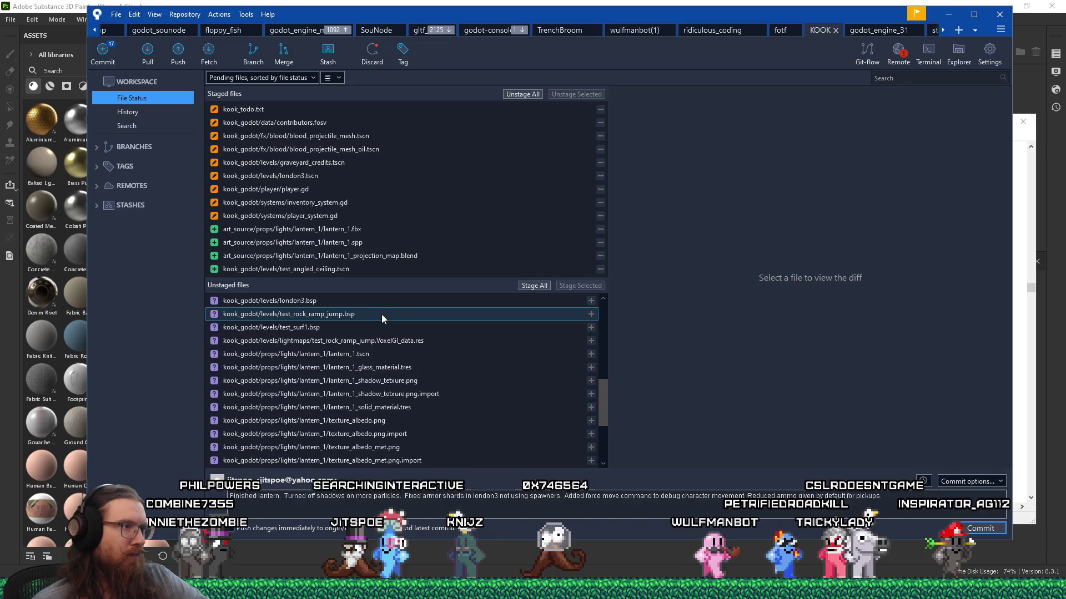
Stage the lantern_1 Godot scene, solid material and texture import files
click(404, 355)
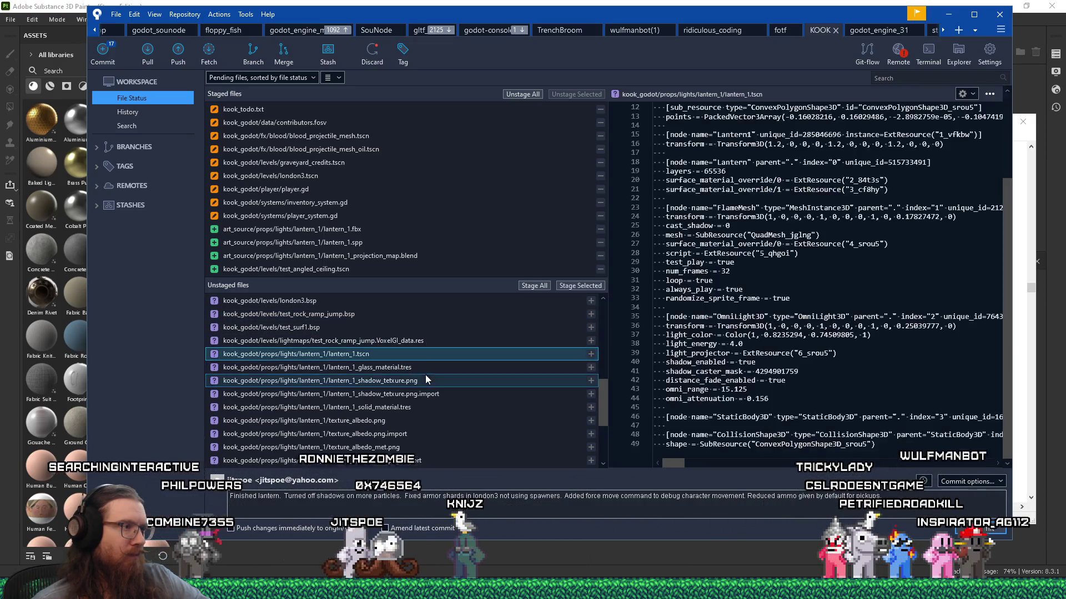
shift+click(421, 408)
click(574, 285)
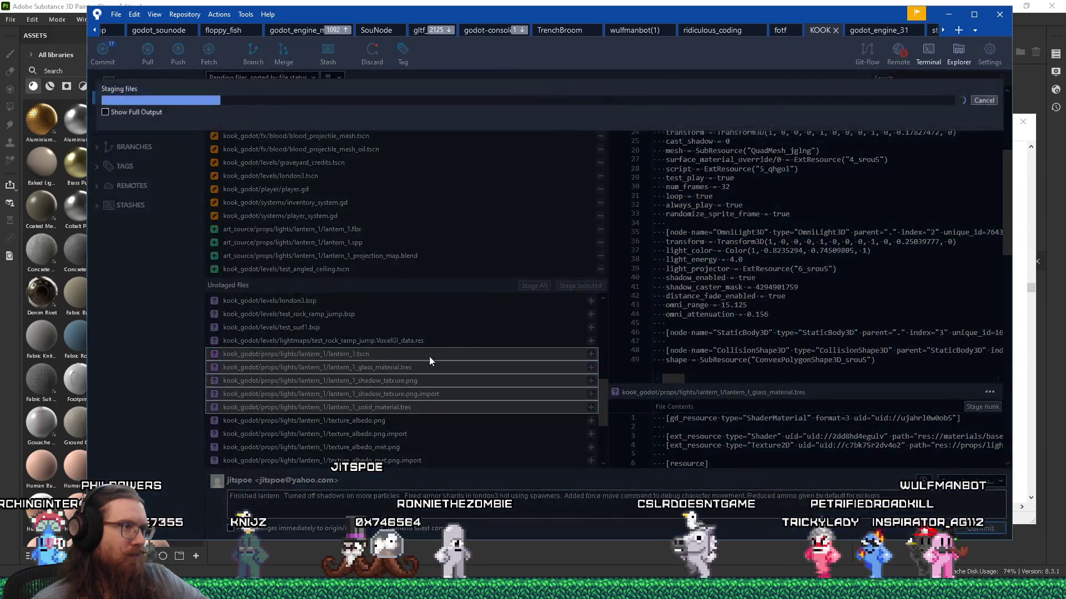
shift+click(395, 448)
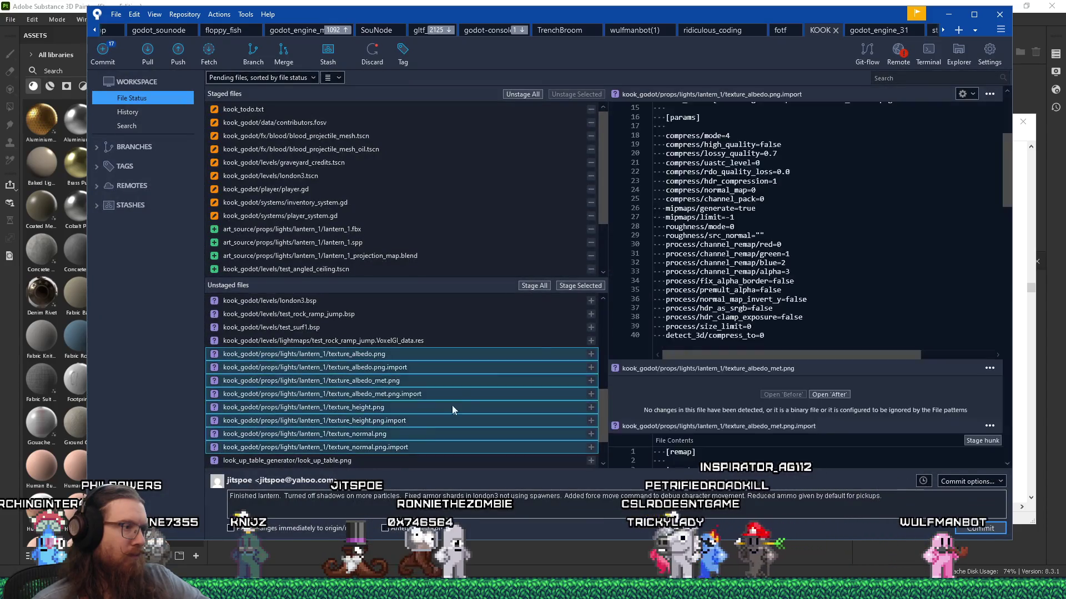
click(585, 286)
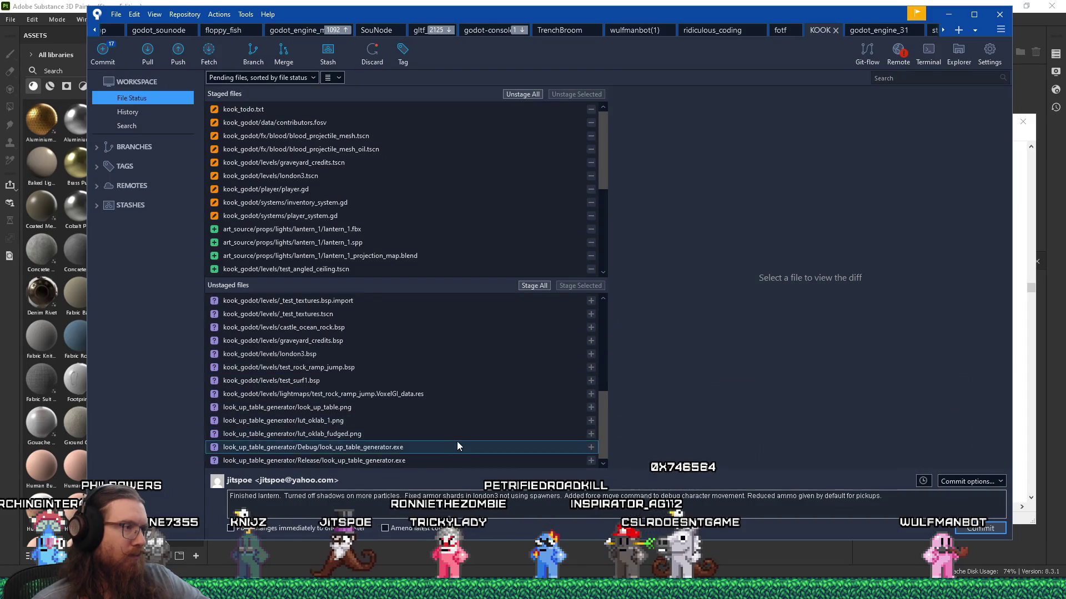
Commit all the staged files and move the Fork window aside
scroll(458, 441, up, 5)
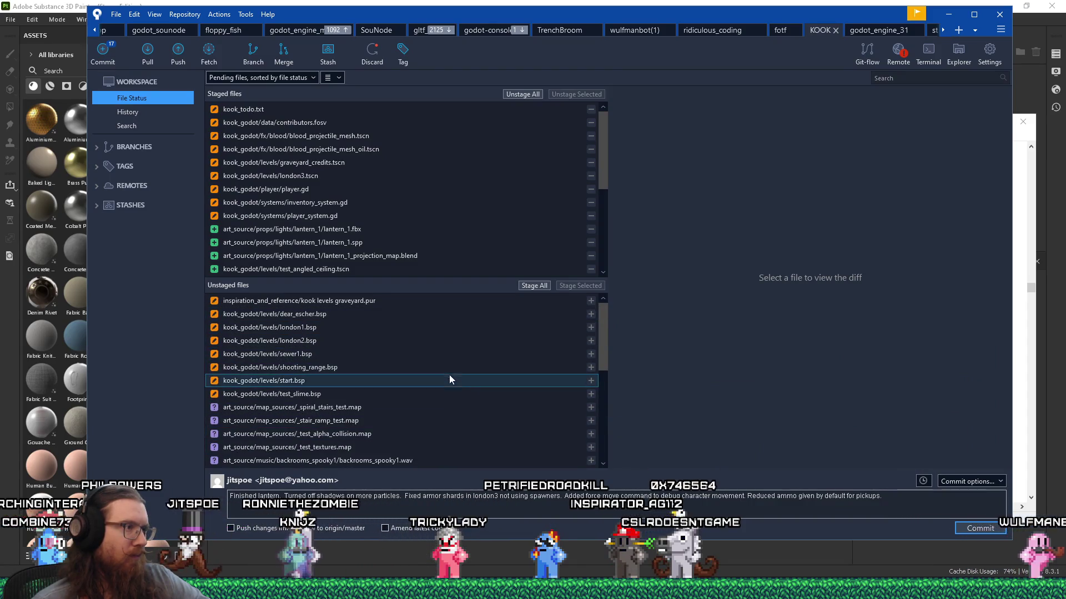
scroll(448, 421, down, 3)
scroll(448, 420, down, 2)
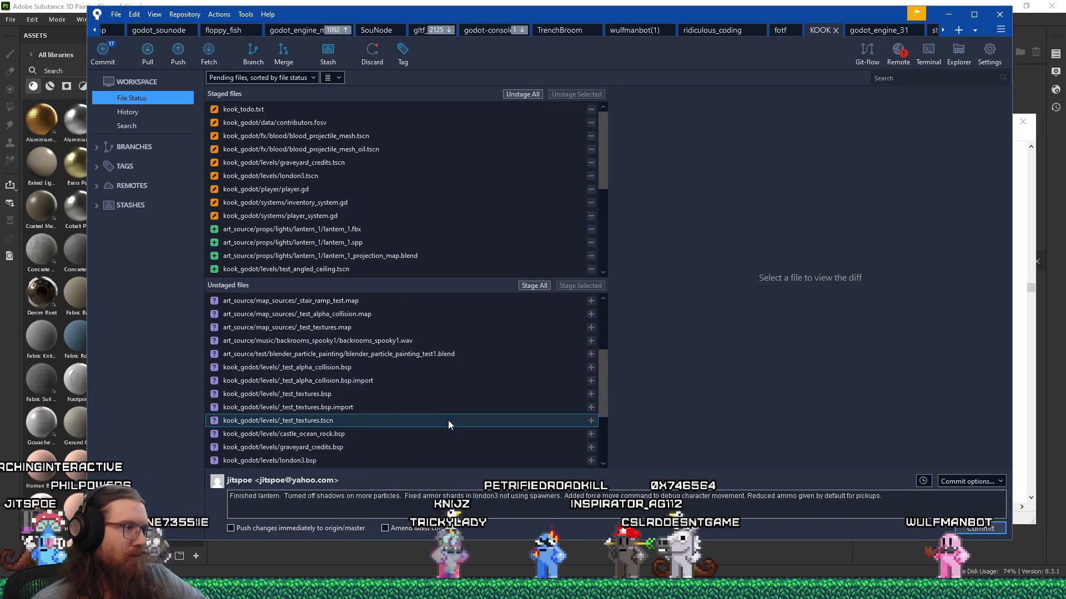
scroll(452, 406, down, 2)
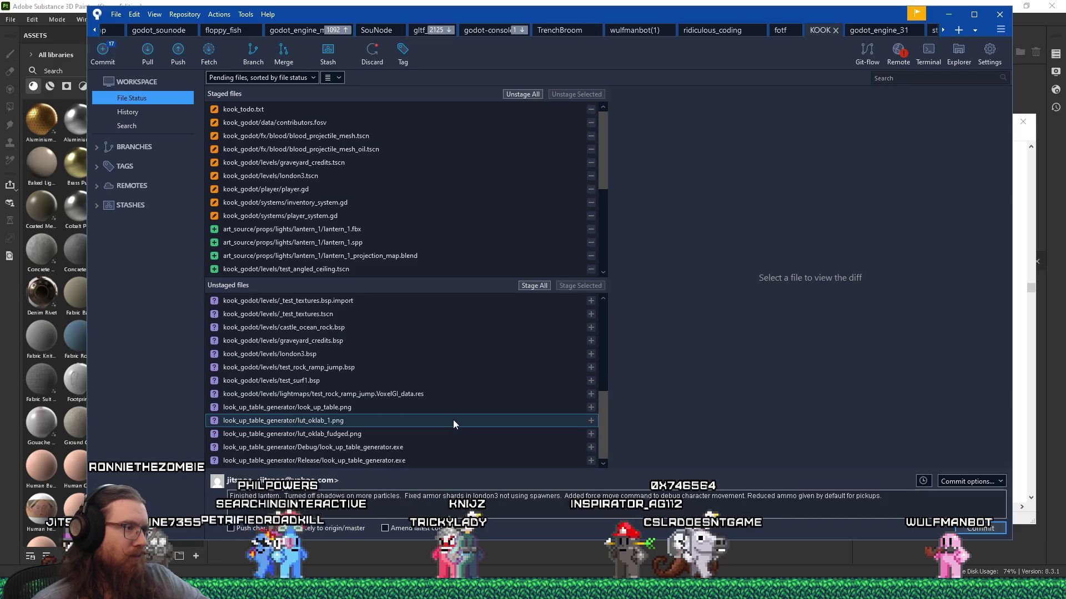
click(980, 528)
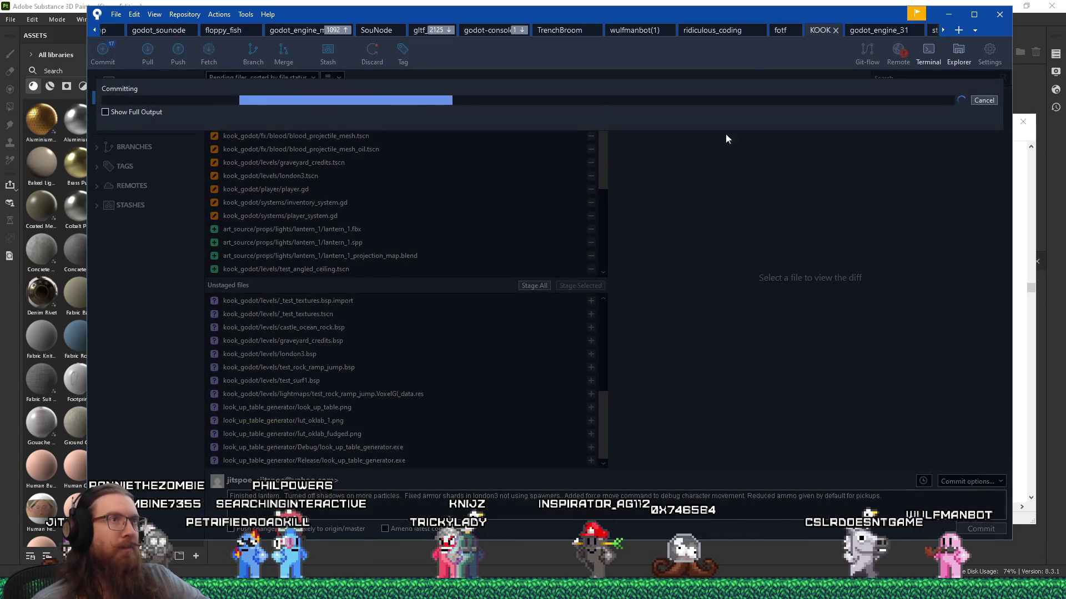
drag(774, 14, 0, 55)
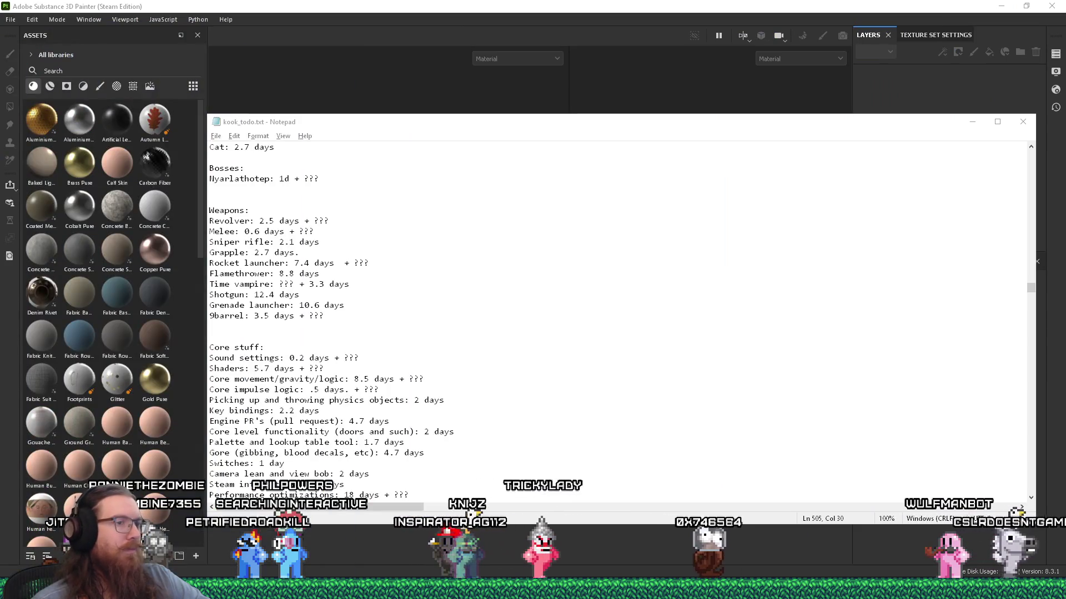
Switch to Substance Painter and open lesser_horror.spp from the recent files list
key(alt+Tab)
click(810, 186)
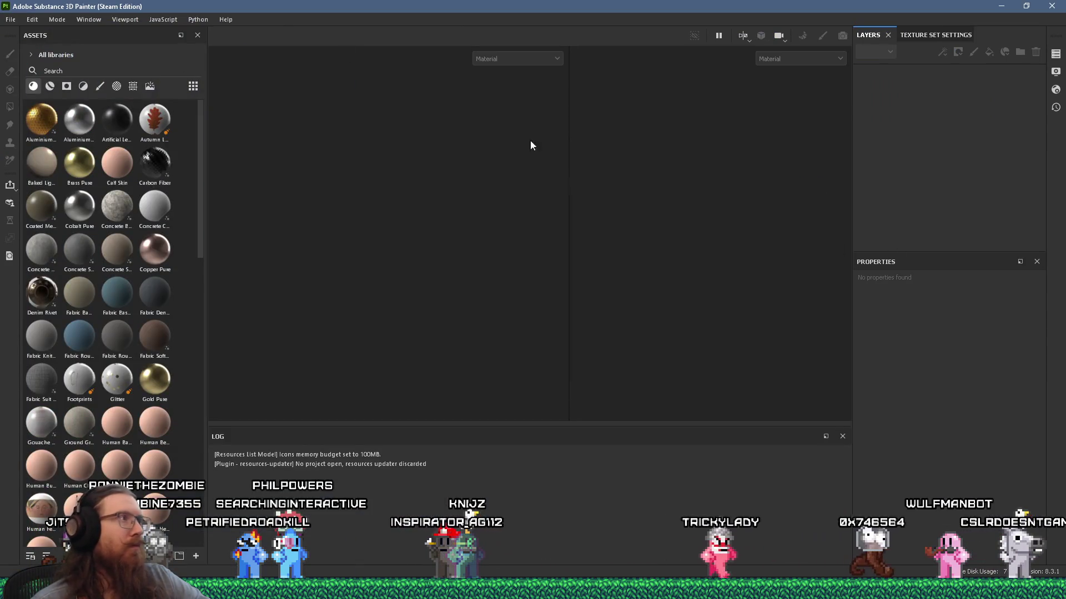
click(11, 18)
mouse_move(111, 55)
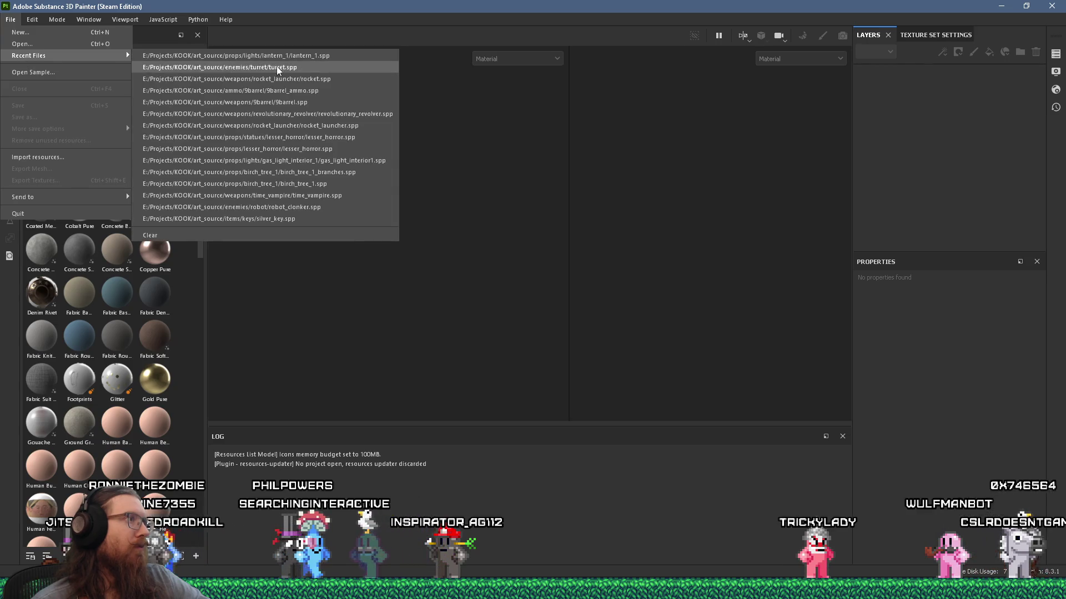
click(362, 139)
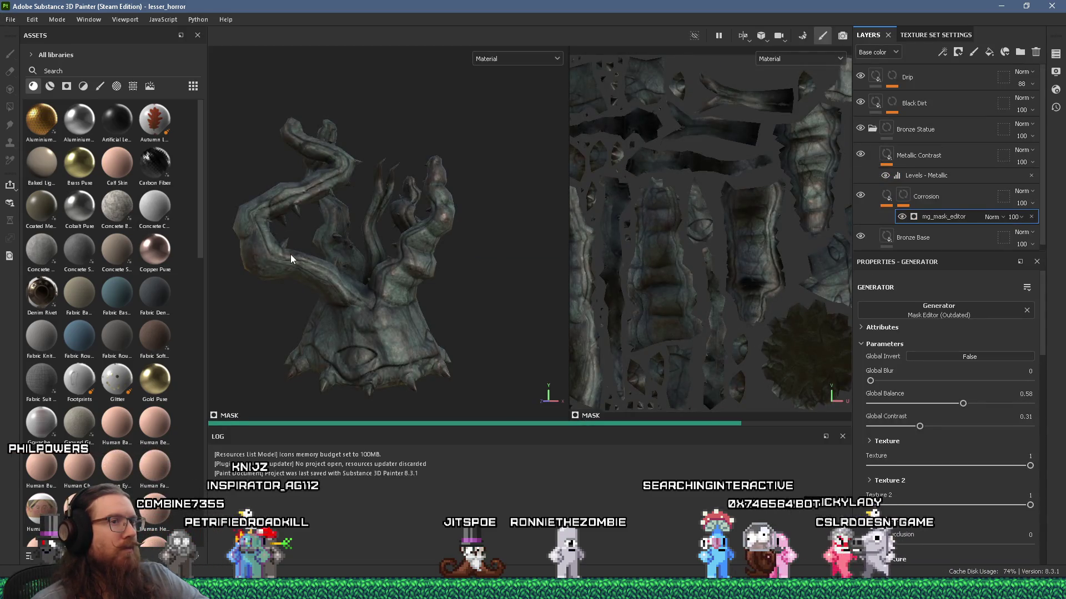
Orbit closer around the statue and add a paint effect to the Drip layer
mouse_move(307, 255)
alt+mouse_down()
mouse_move(401, 272)
mouse_move(710, 280)
alt+mouse_up()
mouse_move(333, 278)
alt+mouse_down()
mouse_move(484, 272)
mouse_move(429, 242)
mouse_move(444, 235)
mouse_move(483, 140)
alt+mouse_up()
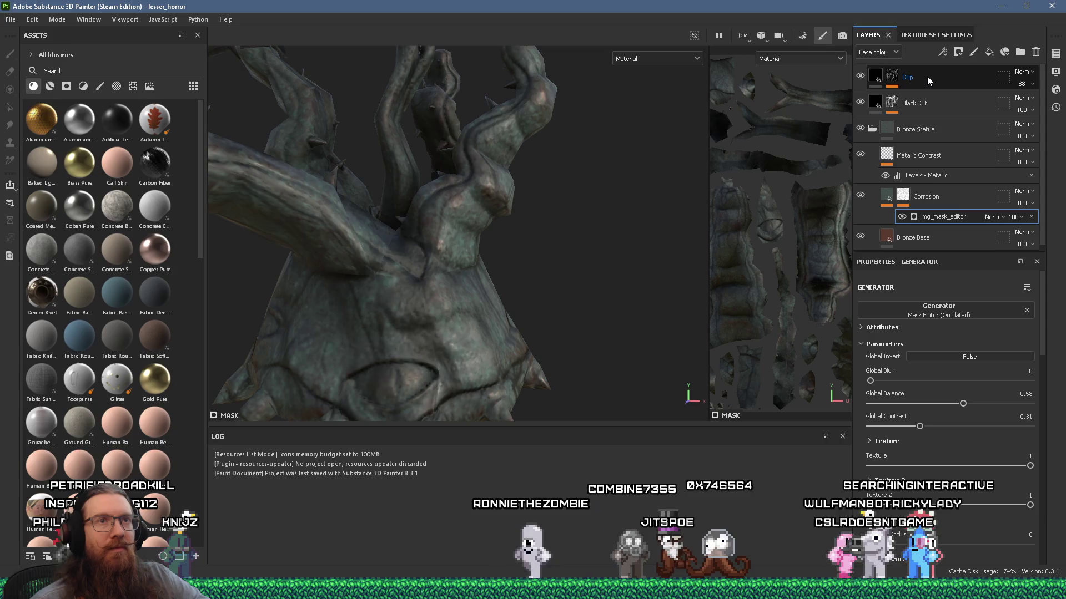
click(895, 74)
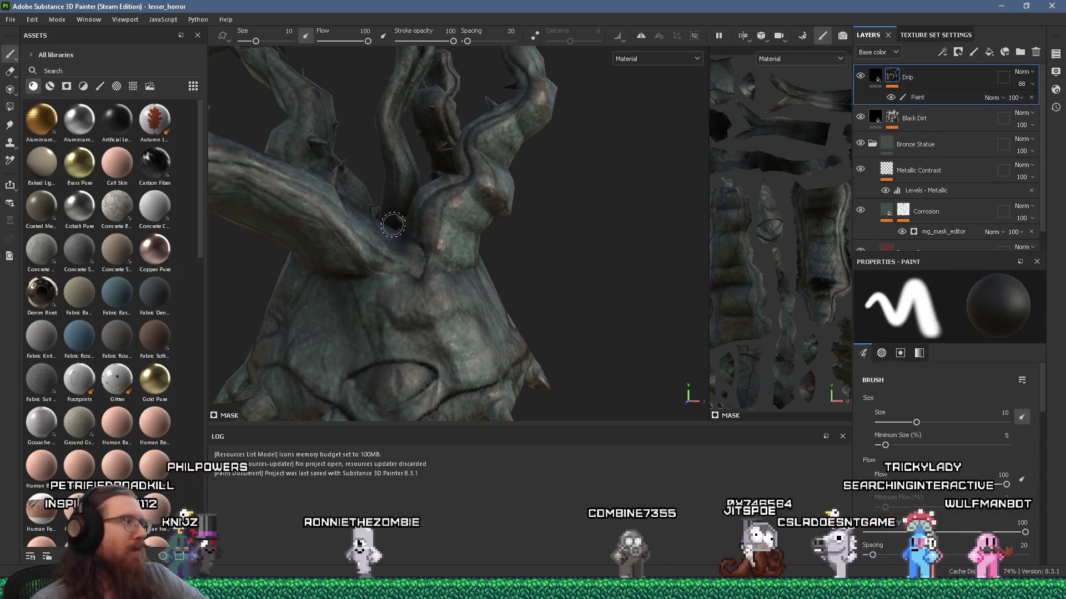
scroll(129, 206, down, 10)
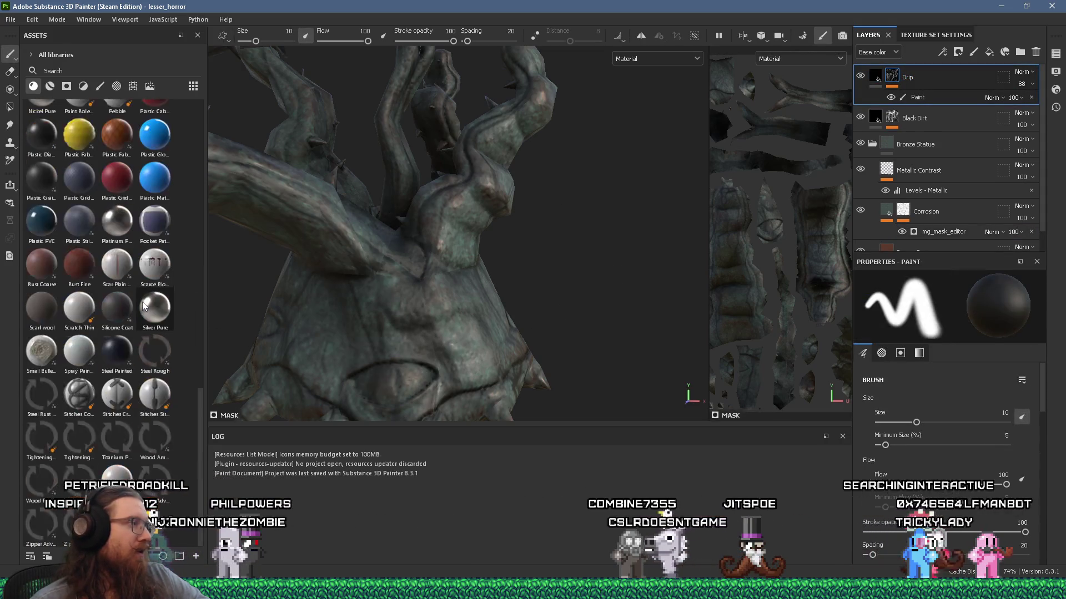
Browse the brush assets, load the Rain particle brush, and add a new fill layer on top
click(100, 86)
scroll(109, 311, down, 5)
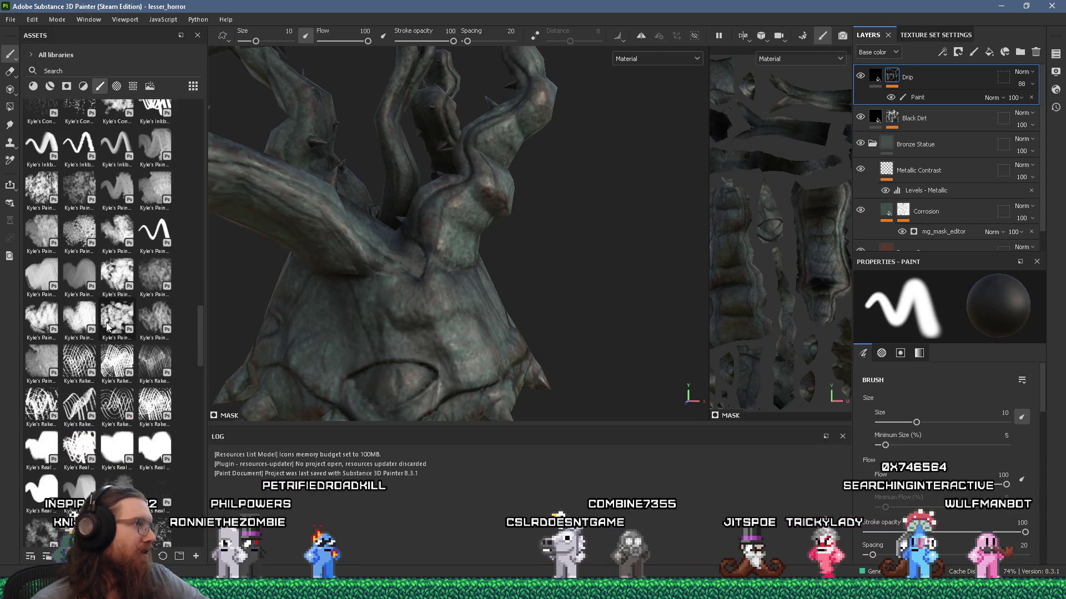
scroll(108, 328, down, 3)
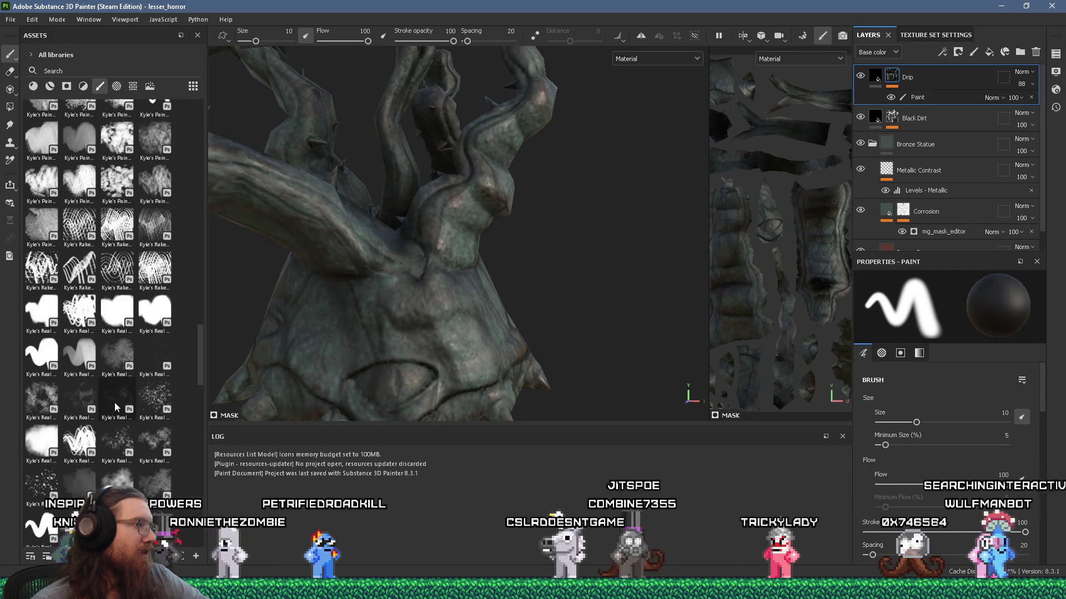
scroll(149, 348, down, 10)
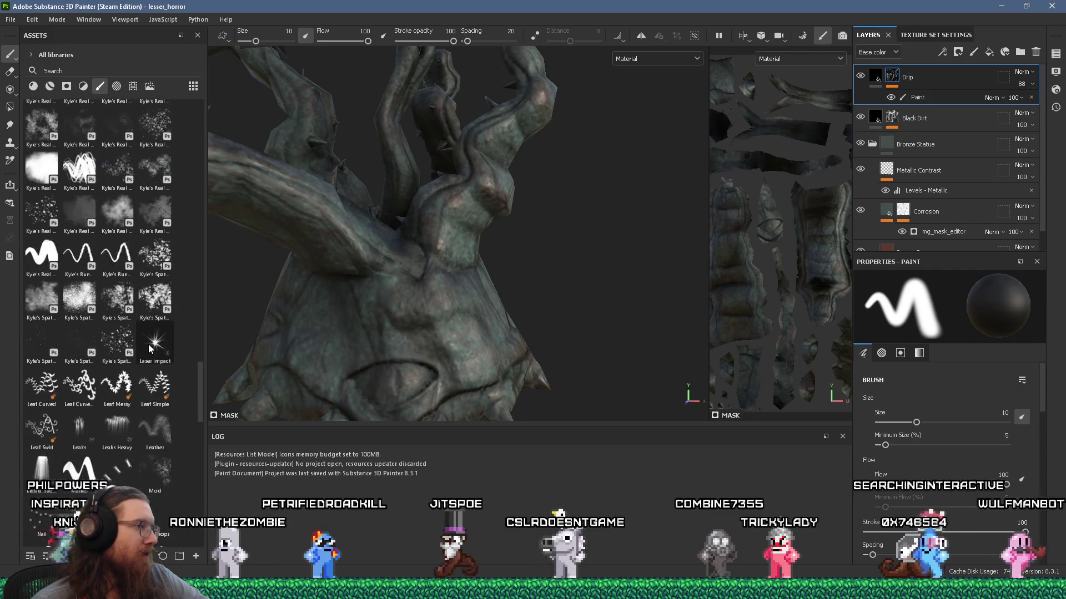
scroll(148, 348, down, 10)
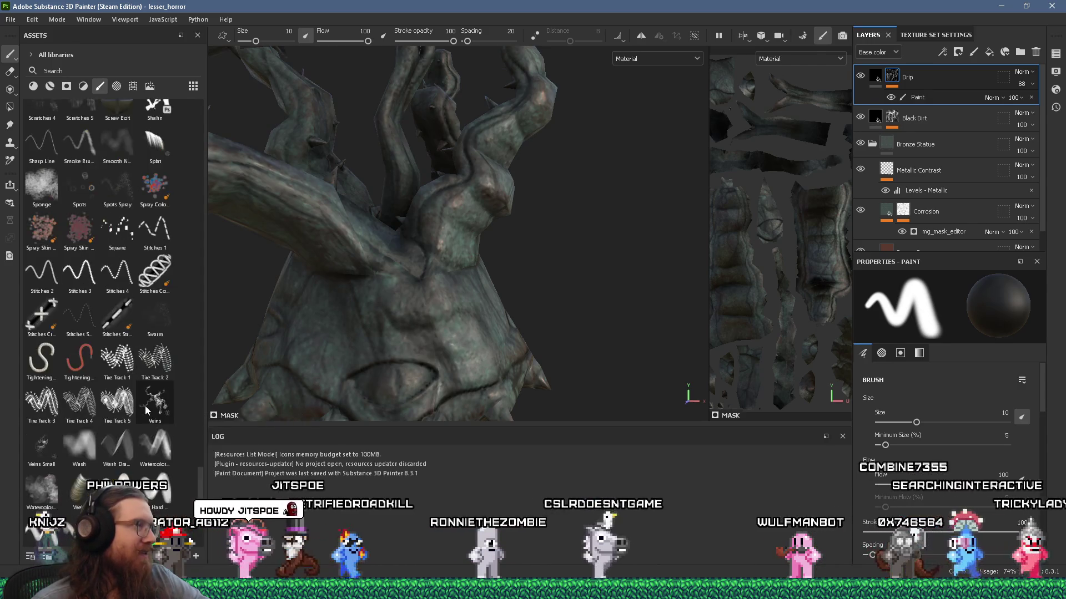
scroll(145, 410, up, 5)
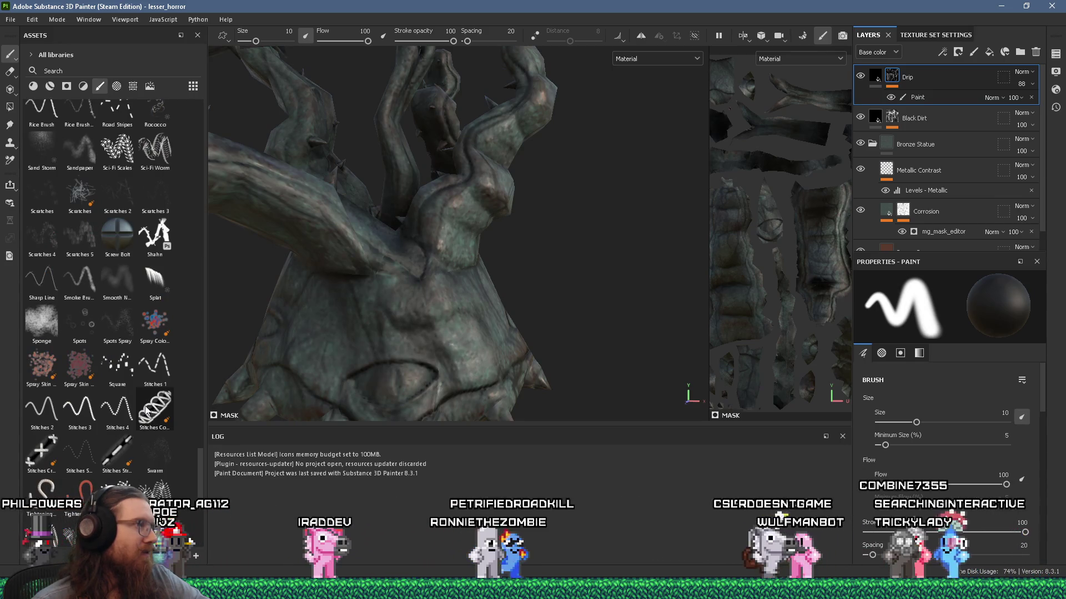
scroll(146, 410, up, 3)
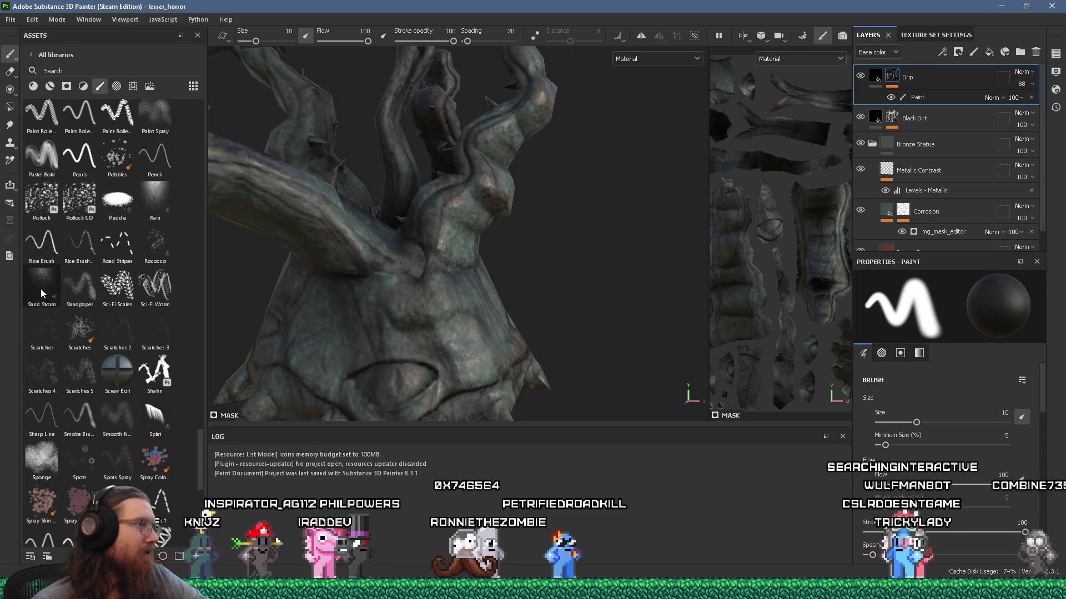
mouse_move(41, 289)
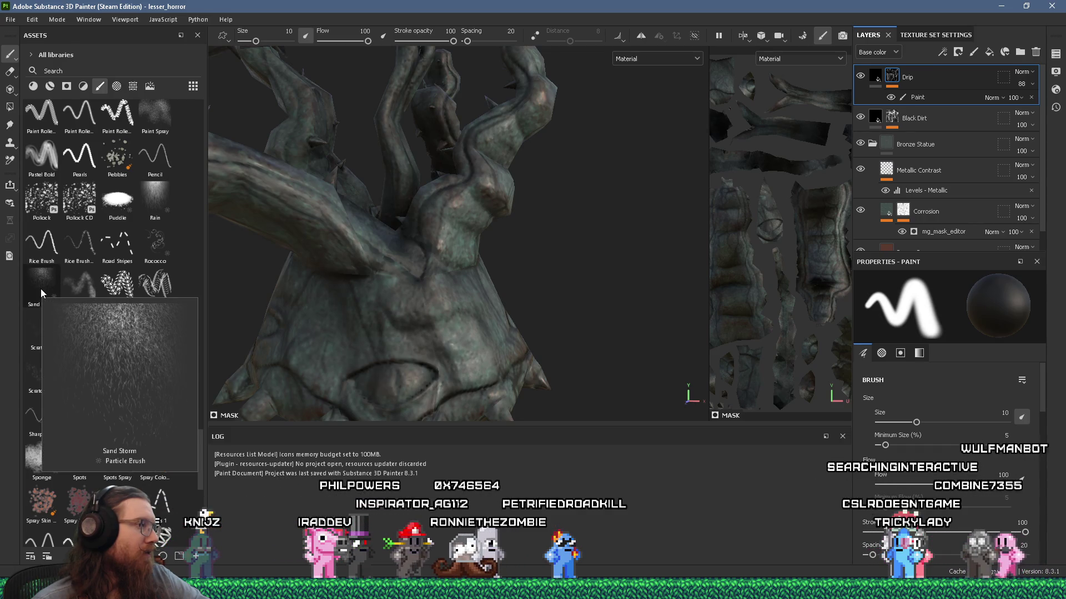
scroll(139, 278, up, 3)
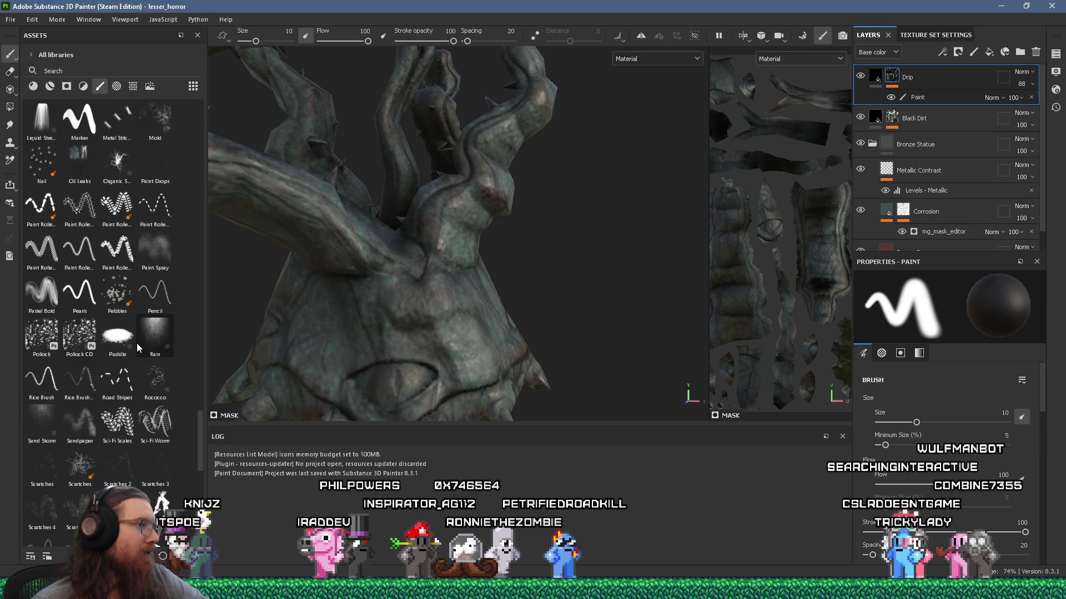
mouse_move(153, 335)
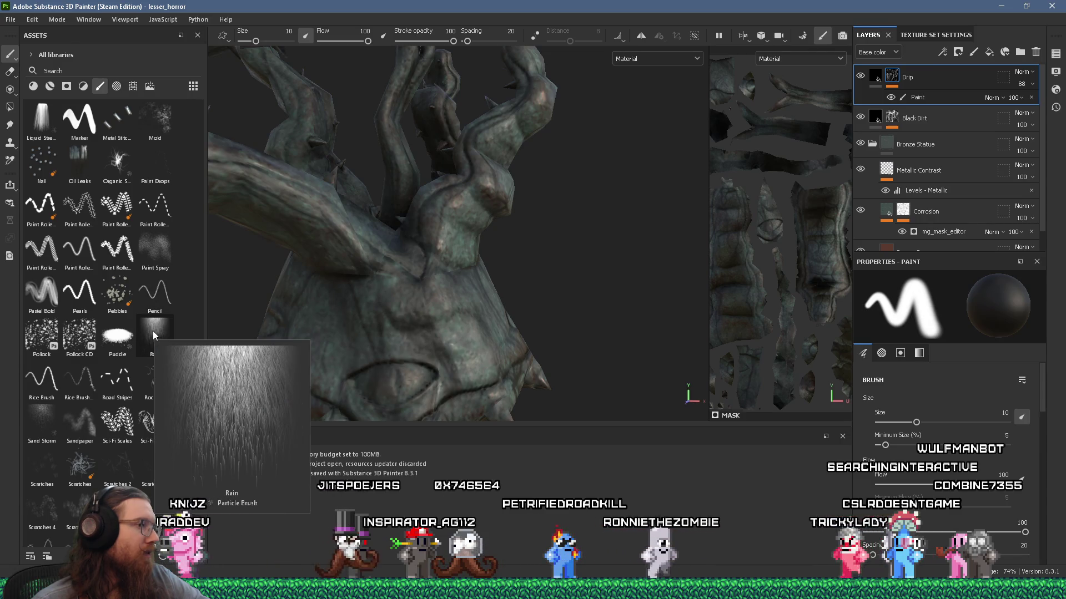
click(154, 335)
alt+drag(355, 310, 409, 318)
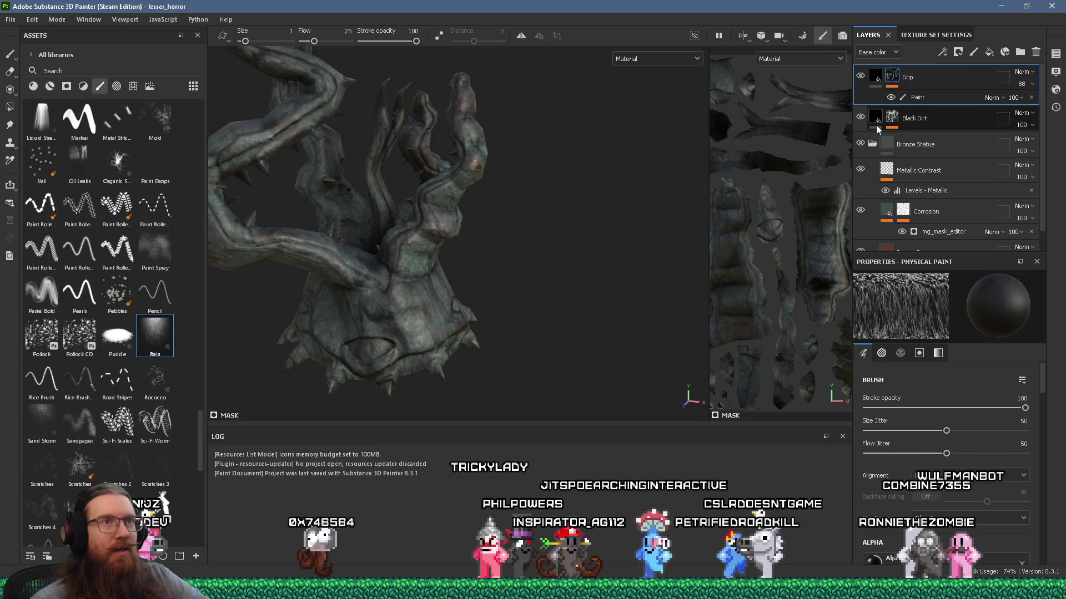
click(989, 53)
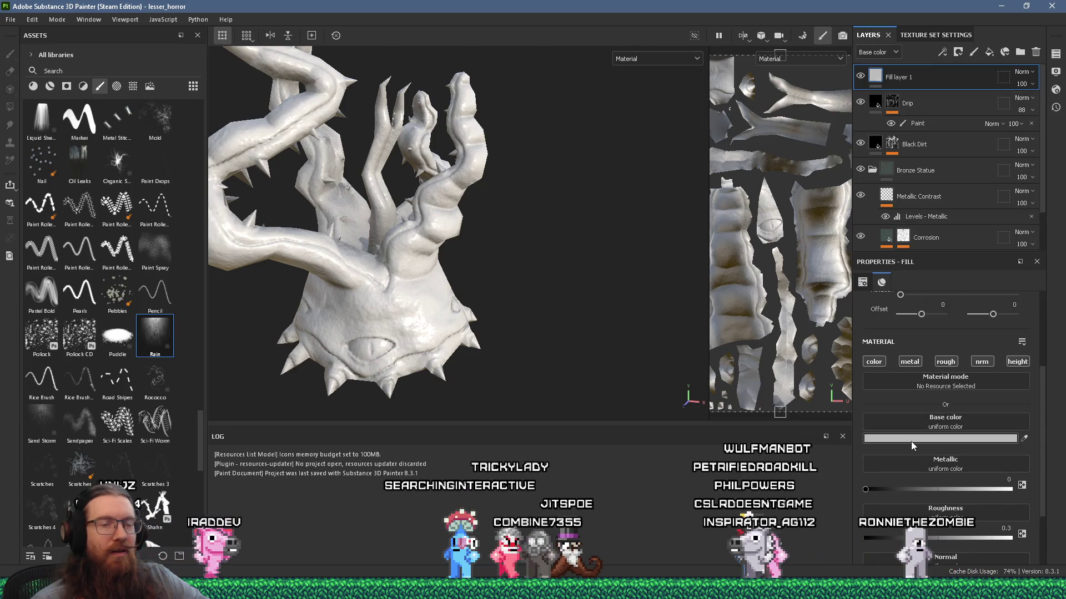
Set Fill layer 1's base colour to pure red FF0000 and give it a black mask
click(910, 439)
drag(871, 441, 886, 395)
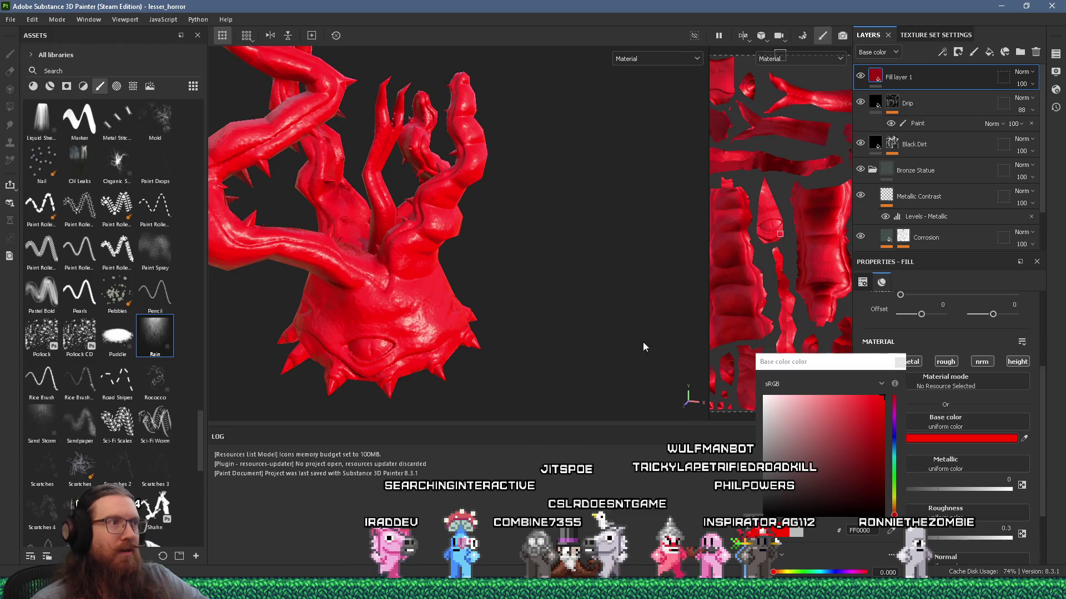
alt+drag(694, 356, 508, 282)
right_click(898, 84)
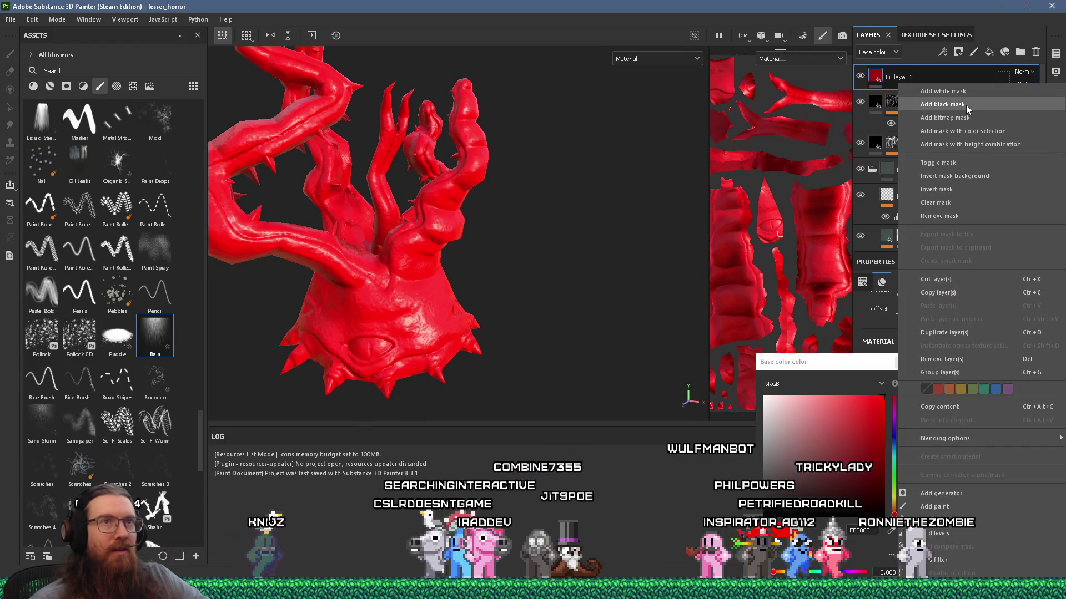
click(966, 104)
key(f)
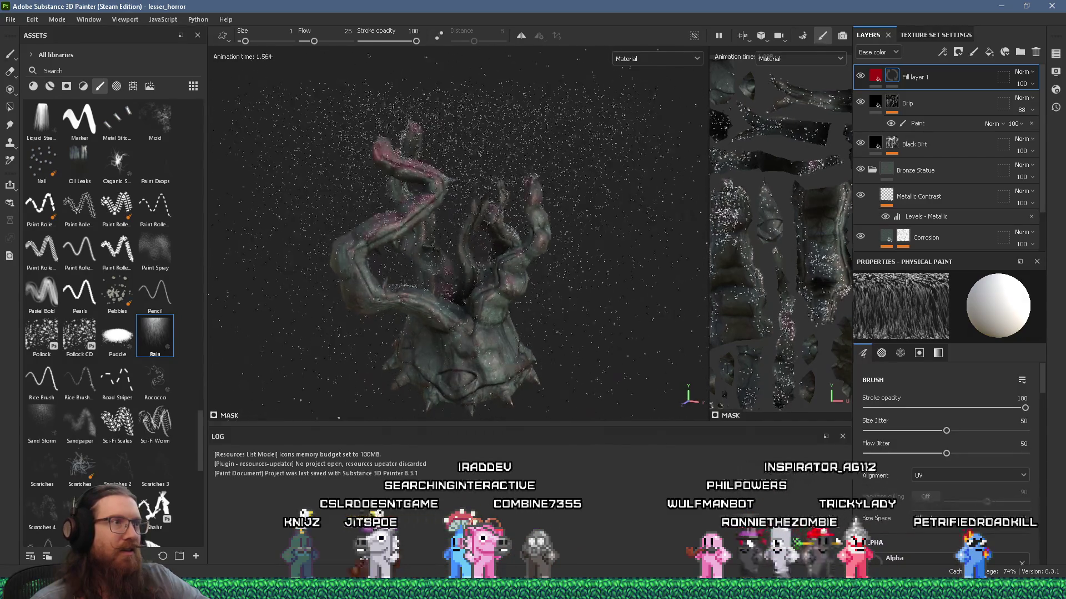
Let the Rain brush streak red onto the statue while orbiting, then undo the streaks
mouse_move(527, 183)
alt+mouse_down()
mouse_move(531, 248)
mouse_move(527, 211)
mouse_move(440, 317)
mouse_move(476, 224)
mouse_move(513, 290)
mouse_move(523, 250)
mouse_move(390, 251)
mouse_move(378, 86)
mouse_move(393, 309)
mouse_move(409, 214)
mouse_move(493, 162)
alt+mouse_up()
alt+drag(455, 266, 427, 281)
mouse_move(509, 307)
alt+mouse_down()
mouse_move(578, 357)
mouse_move(568, 340)
alt+mouse_up()
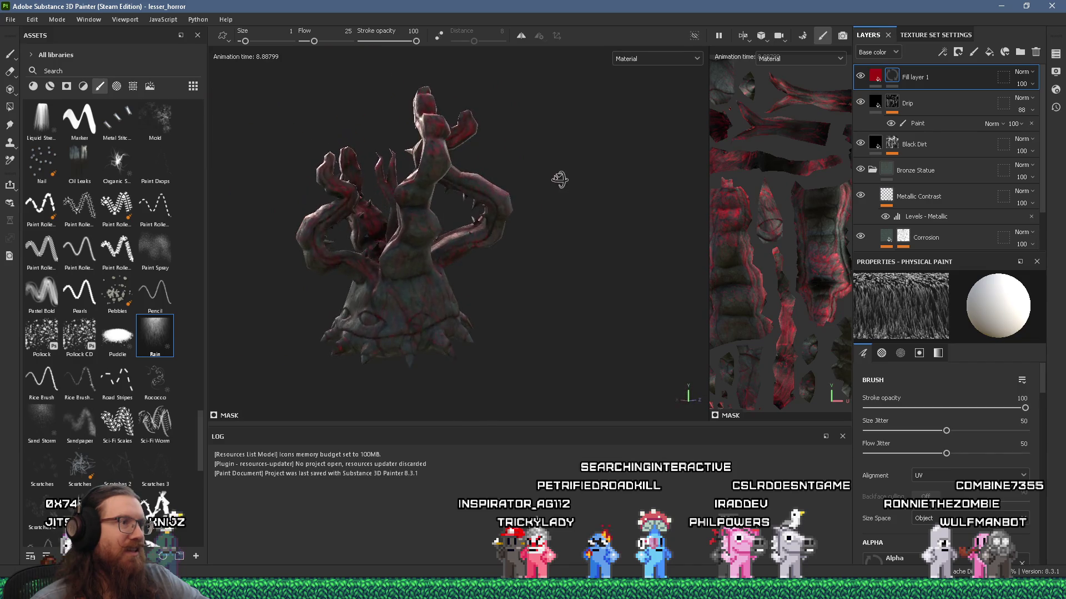
mouse_move(491, 217)
alt+mouse_down()
mouse_move(352, 191)
mouse_move(333, 304)
mouse_move(409, 233)
mouse_move(342, 189)
mouse_move(439, 238)
alt+mouse_up()
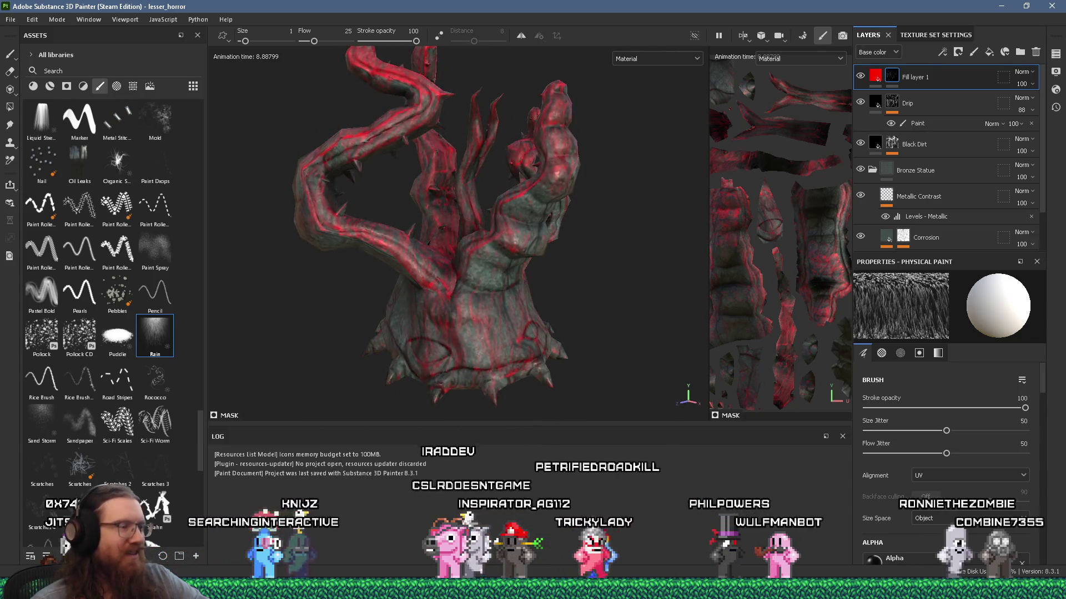
key(ctrl+z)
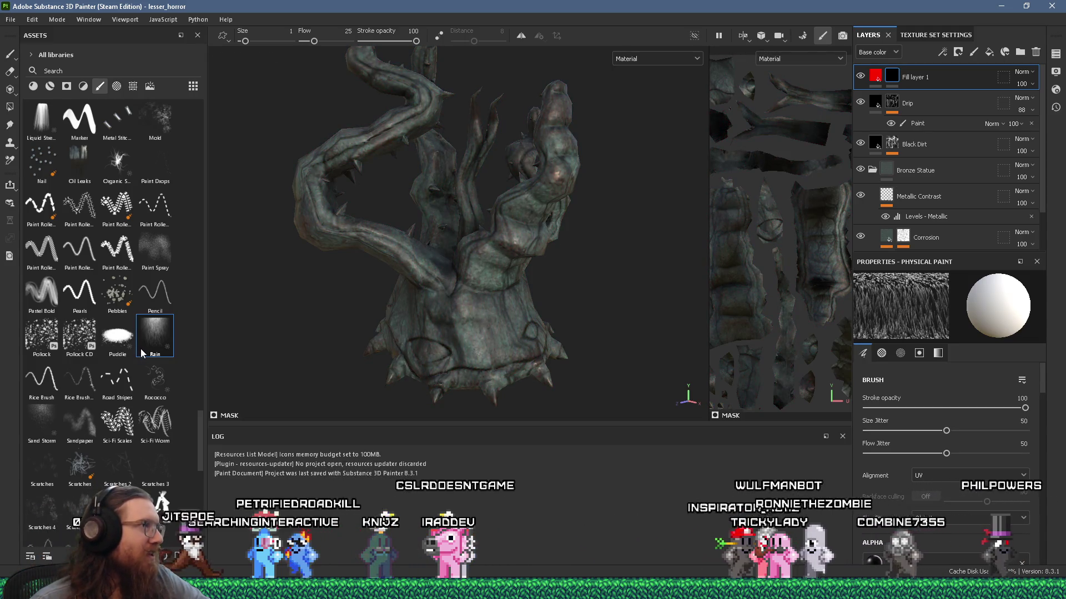
mouse_move(140, 349)
scroll(141, 349, up, 3)
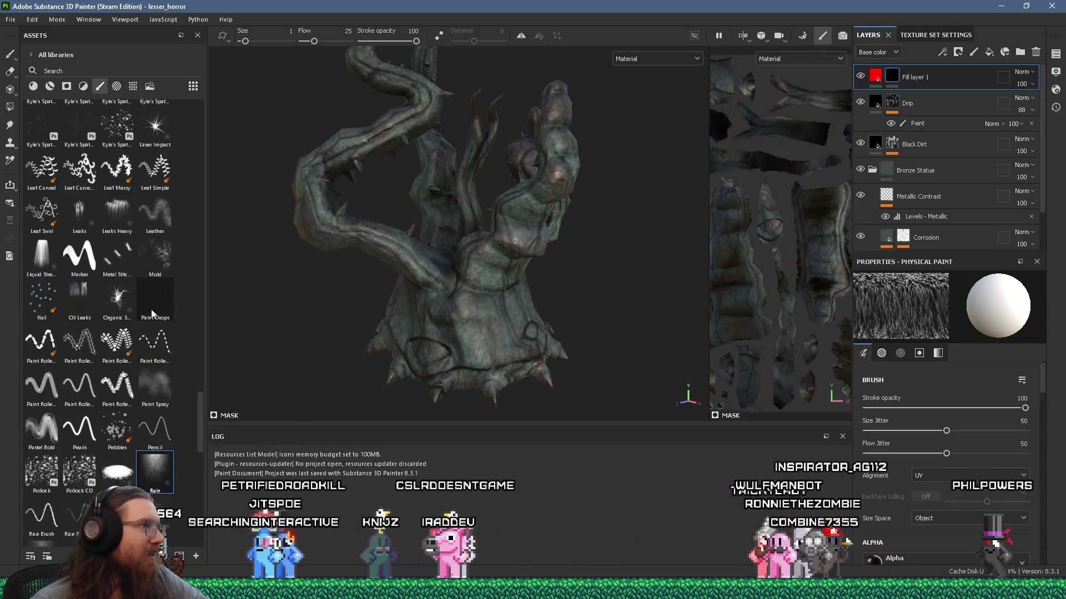
Test an organic splatter particle brush on the statue while orbiting, then undo the red spread
click(115, 298)
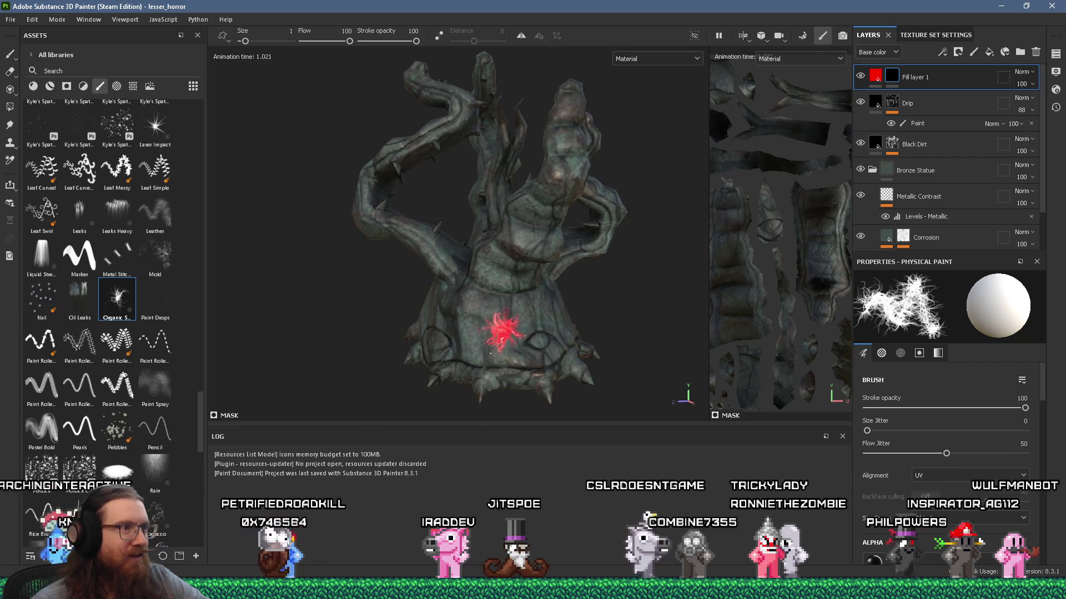
mouse_move(500, 303)
alt+mouse_down()
mouse_move(368, 322)
mouse_move(574, 366)
mouse_move(639, 321)
alt+mouse_up()
mouse_move(383, 365)
alt+mouse_down()
mouse_move(404, 391)
mouse_move(433, 281)
mouse_move(508, 167)
alt+mouse_up()
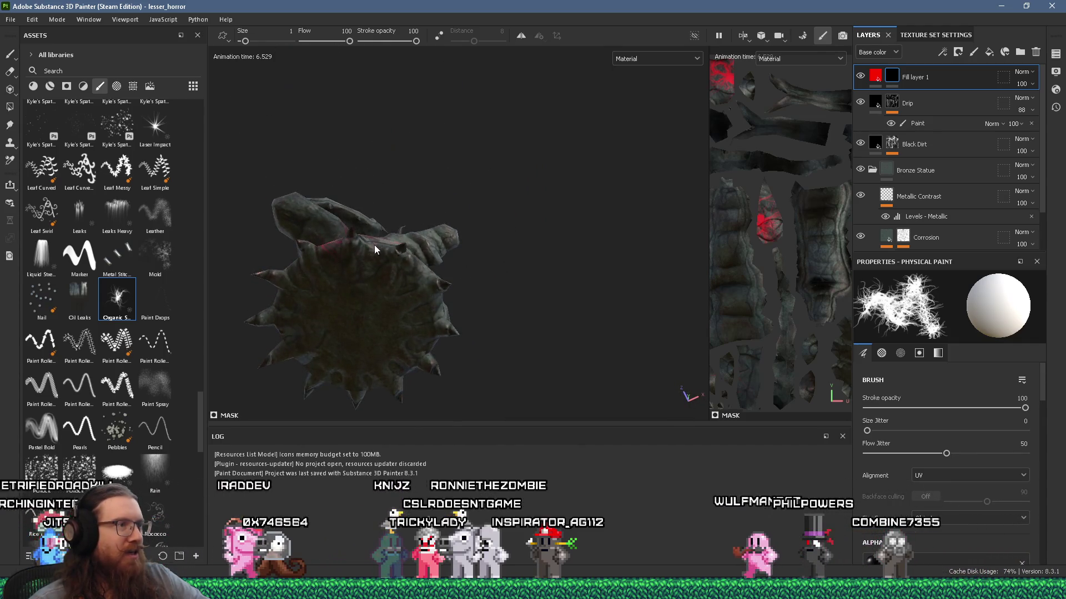
mouse_move(375, 249)
alt+mouse_down()
mouse_move(487, 231)
mouse_move(518, 181)
mouse_move(517, 373)
mouse_move(440, 308)
mouse_move(330, 323)
alt+mouse_up()
alt+drag(437, 313, 574, 299)
key(ctrl+z)
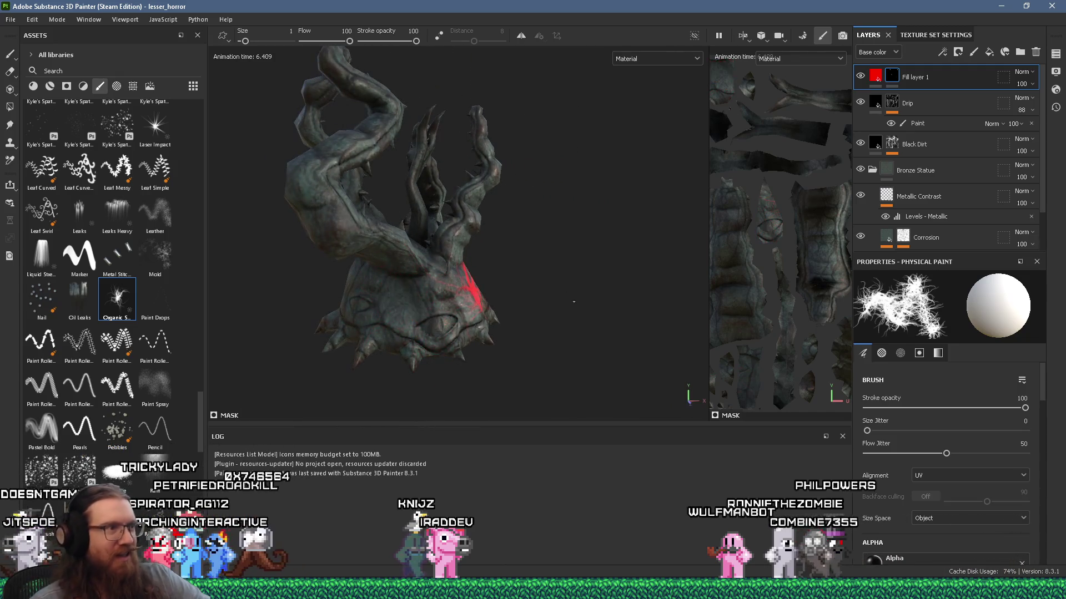
click(168, 261)
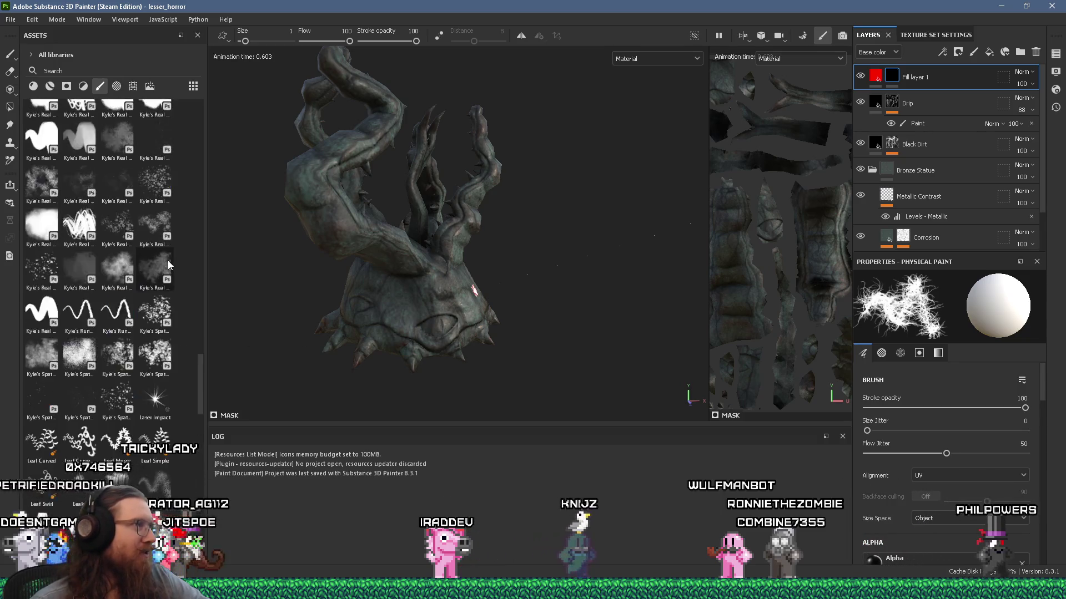
Stamp a red Mold blotch onto the statue's lower body, then pick the Leaks particle brush
scroll(445, 335, up, 5)
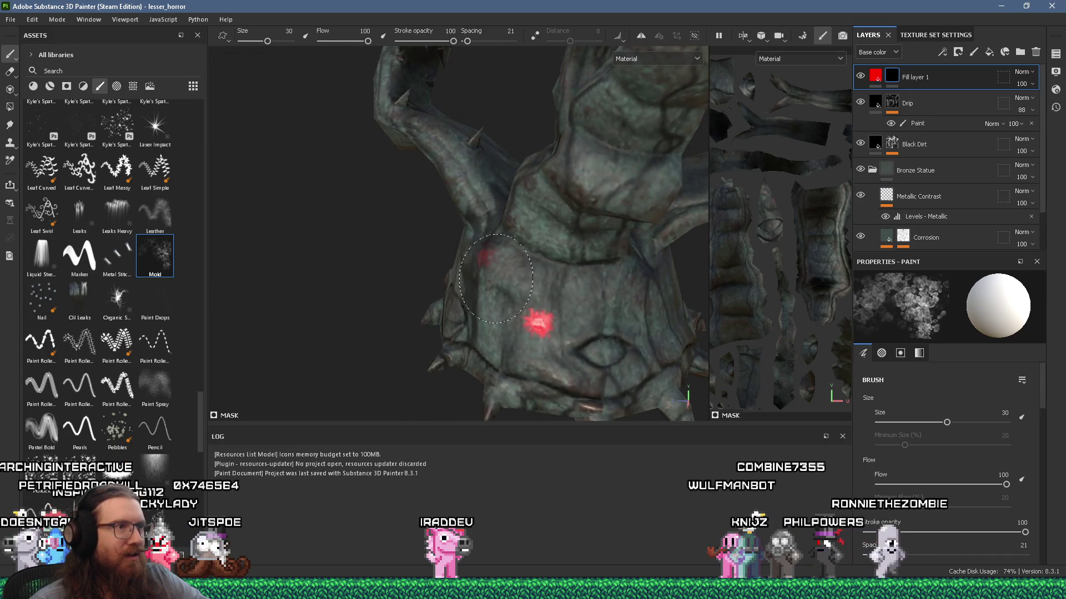
click(496, 260)
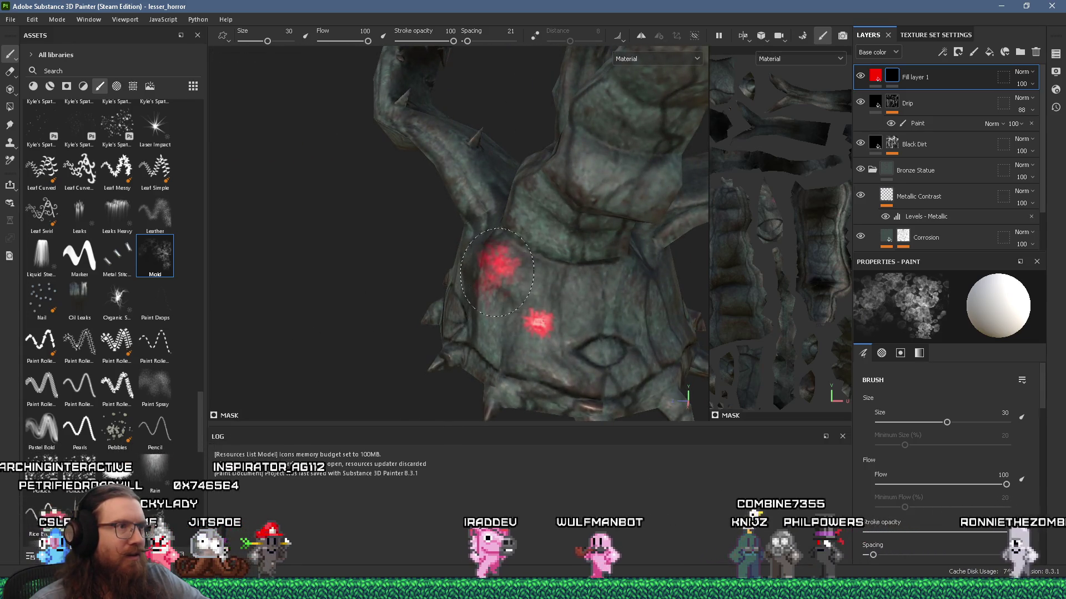
mouse_move(494, 269)
alt+mouse_down()
mouse_move(414, 236)
mouse_move(476, 270)
alt+mouse_up()
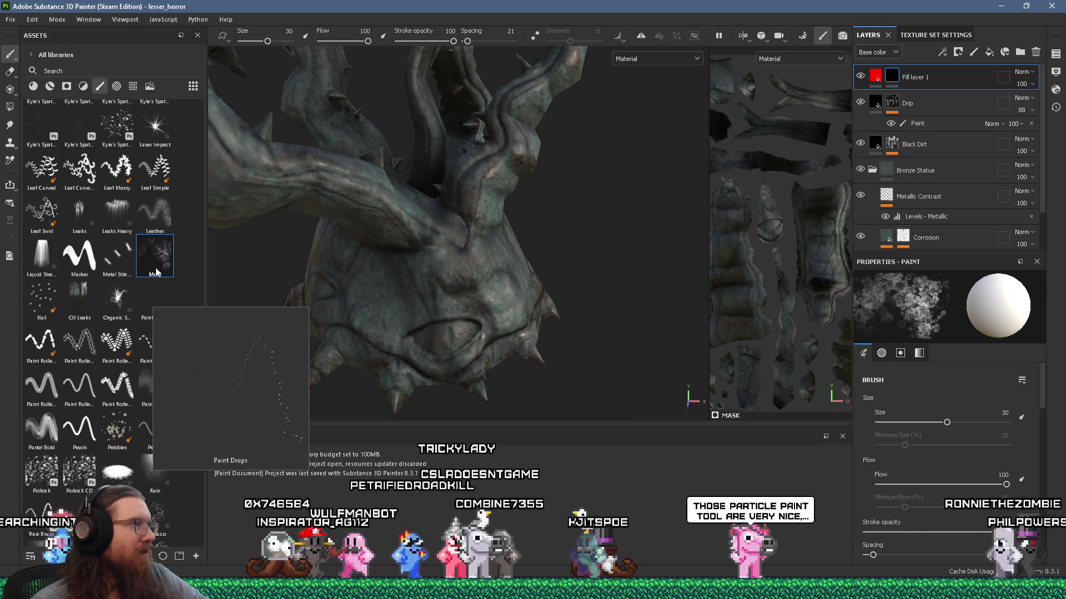
mouse_move(157, 272)
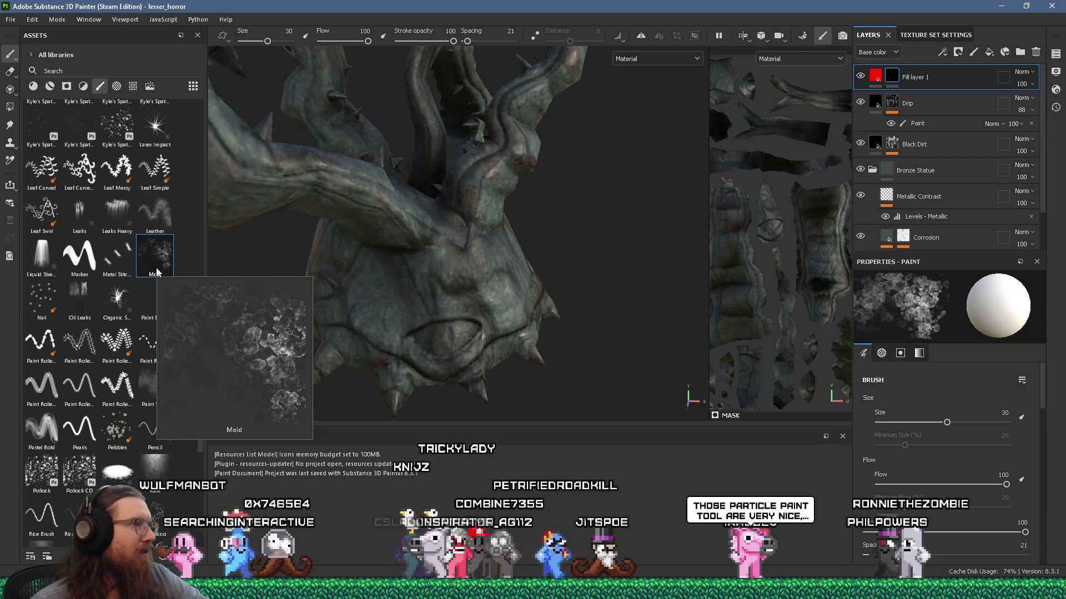
click(80, 214)
Orbit to show the horns and expand the Leaks brush's particle physics settings
alt+drag(388, 222, 463, 214)
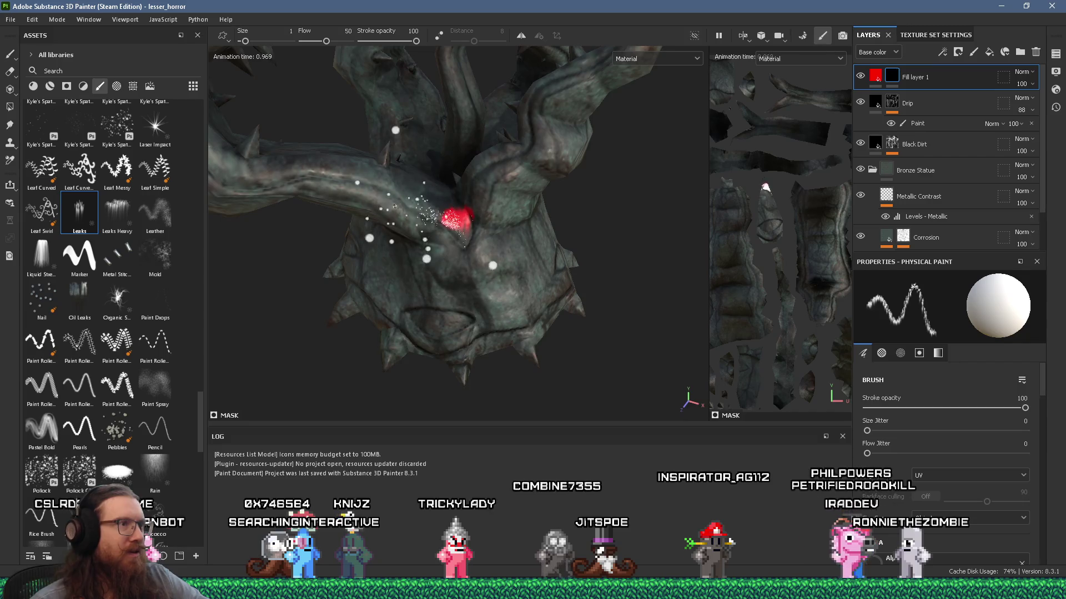
alt+drag(423, 288, 481, 247)
scroll(973, 416, down, 10)
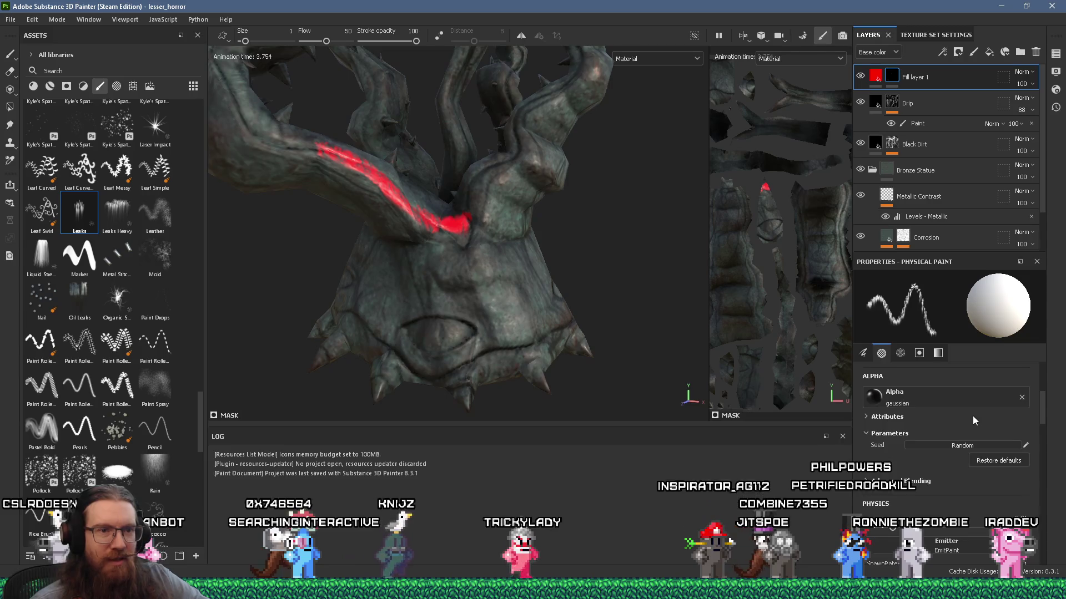
scroll(971, 415, down, 5)
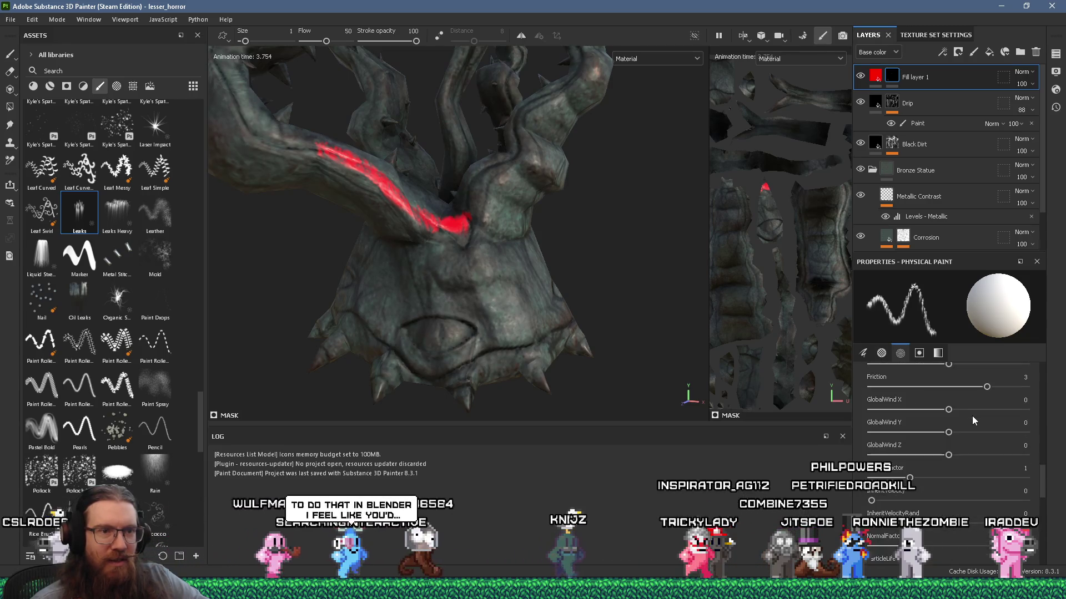
scroll(973, 420, up, 5)
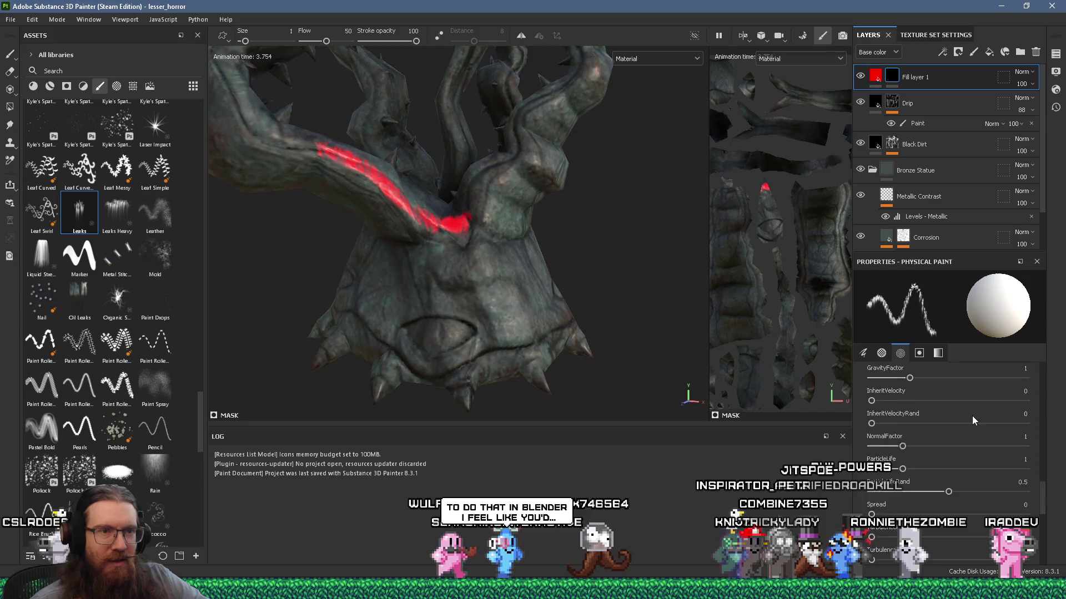
scroll(973, 420, up, 10)
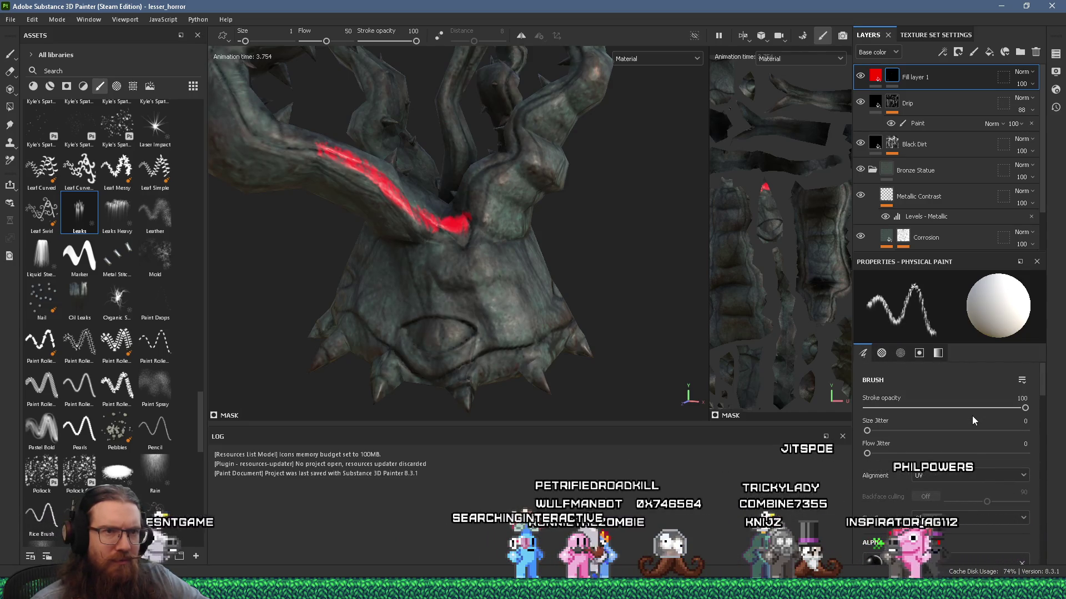
click(900, 354)
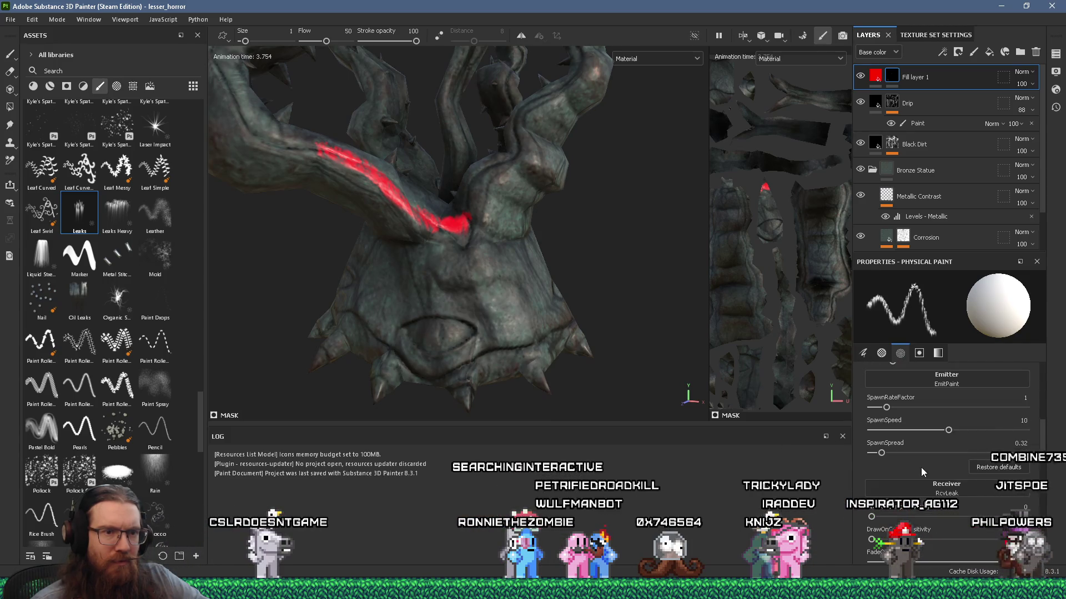
scroll(922, 472, down, 1)
scroll(922, 472, down, 2)
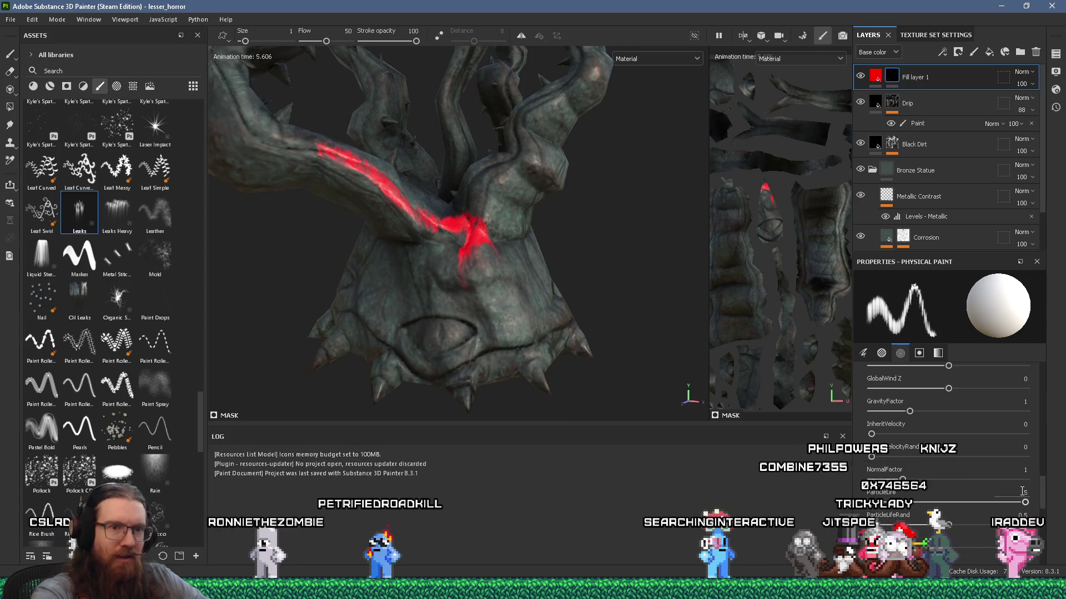
Orbit around the raised arms and spray red leak drips onto the statue's chest
alt+drag(478, 244, 485, 233)
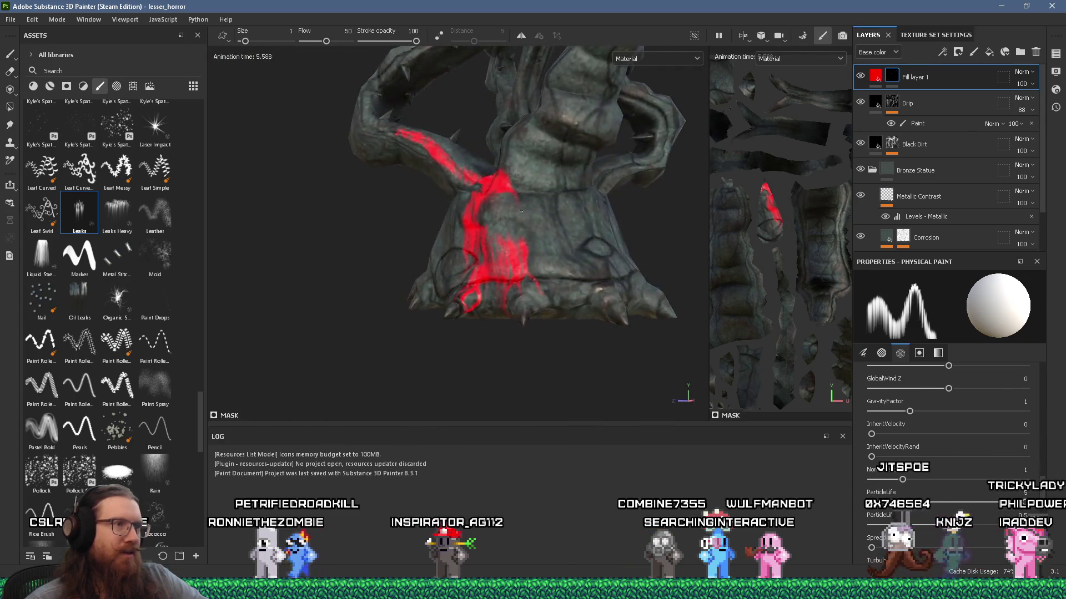
alt+drag(471, 324, 527, 193)
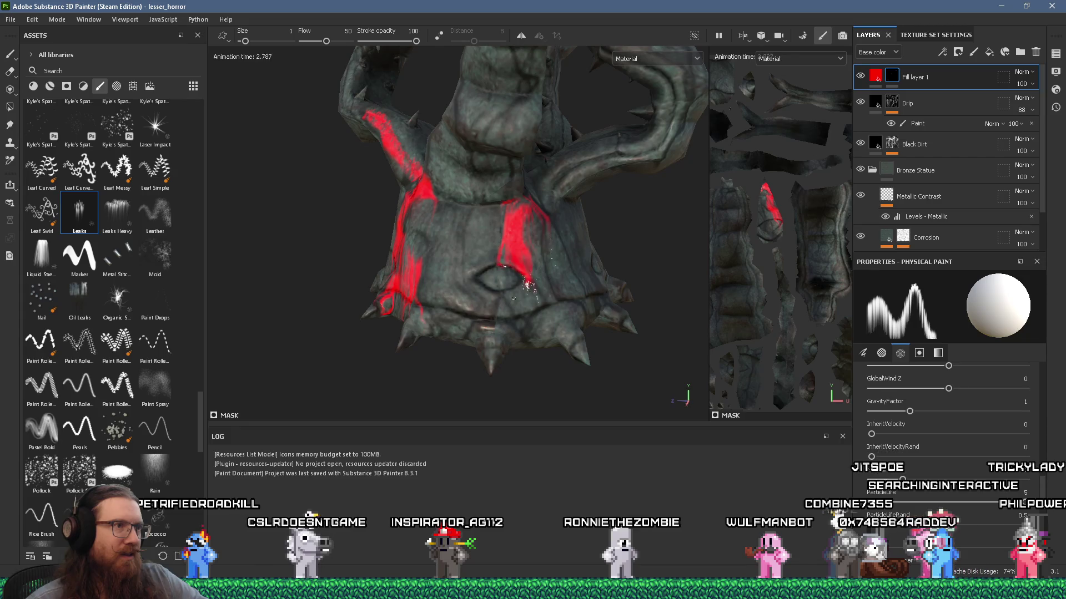
alt+drag(513, 298, 406, 277)
alt+drag(472, 235, 401, 186)
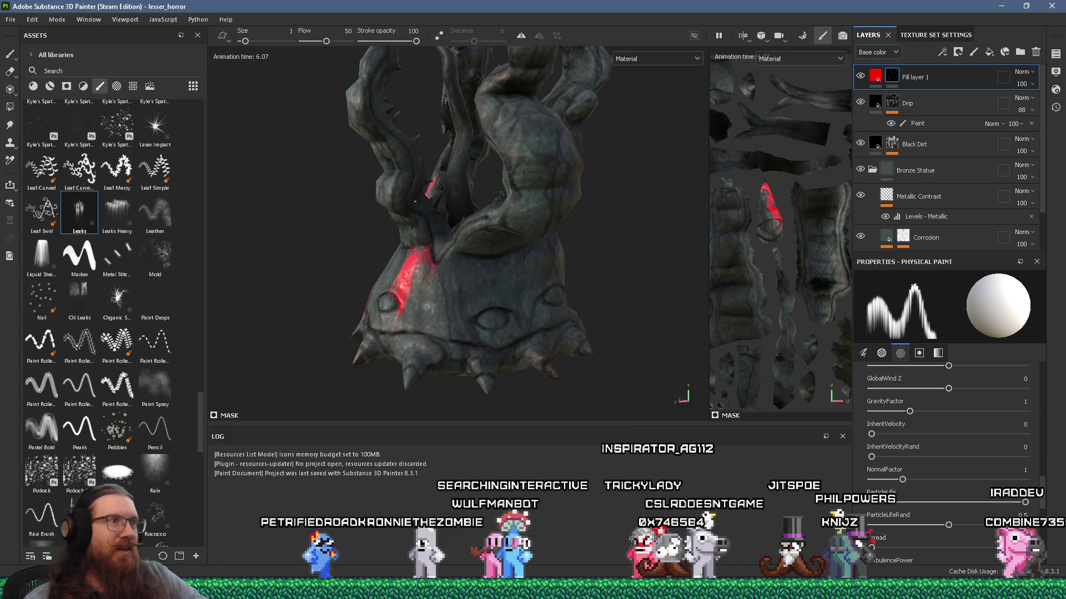
mouse_move(415, 202)
alt+mouse_down()
mouse_move(397, 205)
mouse_move(467, 227)
mouse_move(536, 181)
alt+mouse_up()
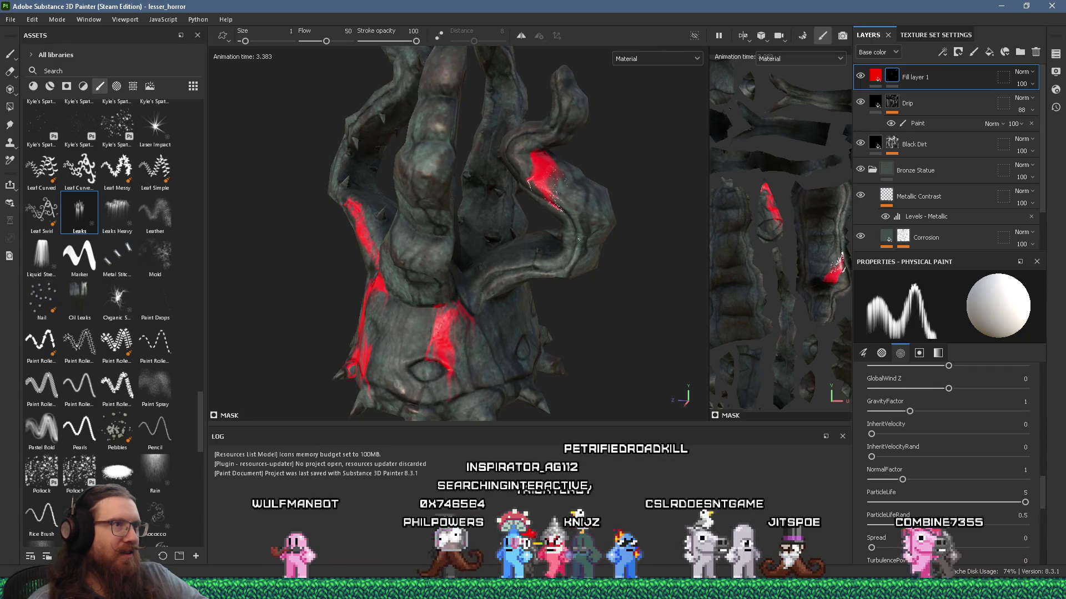
mouse_move(579, 239)
alt+mouse_down()
mouse_move(587, 225)
mouse_move(543, 167)
alt+mouse_up()
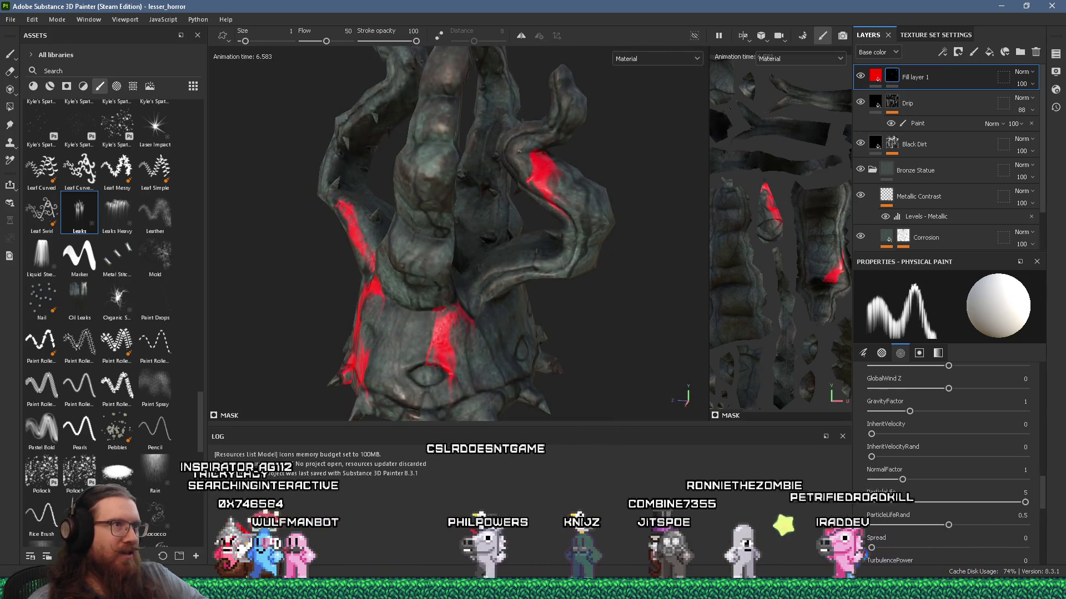
mouse_move(479, 221)
alt+mouse_down()
mouse_move(464, 232)
mouse_move(566, 190)
mouse_move(514, 221)
alt+mouse_up()
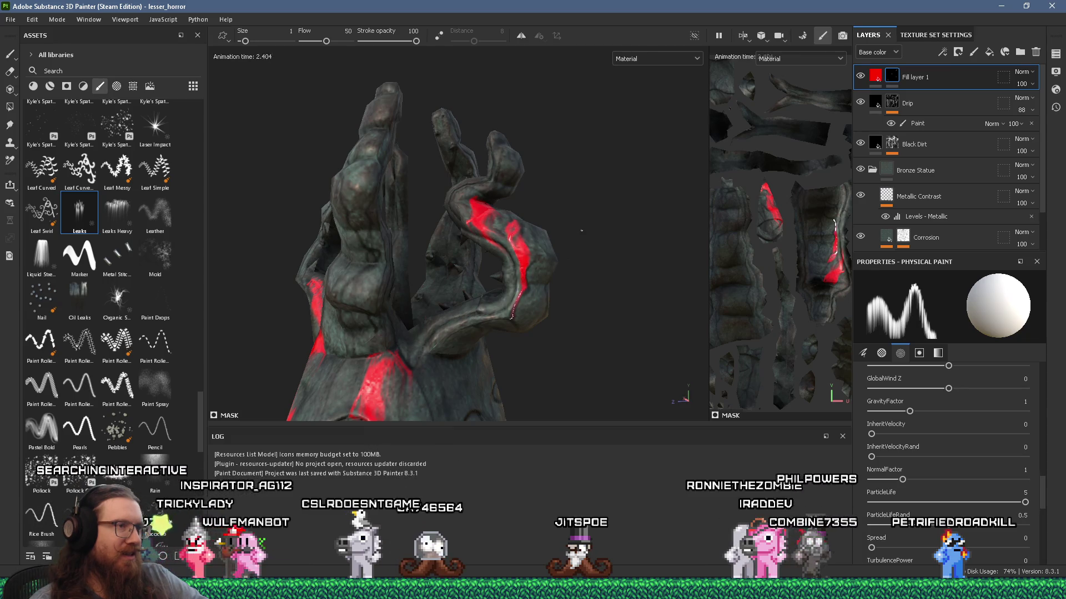
alt+drag(563, 267, 417, 311)
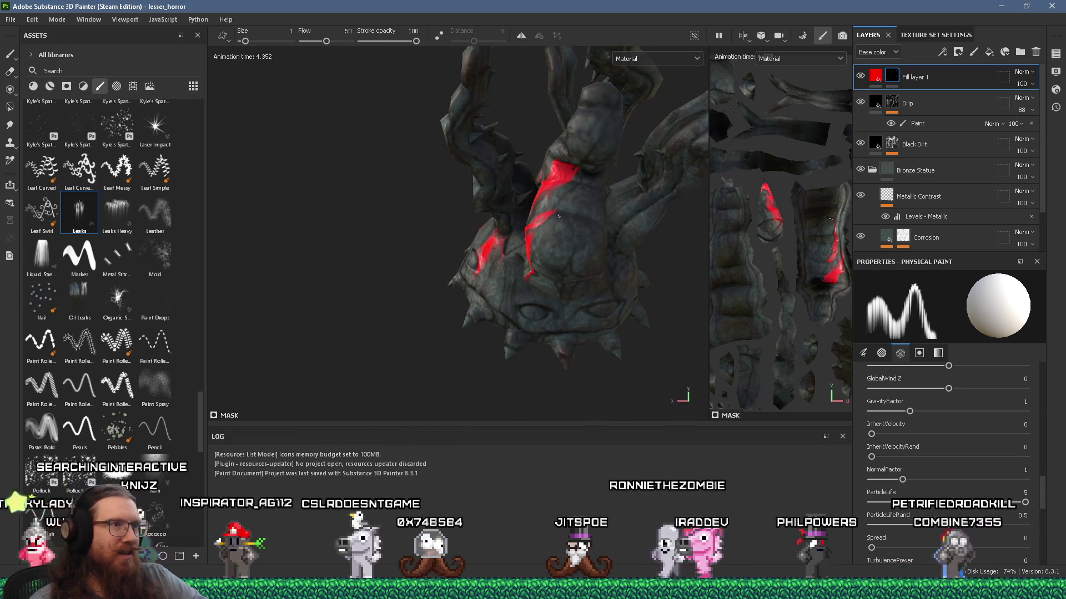
click(559, 272)
Orbit the statue to inspect the red drip streak coverage
mouse_move(576, 288)
alt+mouse_down()
mouse_move(552, 253)
mouse_move(555, 235)
mouse_move(487, 317)
mouse_move(433, 317)
mouse_move(452, 268)
mouse_move(510, 229)
alt+mouse_up()
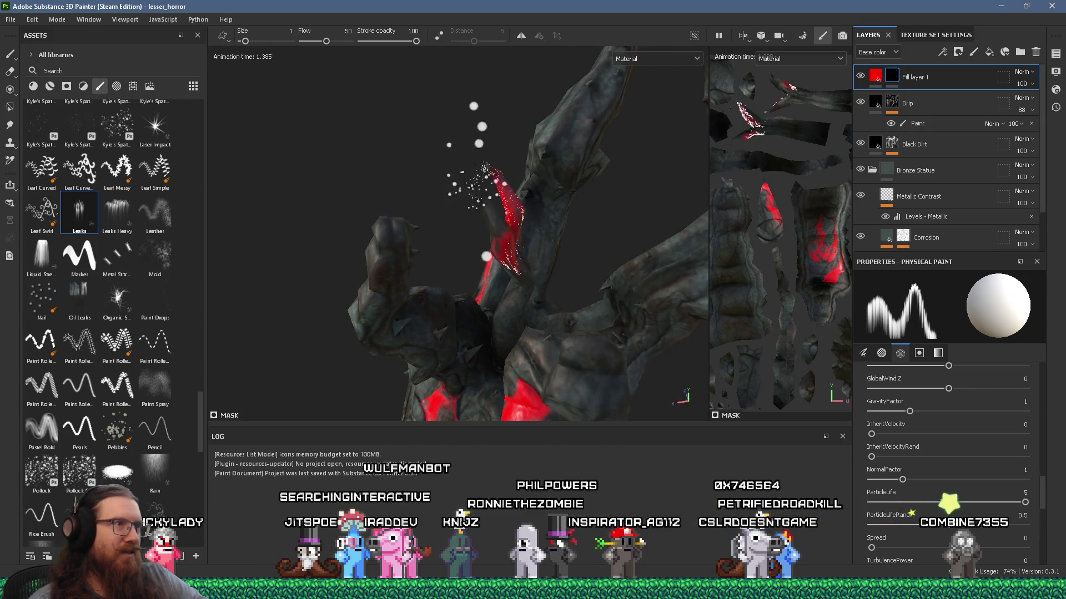
mouse_move(529, 240)
alt+mouse_down()
mouse_move(420, 218)
mouse_move(561, 212)
mouse_move(446, 310)
alt+mouse_up()
mouse_move(466, 246)
alt+mouse_down()
mouse_move(538, 231)
mouse_move(507, 228)
mouse_move(508, 158)
mouse_move(526, 221)
mouse_move(504, 155)
alt+mouse_up()
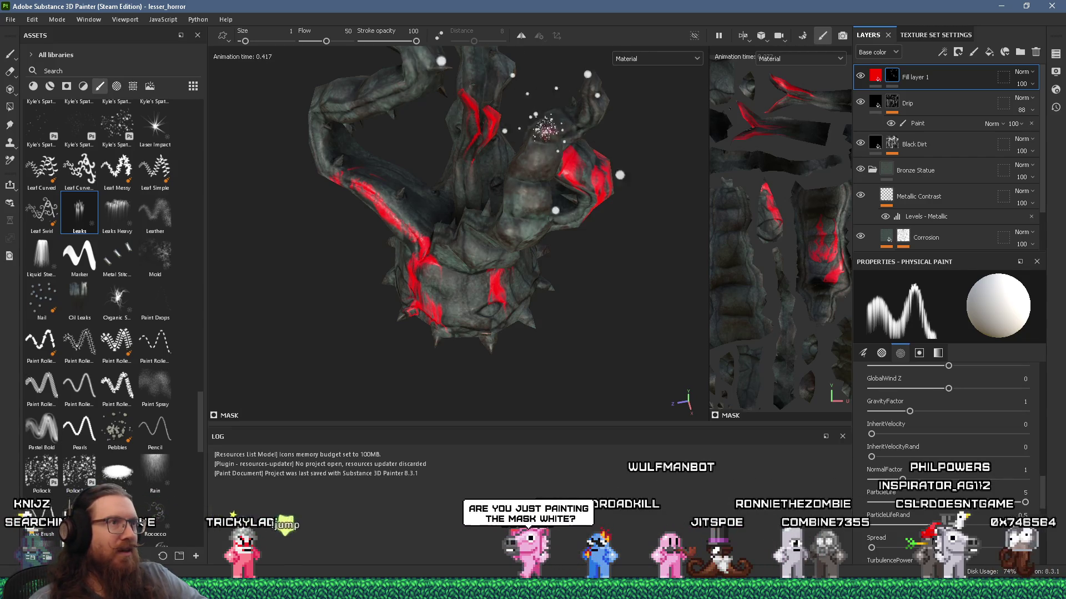
mouse_move(536, 112)
alt+mouse_down()
mouse_move(564, 143)
mouse_move(624, 152)
mouse_move(553, 227)
mouse_move(548, 189)
alt+mouse_up()
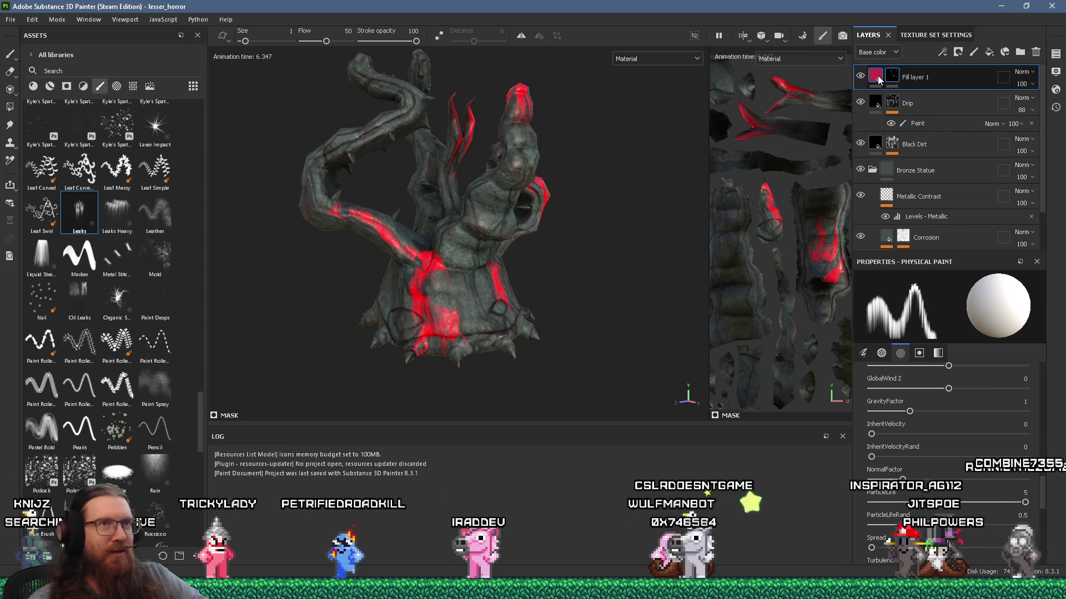
mouse_move(878, 80)
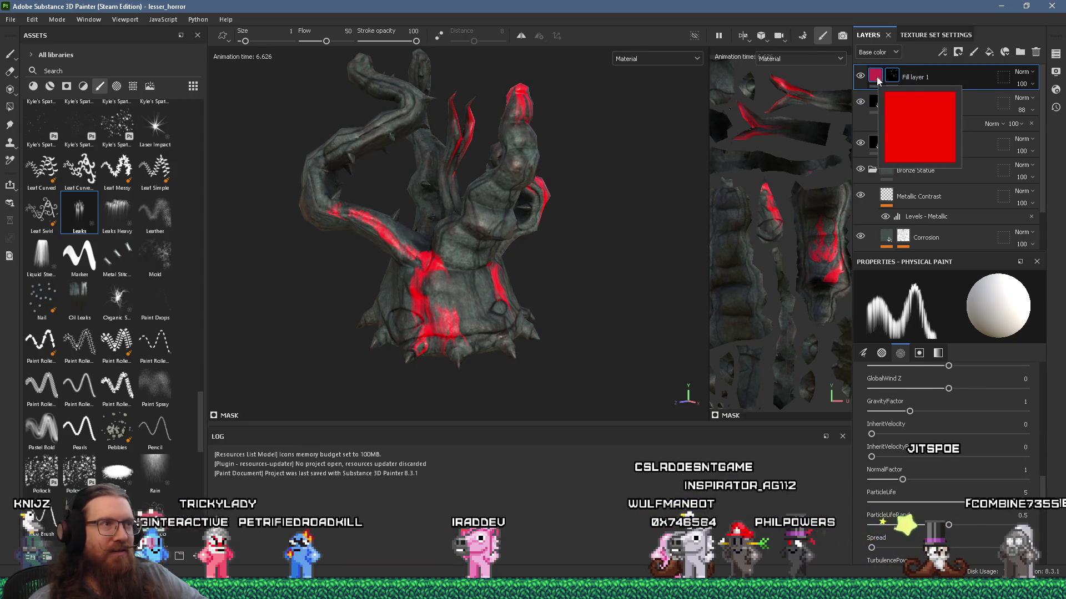
Change Fill layer 1's base colour from red to dark blue, then switch its colour channel off
click(878, 81)
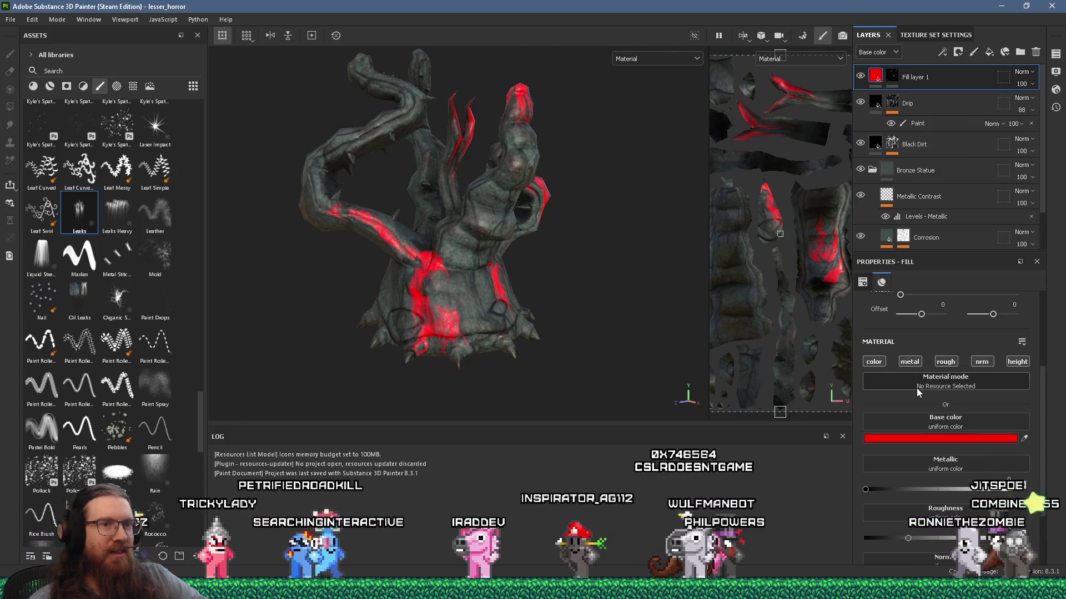
click(891, 439)
mouse_move(788, 411)
mouse_down()
mouse_move(773, 404)
mouse_move(821, 447)
mouse_move(838, 426)
mouse_up()
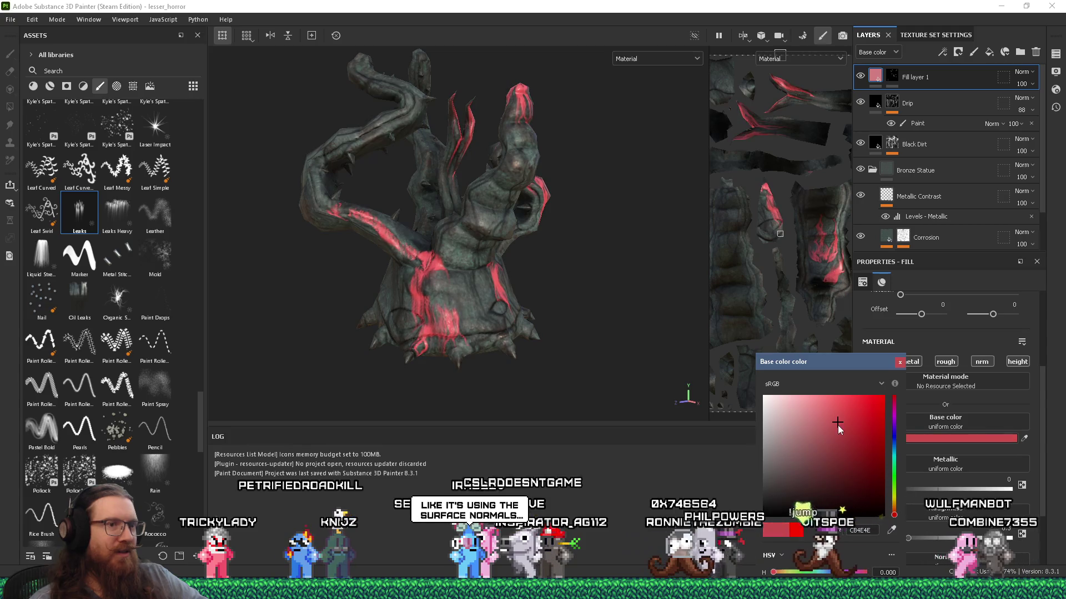
click(894, 437)
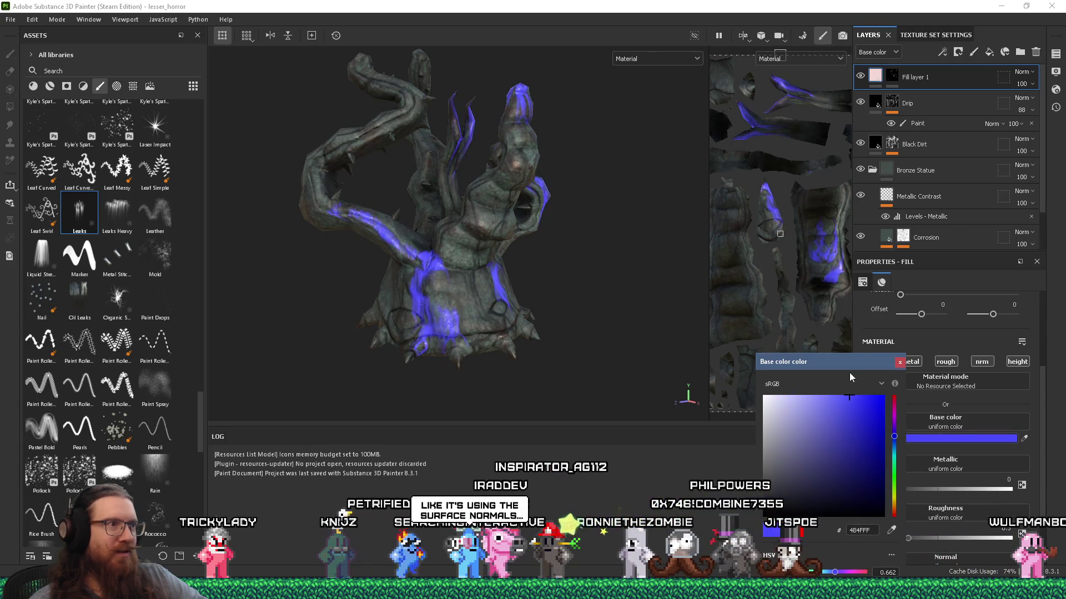
drag(832, 455, 847, 476)
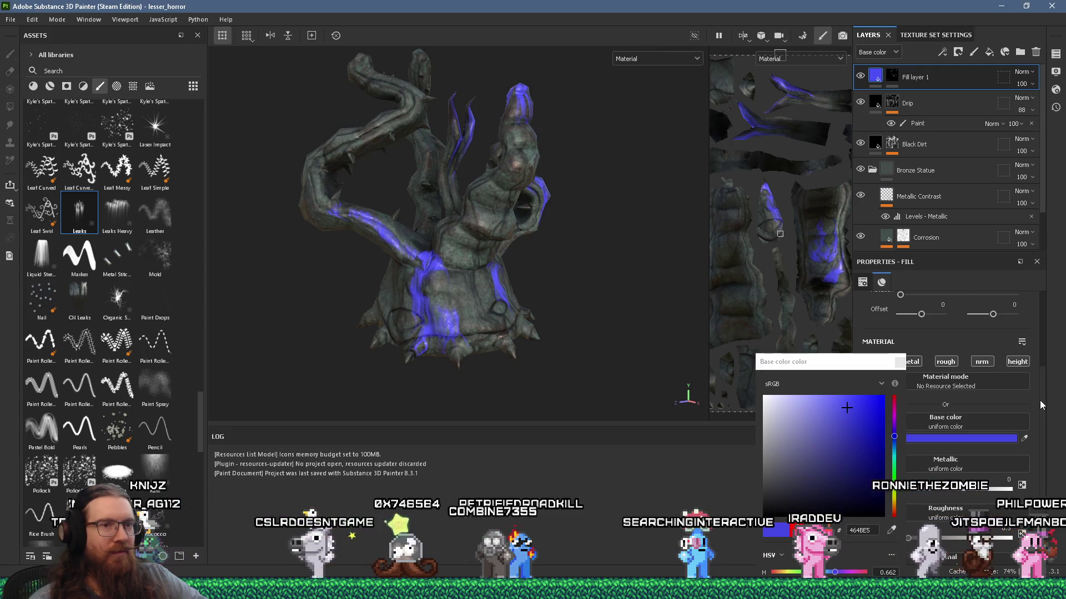
click(900, 362)
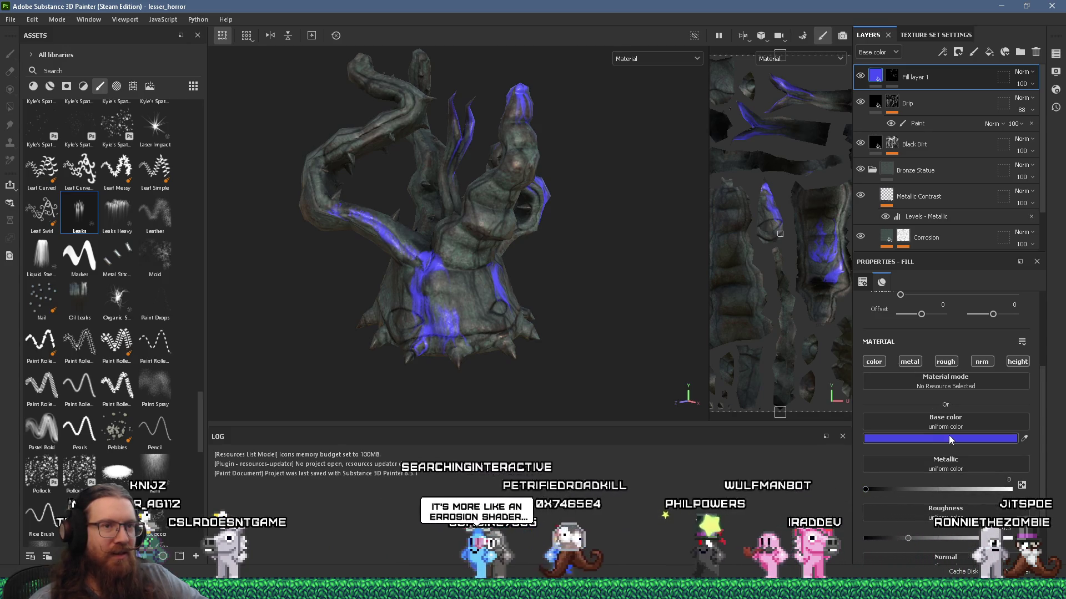
click(870, 365)
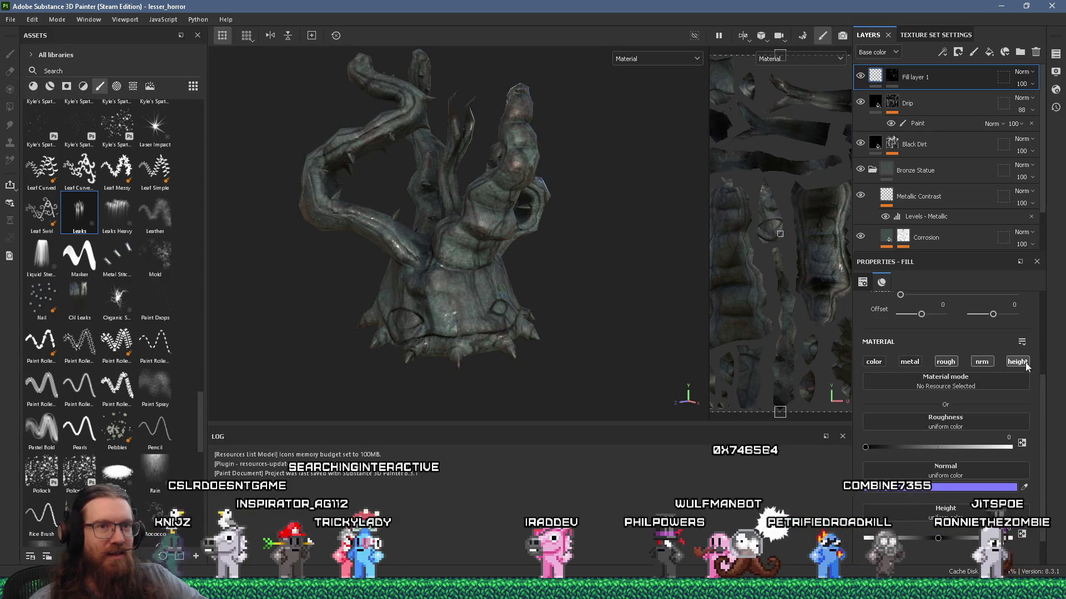
Look over the statue's base from a new angle and pick the Liquid Stencil brush
scroll(483, 268, up, 5)
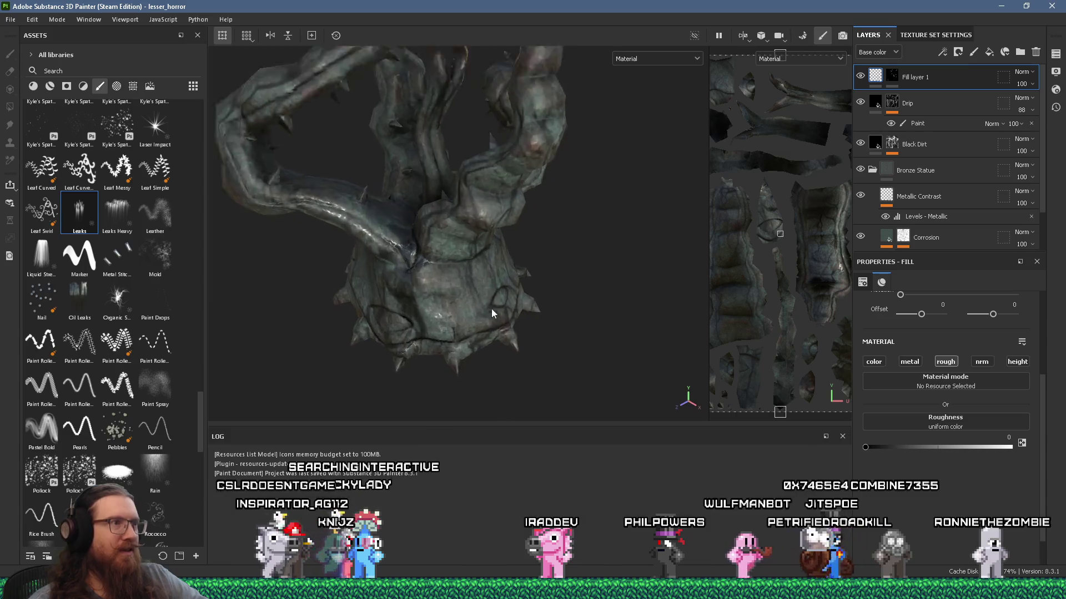
mouse_move(388, 249)
alt+mouse_down()
mouse_move(337, 234)
mouse_move(468, 230)
mouse_move(520, 244)
mouse_move(409, 281)
mouse_move(452, 311)
mouse_move(383, 292)
mouse_move(487, 269)
mouse_move(472, 271)
alt+mouse_up()
scroll(338, 233, down, 5)
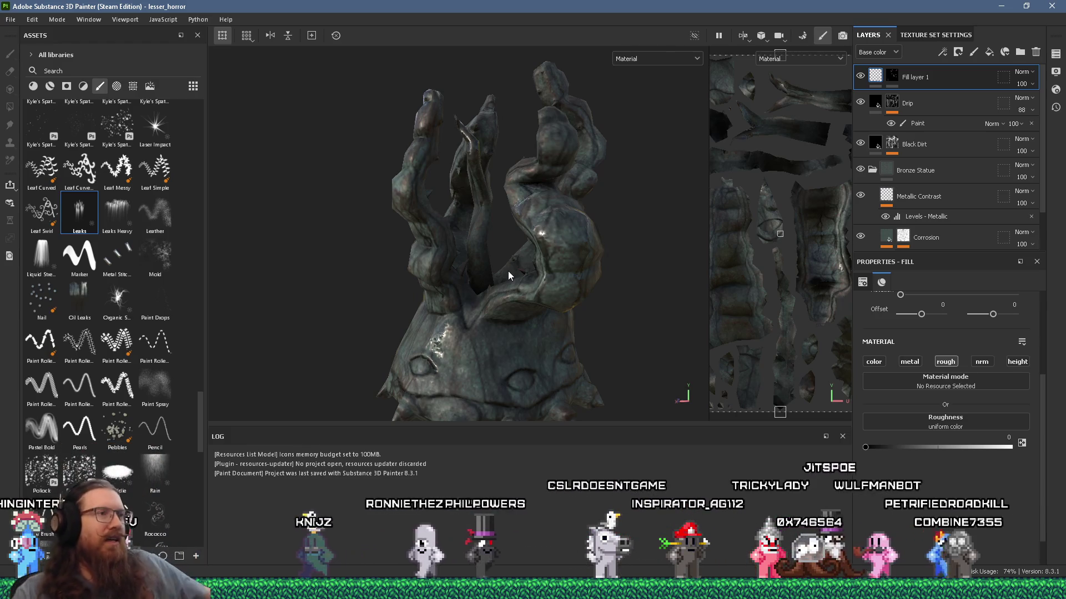
mouse_move(508, 274)
alt+mouse_down()
mouse_move(604, 243)
mouse_move(351, 244)
mouse_move(539, 226)
mouse_move(527, 272)
mouse_move(518, 213)
mouse_move(561, 207)
mouse_move(519, 215)
alt+mouse_up()
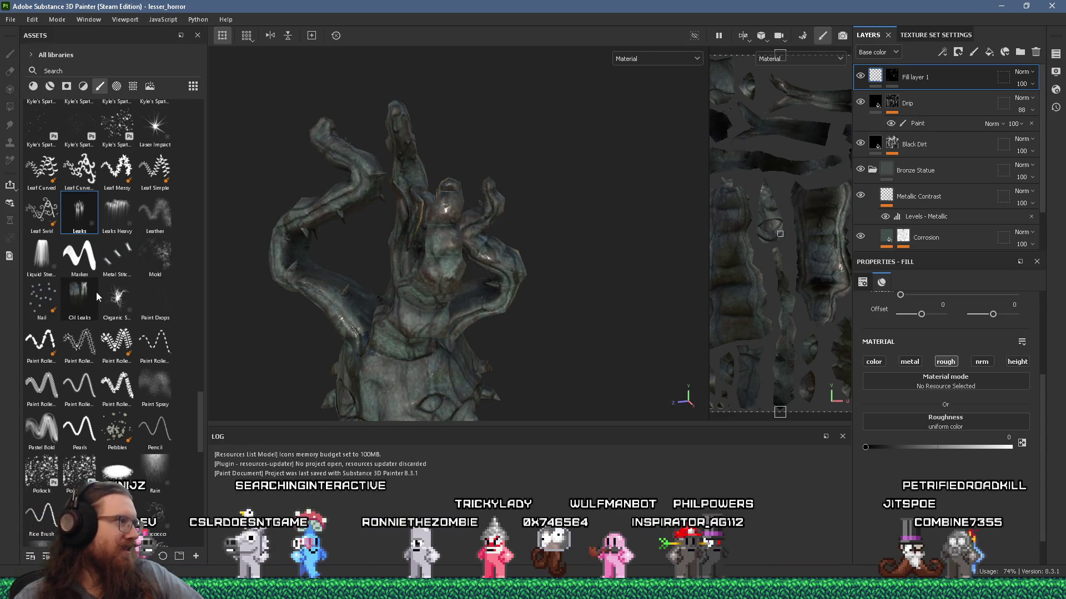
click(36, 253)
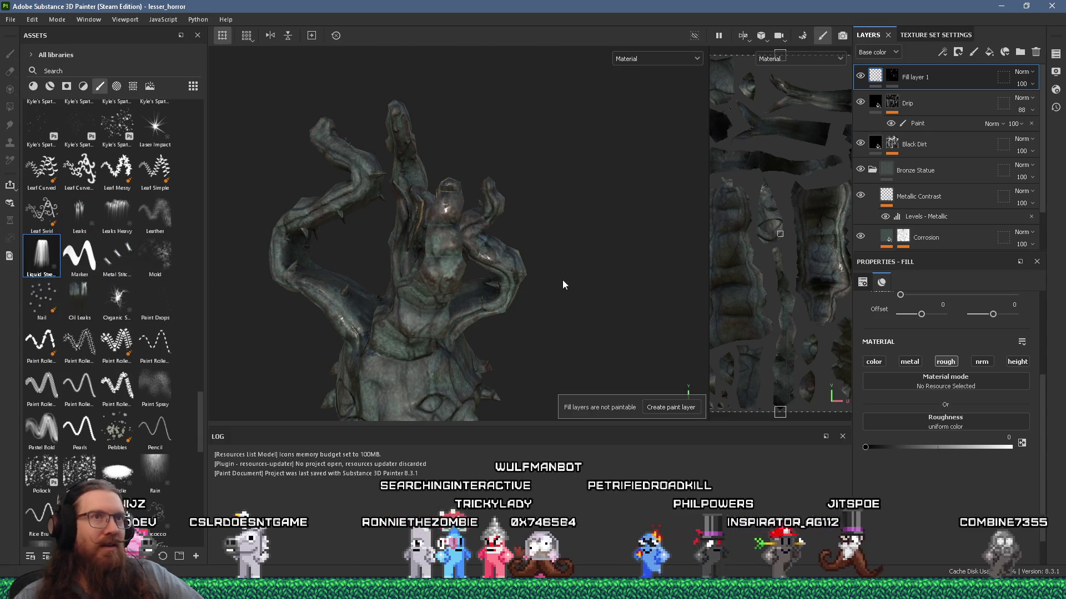
Select Fill layer 1's mask and zoom in on the statue's upper arms to test the brush
click(885, 78)
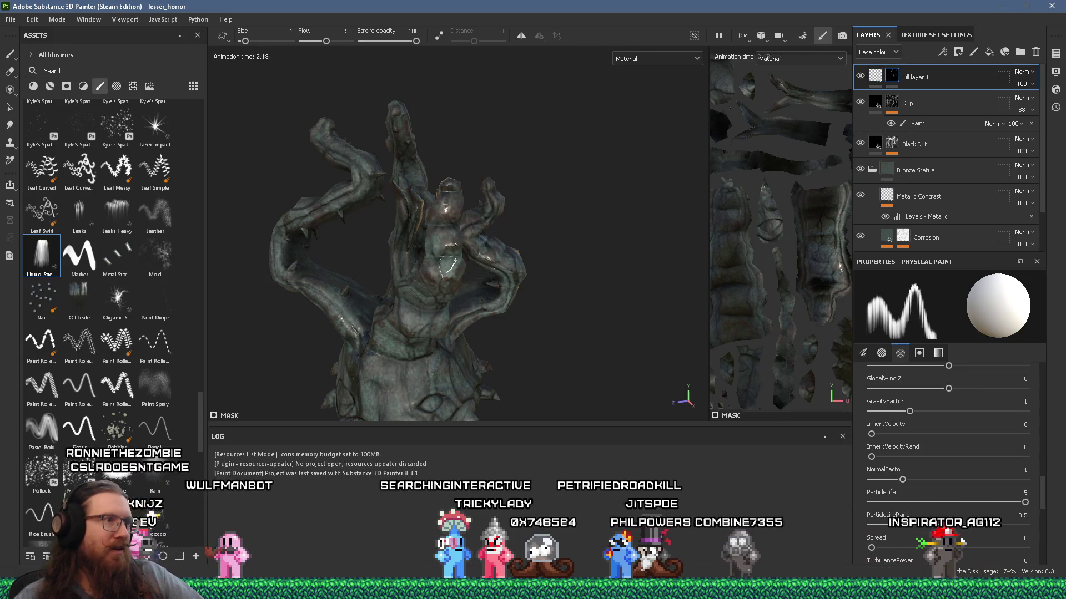
mouse_move(440, 288)
alt+mouse_down()
mouse_move(432, 210)
mouse_move(355, 256)
mouse_move(279, 281)
mouse_move(300, 267)
mouse_move(387, 297)
mouse_move(389, 327)
alt+mouse_up()
mouse_move(433, 233)
alt+mouse_down()
mouse_move(434, 164)
mouse_move(394, 211)
alt+mouse_up()
scroll(394, 211, up, 3)
alt+middle_drag(395, 211, 278, 214)
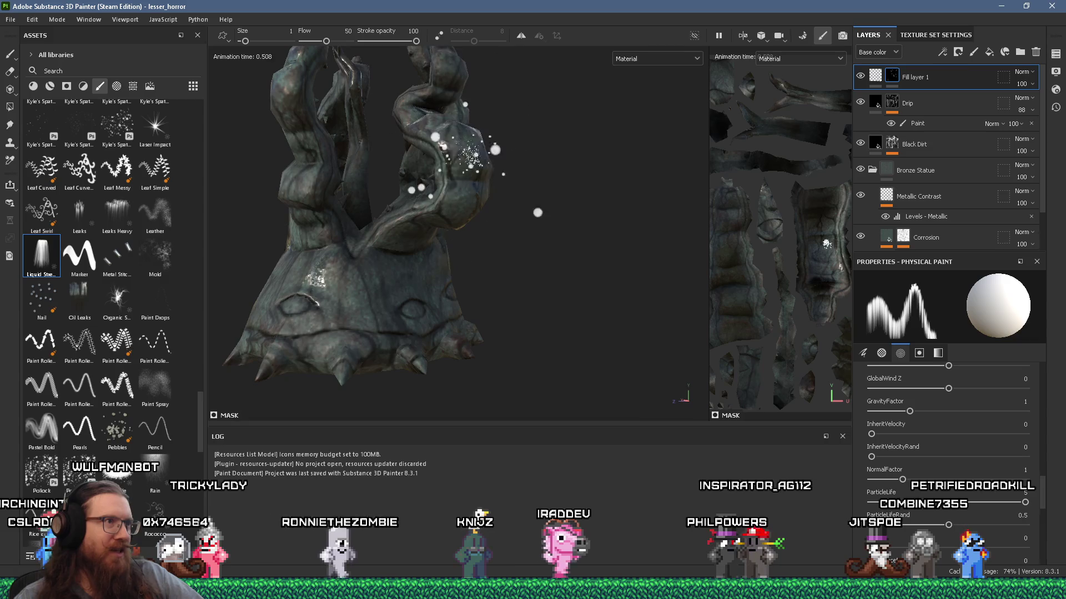
scroll(531, 173, up, 4)
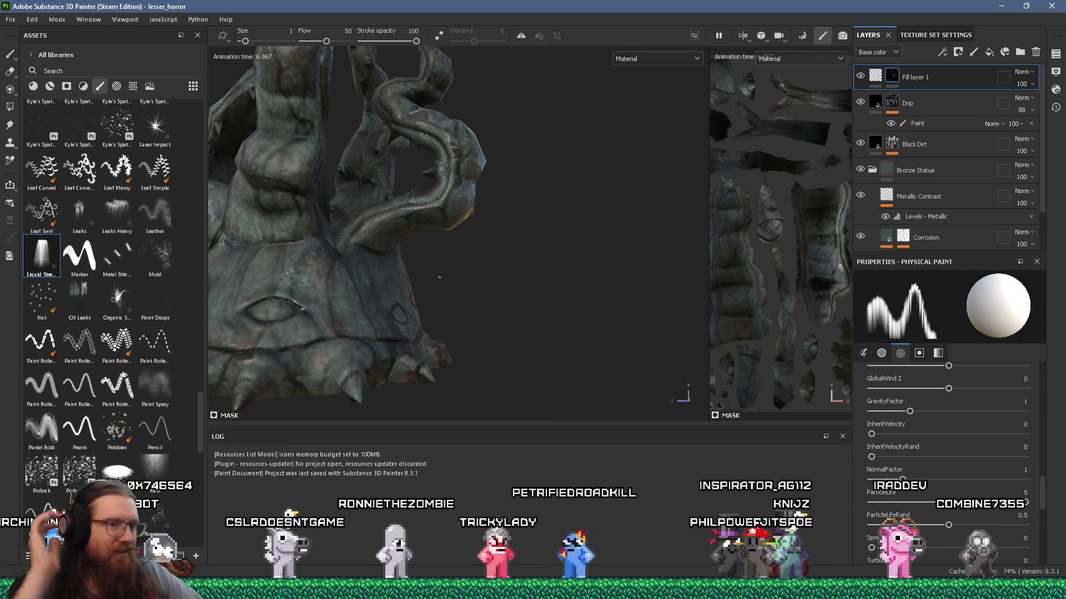
scroll(439, 277, down, 5)
scroll(152, 371, down, 10)
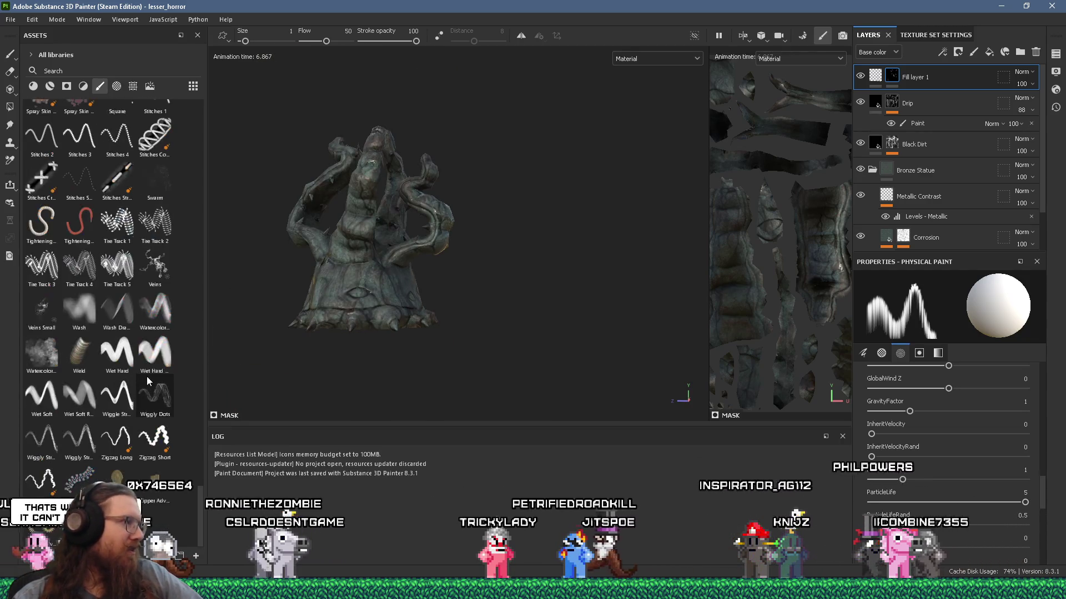
Choose the Rain brush and orbit back to a front view of the statue
scroll(160, 372, up, 10)
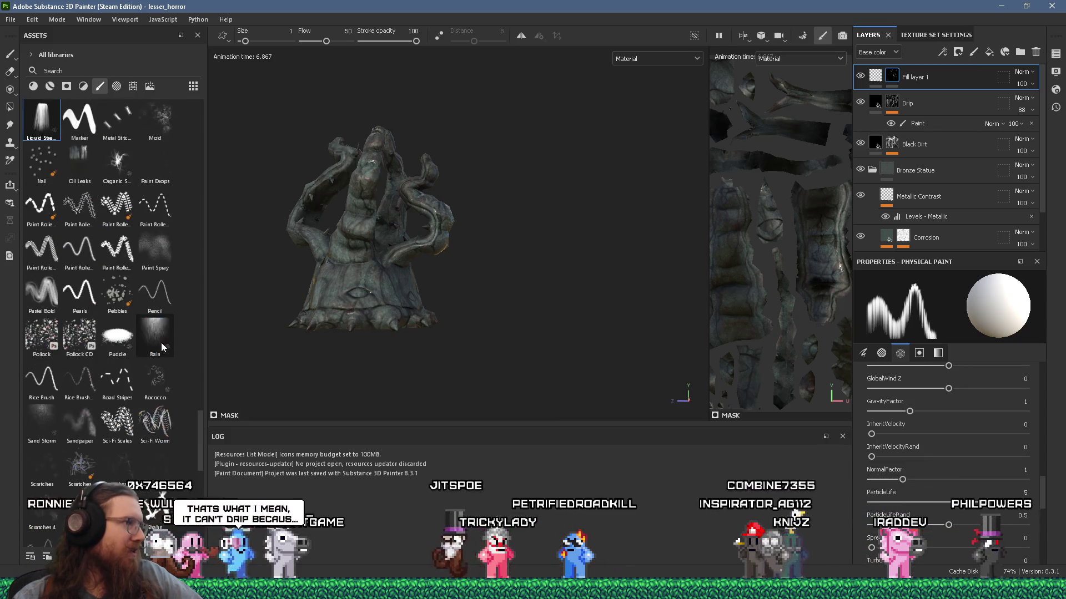
click(155, 338)
alt+drag(355, 244, 400, 239)
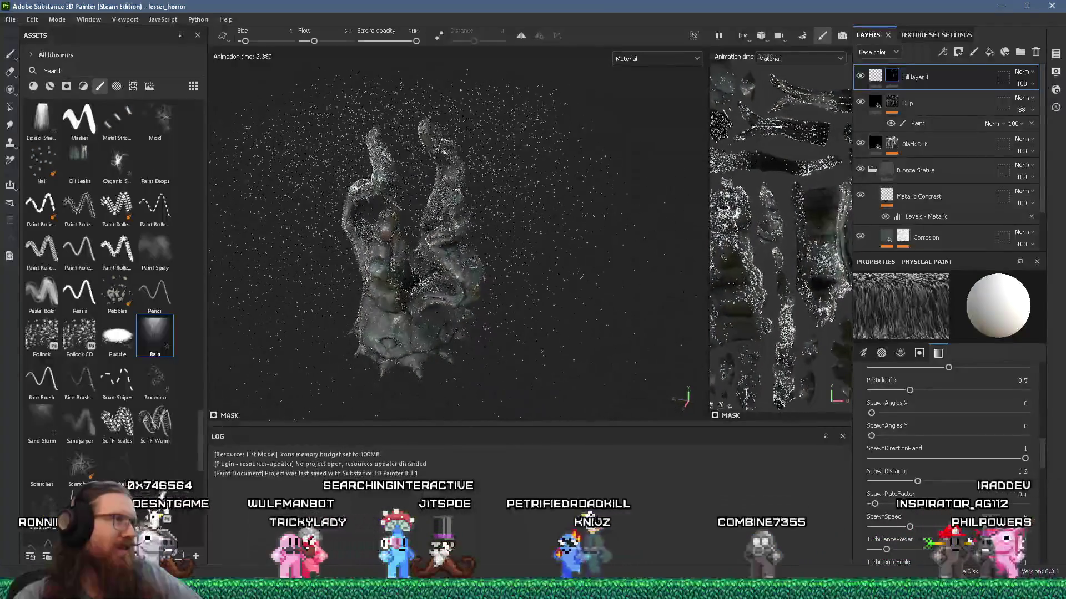
alt+drag(500, 222, 572, 197)
scroll(461, 233, up, 3)
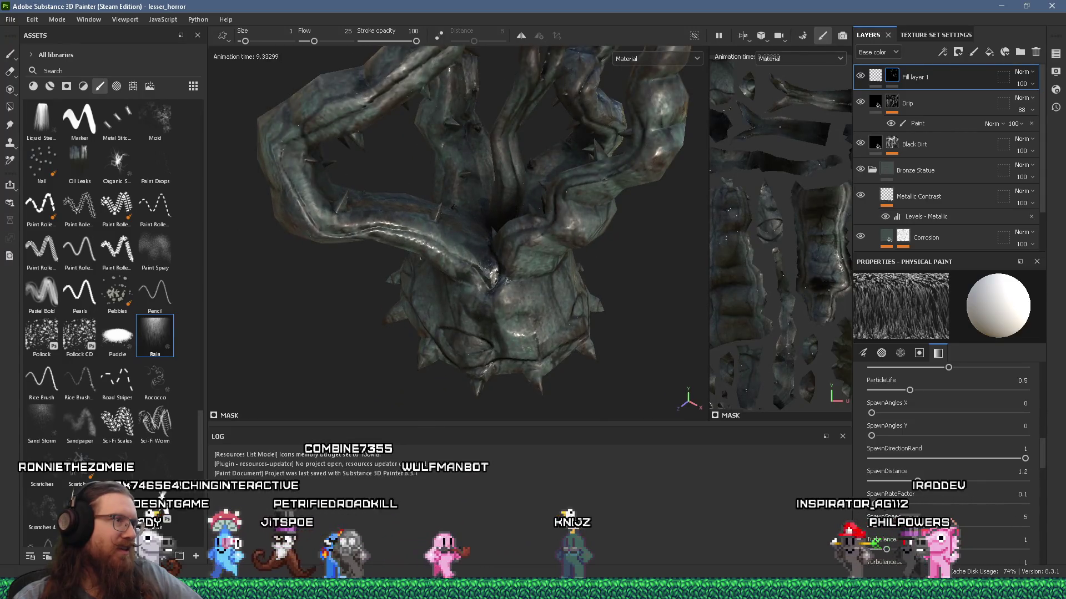
scroll(491, 184, down, 3)
alt+drag(483, 186, 492, 184)
scroll(491, 183, up, 5)
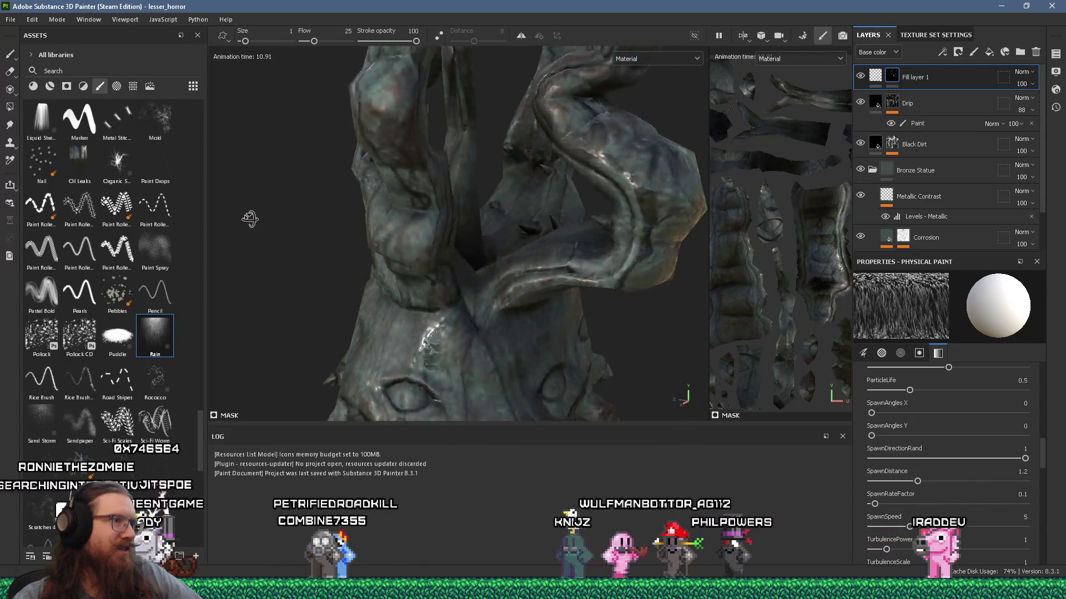
Turn Fill layer 1's colour channel back on, tinting the statue blue
click(875, 76)
click(873, 363)
scroll(494, 224, down, 3)
mouse_move(494, 224)
alt+mouse_down()
mouse_move(490, 202)
mouse_move(538, 248)
alt+mouse_up()
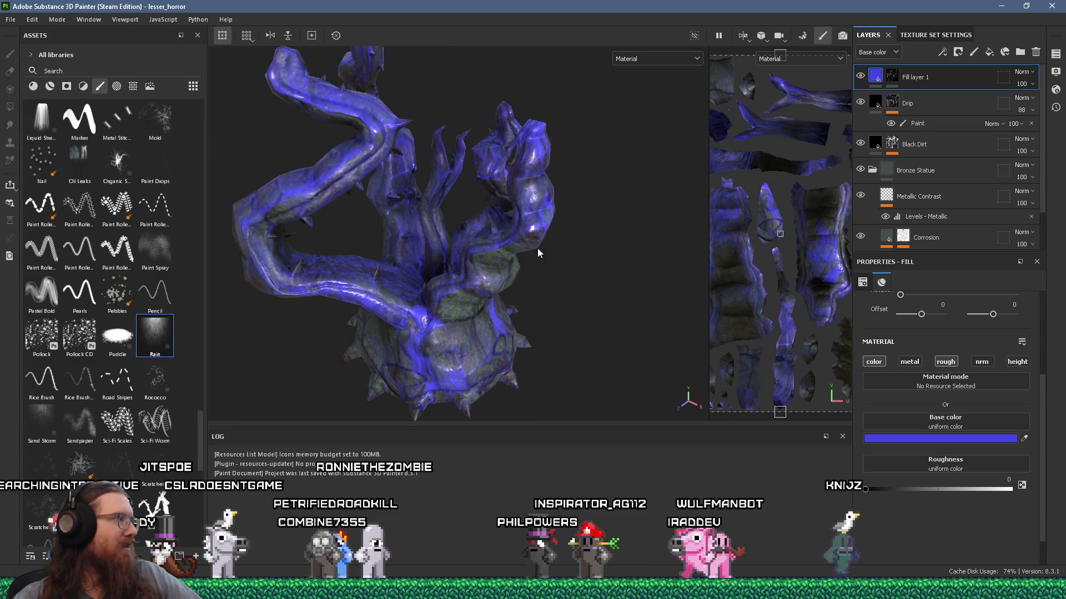
mouse_move(537, 248)
alt+mouse_down()
mouse_move(566, 214)
mouse_move(509, 238)
mouse_move(487, 186)
mouse_move(302, 226)
mouse_move(441, 244)
mouse_move(473, 263)
mouse_move(577, 269)
alt+mouse_up()
scroll(574, 200, up, 3)
scroll(574, 200, down, 3)
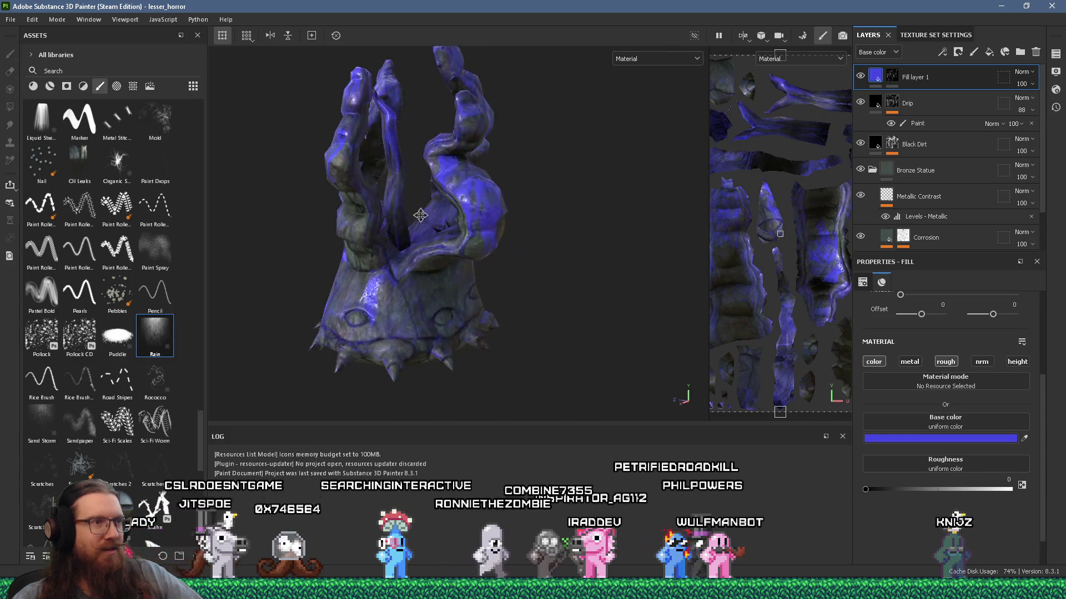
Orbit and reframe around the blue statue to inspect its tendrils, horns and base
alt+drag(527, 166, 338, 159)
mouse_move(402, 204)
alt+mouse_down()
mouse_move(471, 222)
mouse_move(583, 285)
mouse_move(623, 238)
mouse_move(637, 202)
mouse_move(487, 218)
mouse_move(575, 187)
mouse_move(392, 196)
mouse_move(488, 224)
mouse_move(525, 202)
mouse_move(526, 222)
mouse_move(590, 148)
mouse_move(544, 175)
mouse_move(539, 248)
alt+mouse_up()
alt+right_drag(539, 248, 357, 228)
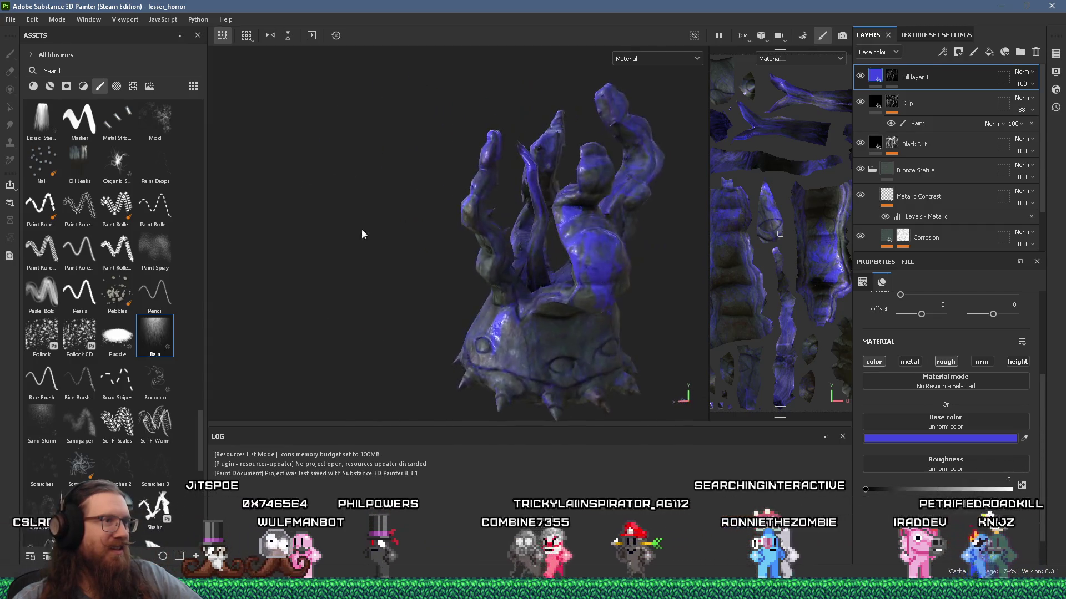
alt+middle_drag(357, 228, 480, 205)
mouse_move(477, 199)
alt+mouse_down()
mouse_move(555, 209)
mouse_move(435, 268)
mouse_move(468, 294)
mouse_move(495, 193)
mouse_move(433, 234)
alt+mouse_up()
scroll(434, 232, up, 5)
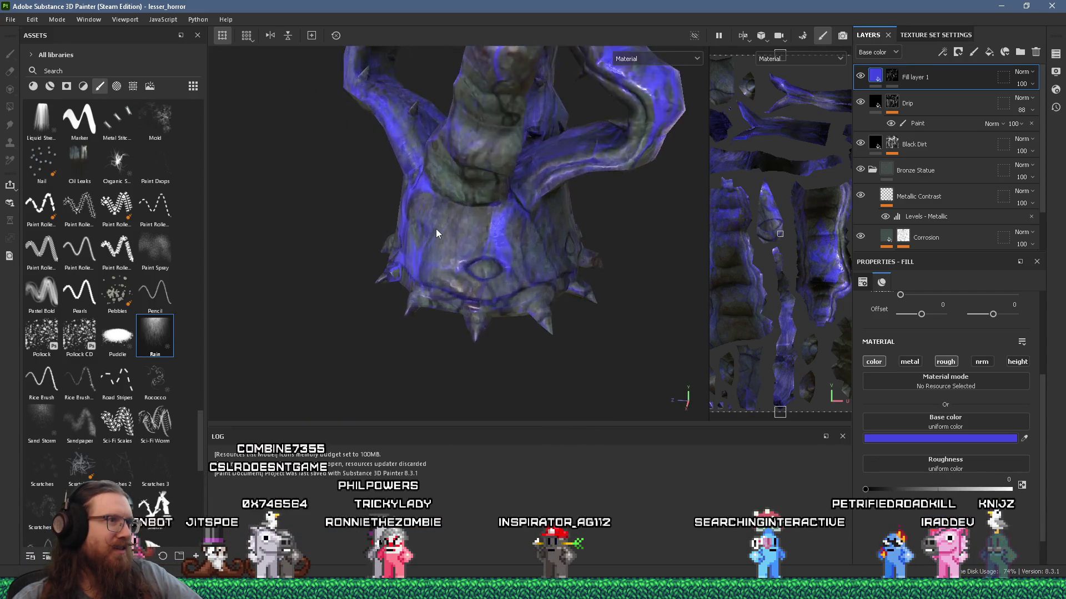
scroll(439, 227, down, 5)
mouse_move(442, 214)
alt+mouse_down()
mouse_move(553, 201)
mouse_move(518, 171)
mouse_move(537, 131)
mouse_move(511, 108)
mouse_move(595, 150)
mouse_move(614, 238)
mouse_move(609, 263)
mouse_move(564, 295)
mouse_move(526, 388)
mouse_move(416, 290)
mouse_move(406, 230)
mouse_move(528, 178)
mouse_move(492, 121)
mouse_move(474, 217)
mouse_move(358, 225)
mouse_move(266, 161)
mouse_move(412, 175)
alt+mouse_up()
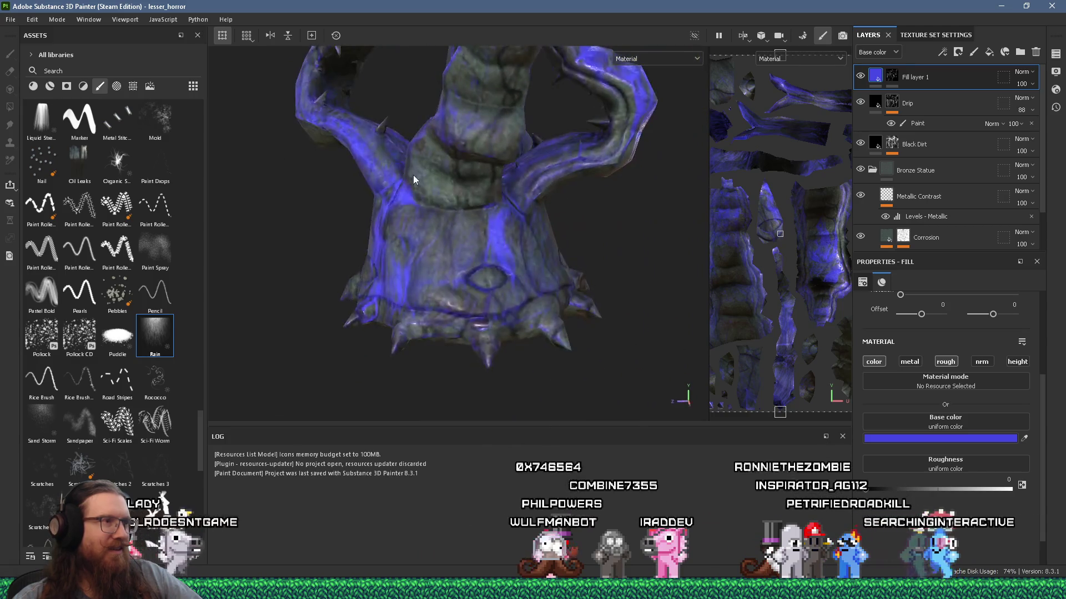
alt+drag(465, 195, 473, 210)
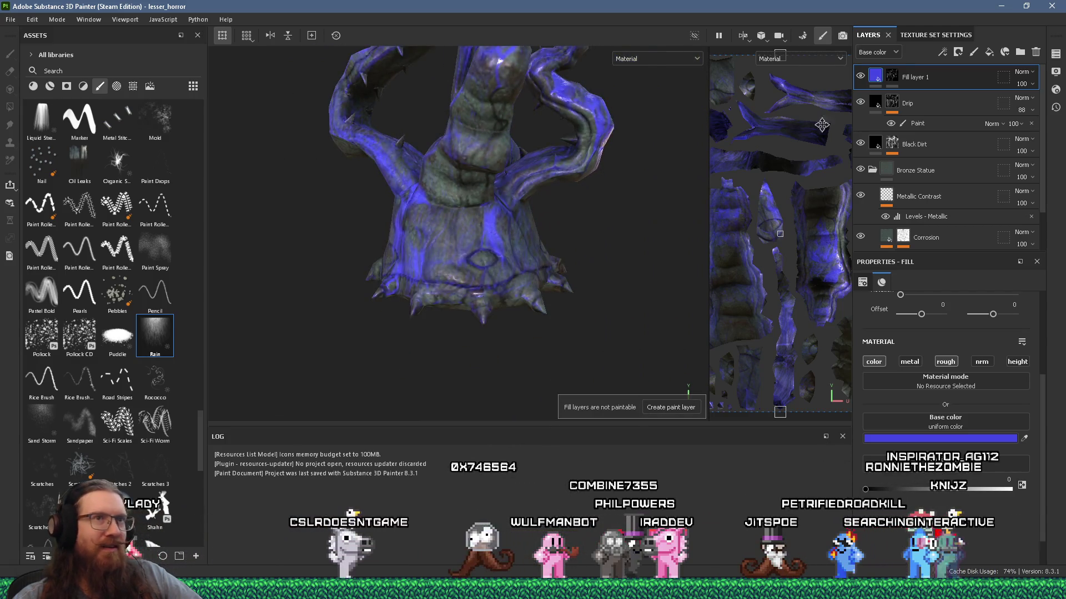
Return to Fill layer 1's mask to bring back the Physical Paint settings
click(154, 335)
scroll(464, 115, down, 1)
alt+drag(464, 116, 551, 259)
scroll(986, 433, down, 5)
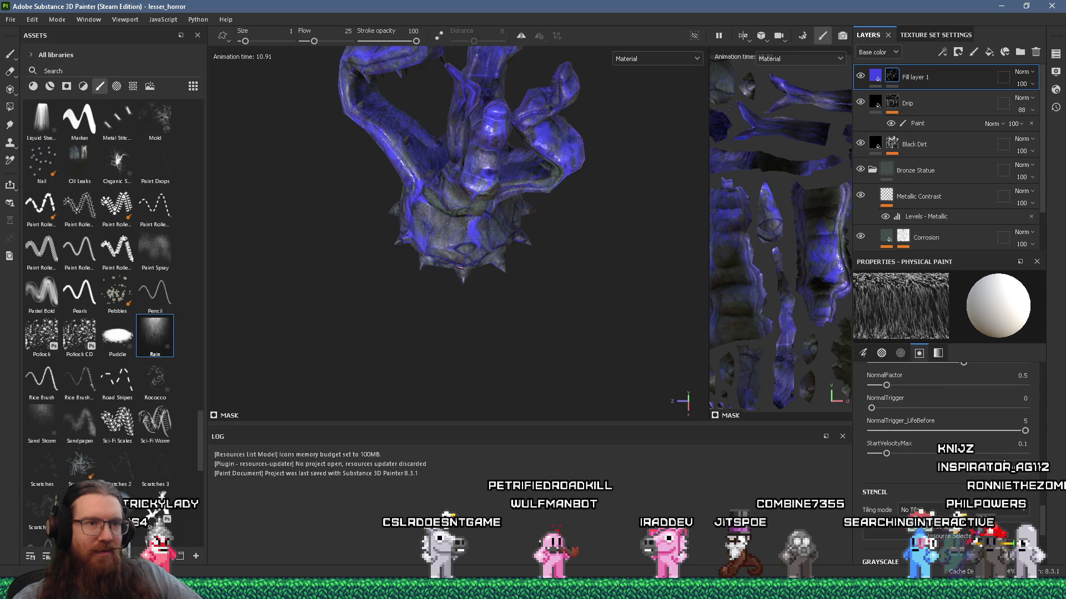
scroll(1025, 456, up, 2)
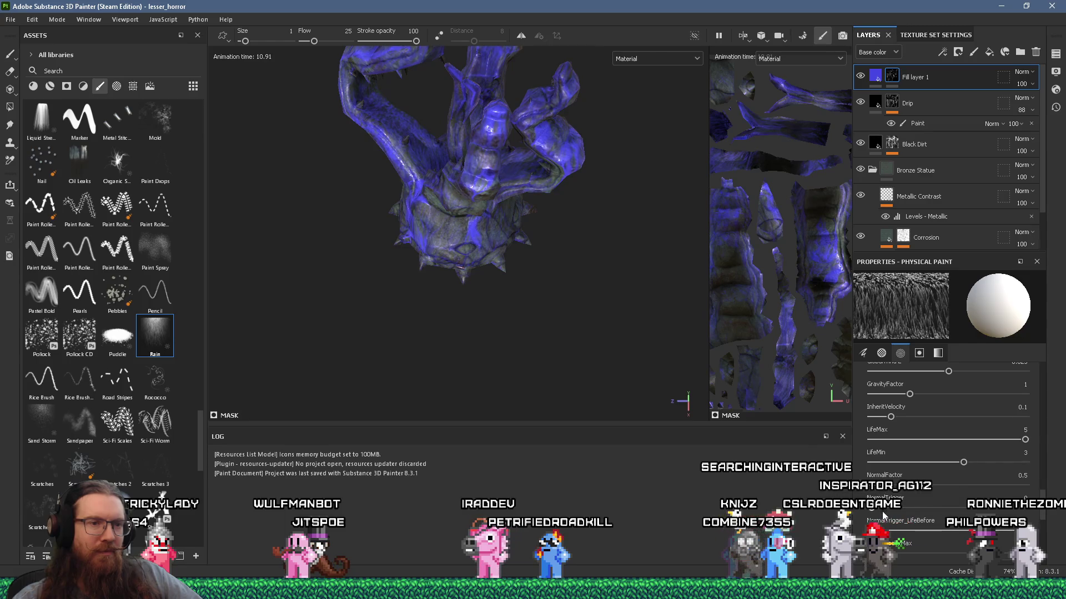
scroll(910, 495, up, 3)
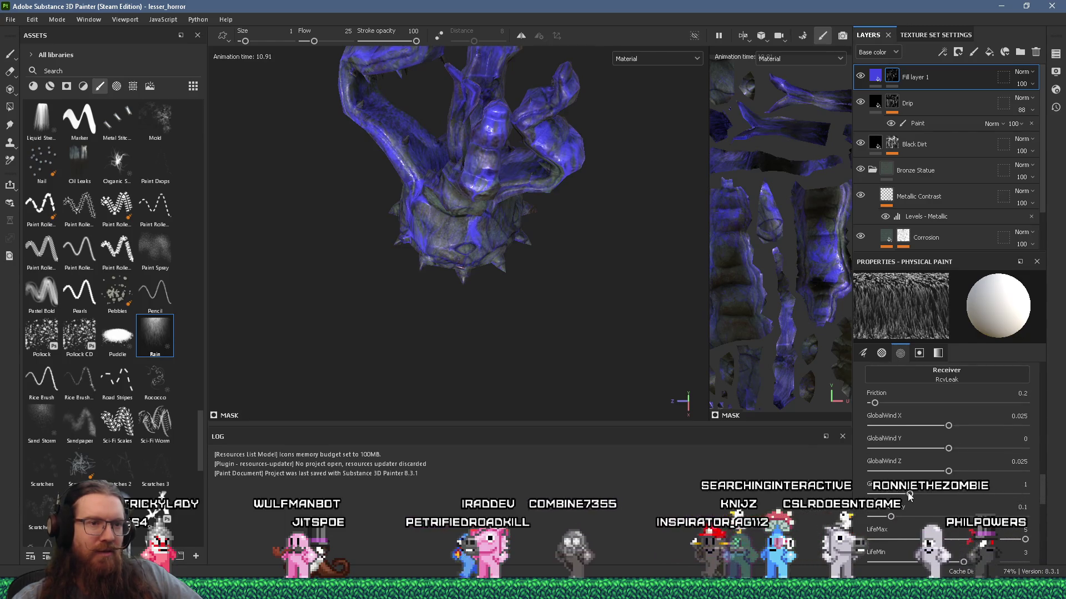
scroll(910, 496, up, 1)
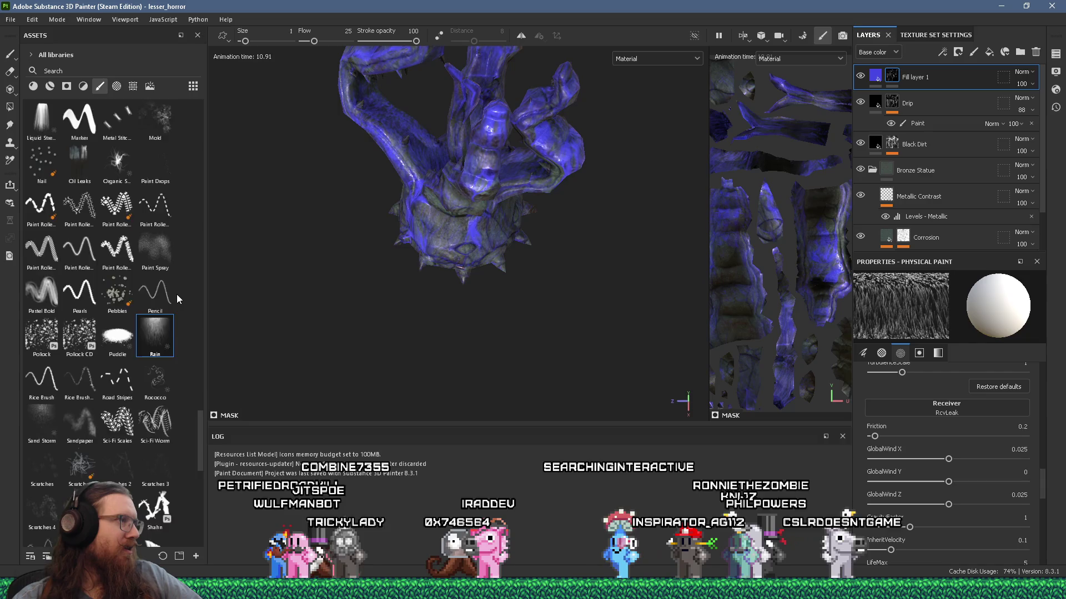
scroll(176, 295, up, 3)
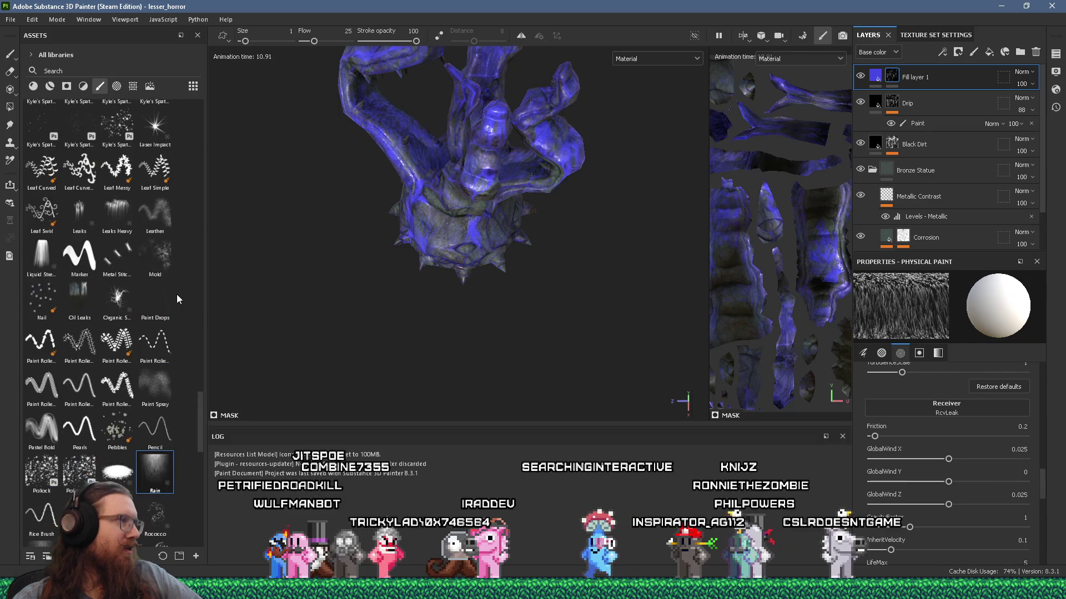
Pick the Leaks brush, give Fill layer 1 a black mask, and max out ParticleLife
click(87, 212)
right_click(894, 81)
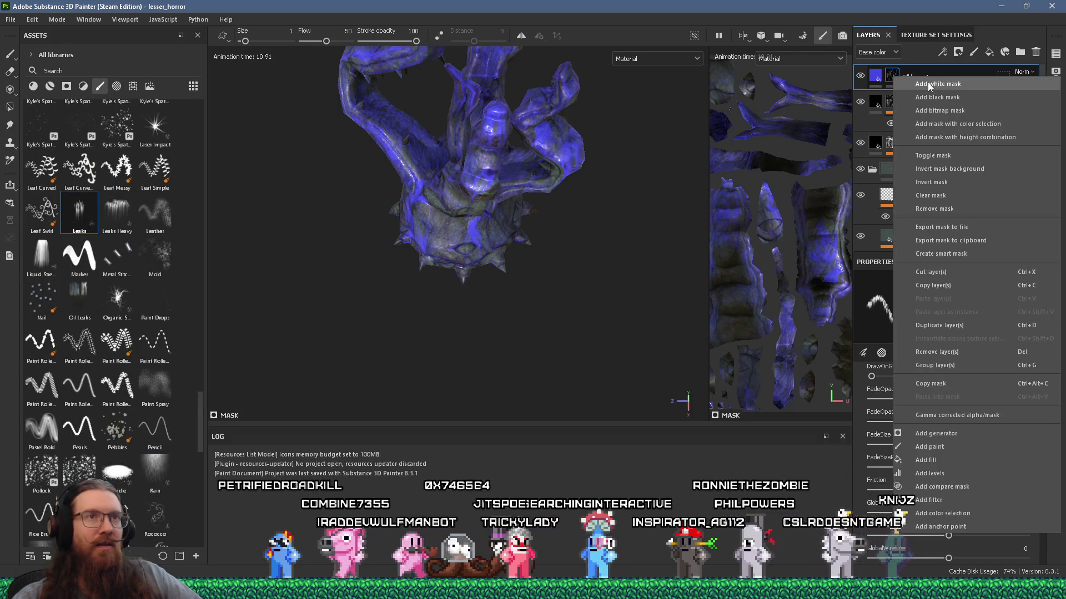
click(936, 98)
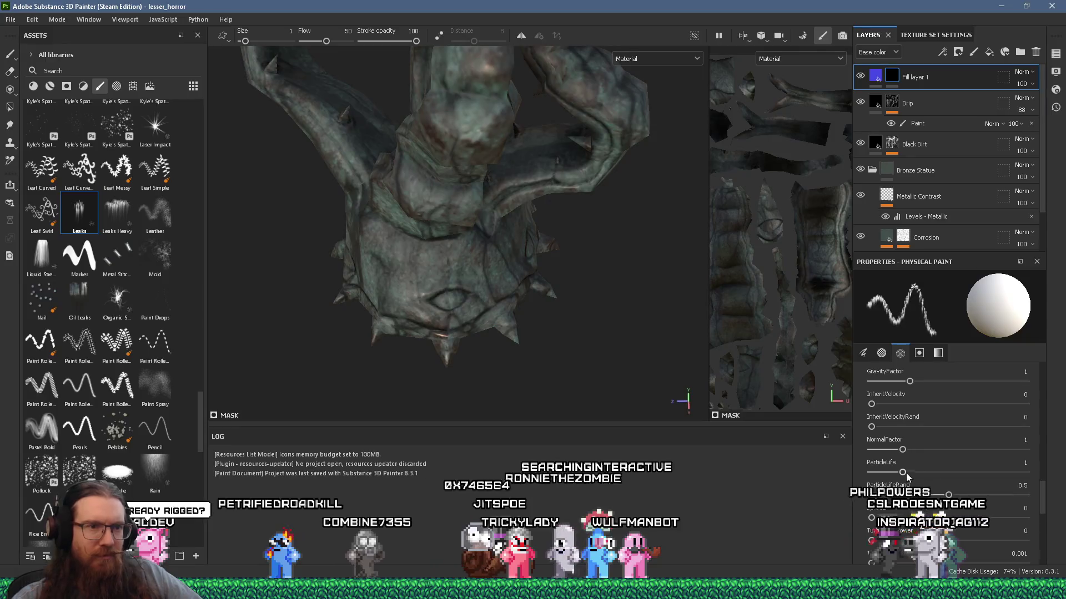
drag(911, 474, 1025, 472)
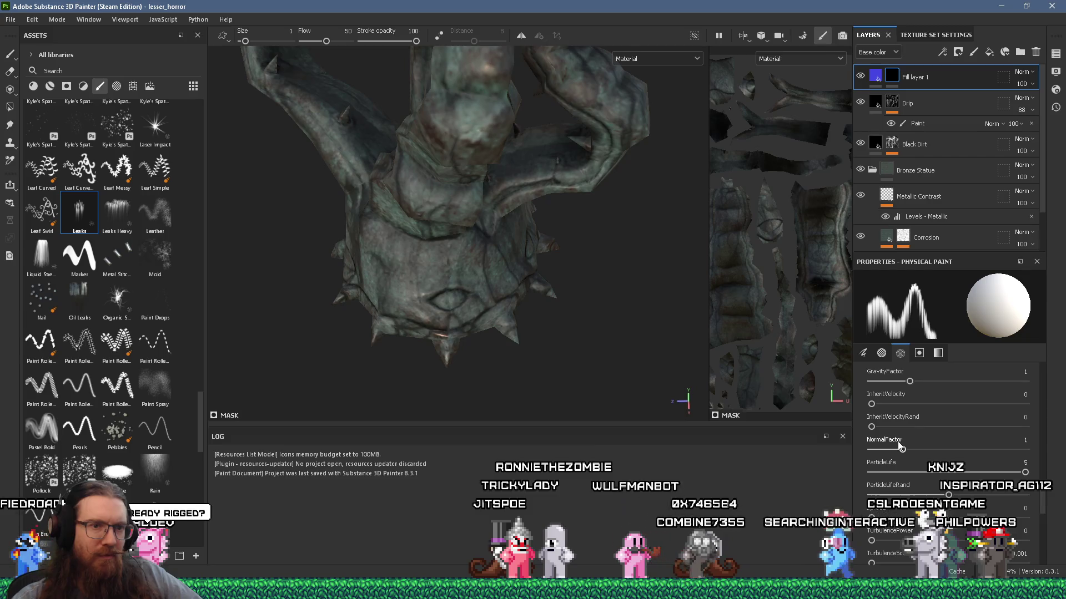
Pour a single blue Leaks drip down one of the statue's horns, then switch to Discord
alt+drag(624, 330, 542, 281)
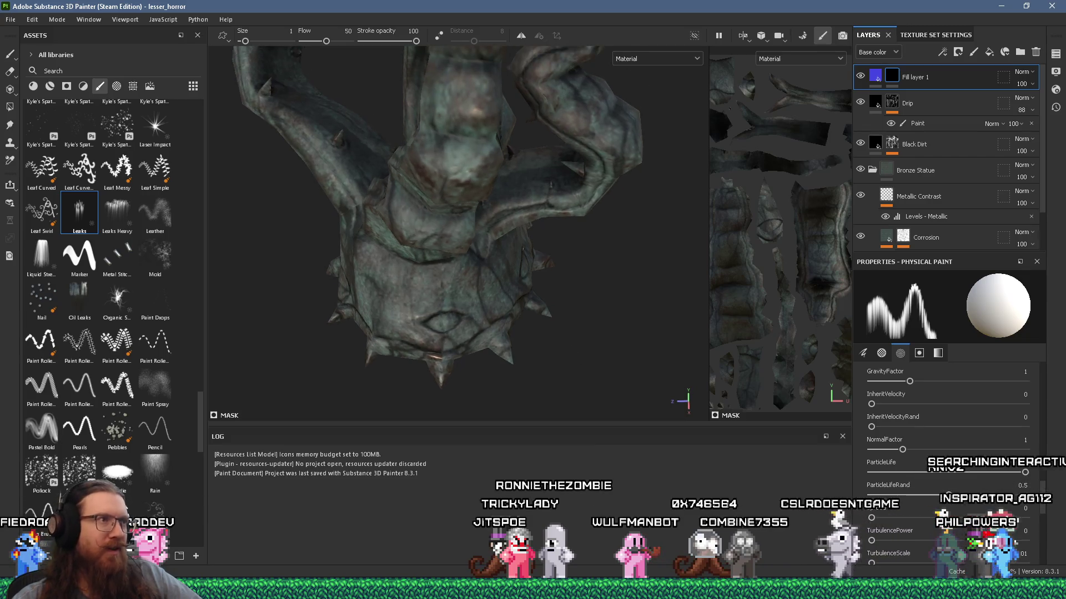
mouse_move(459, 107)
mouse_down()
mouse_move(502, 97)
mouse_move(465, 115)
mouse_up()
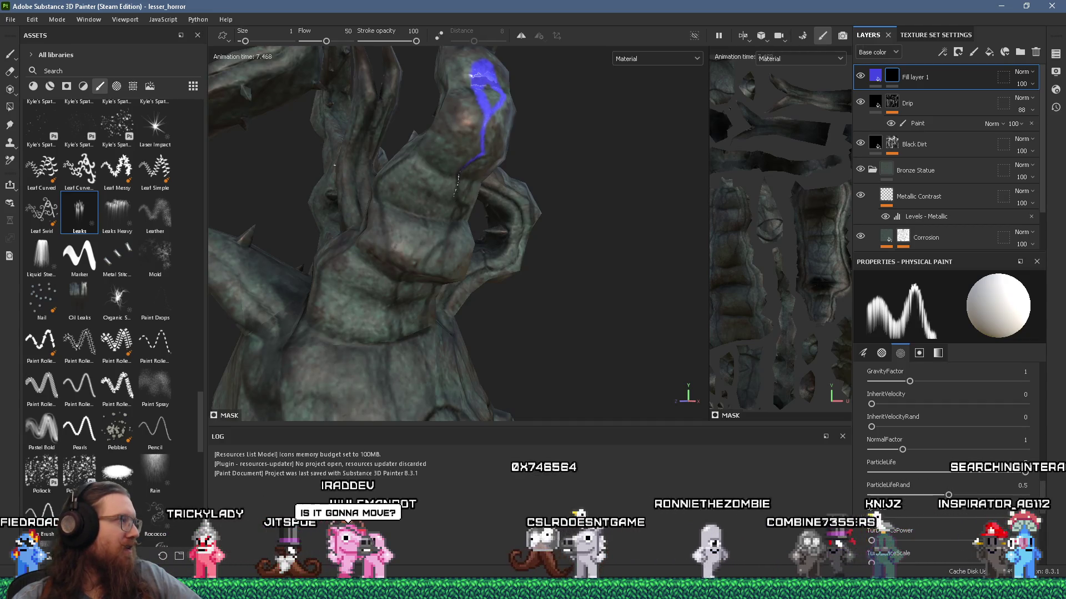
scroll(575, 307, down, 3)
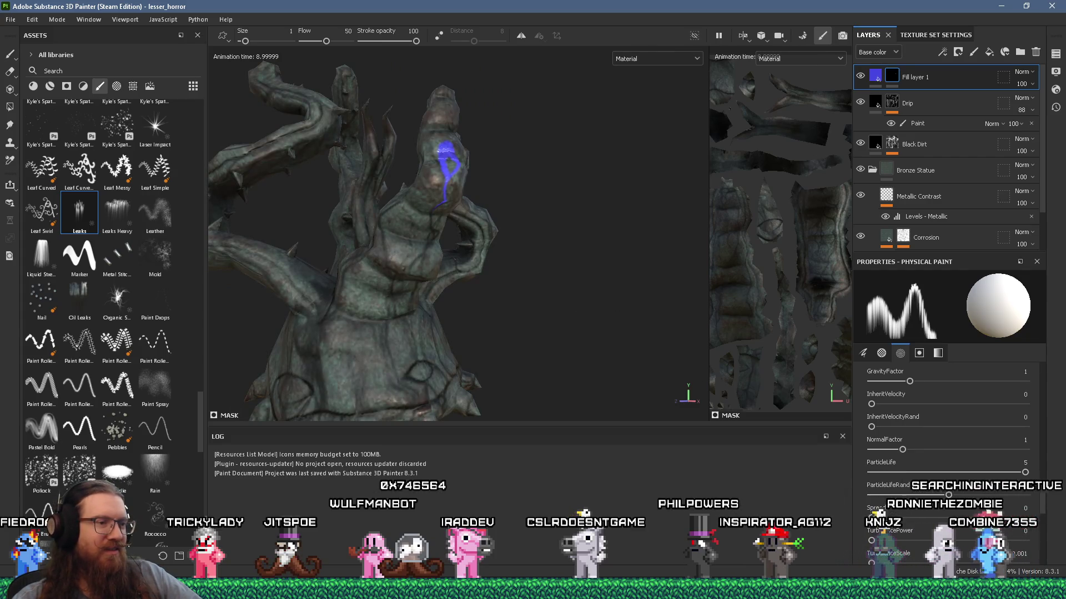
click(650, 519)
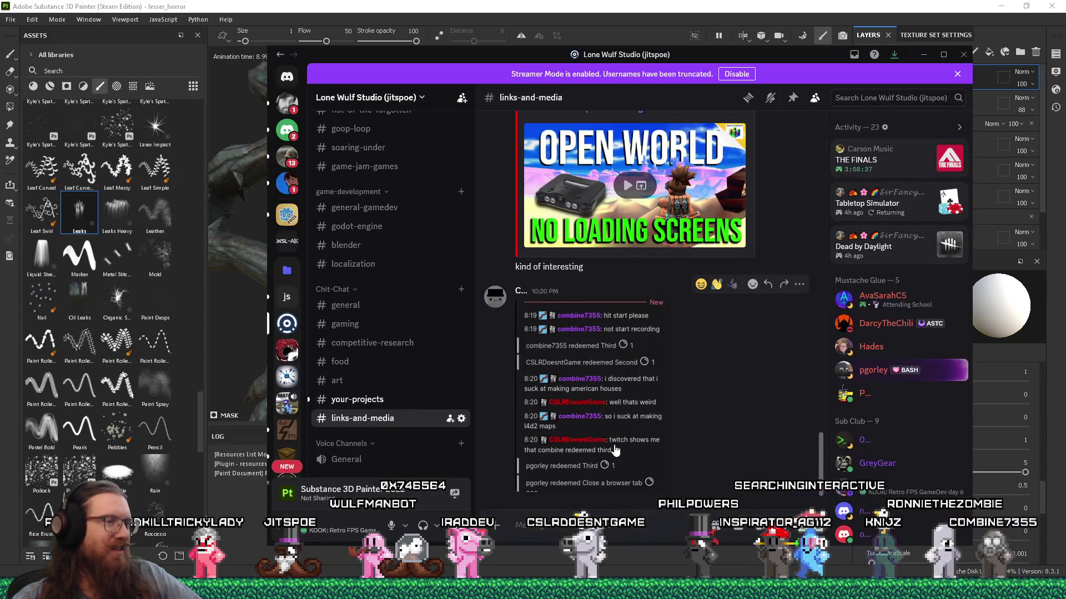
Watch both videos in Discord's #your-projects with sound on, then switch back to Painter
click(357, 399)
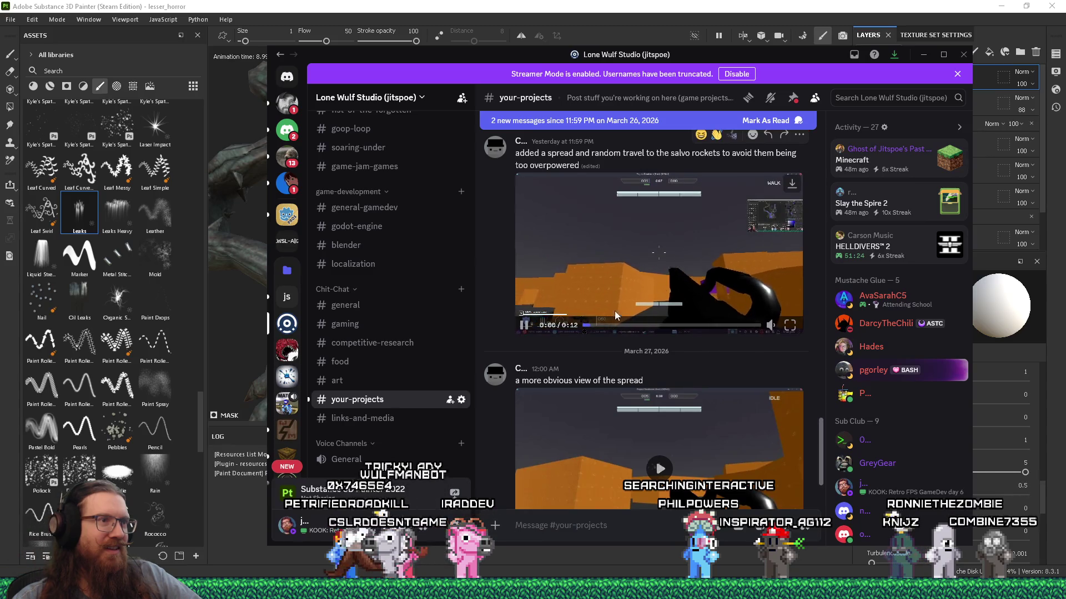
mouse_move(770, 325)
drag(770, 293, 772, 262)
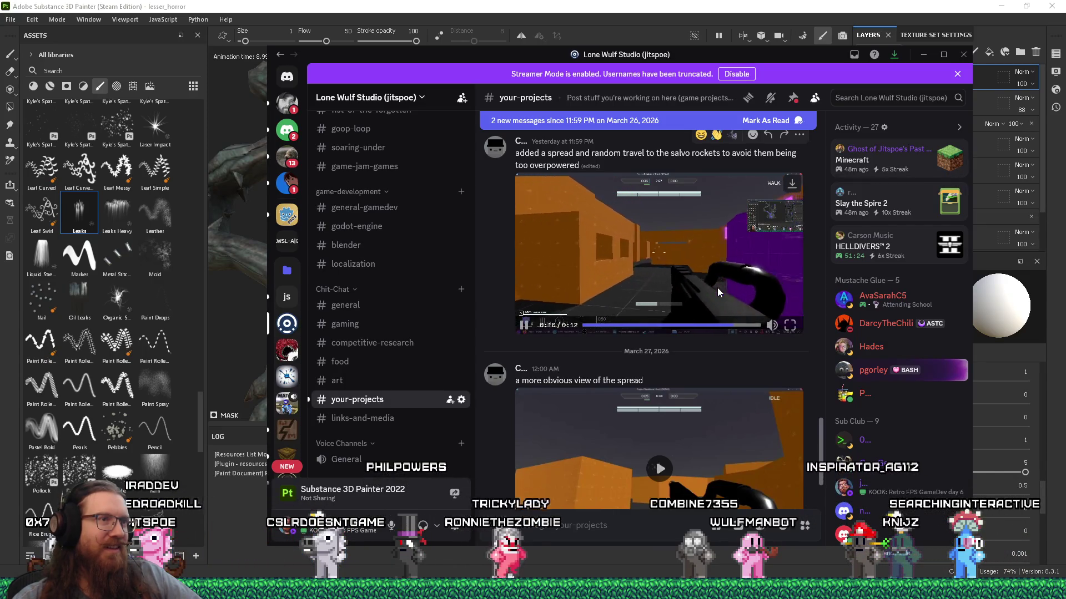
click(524, 326)
scroll(642, 361, down, 1)
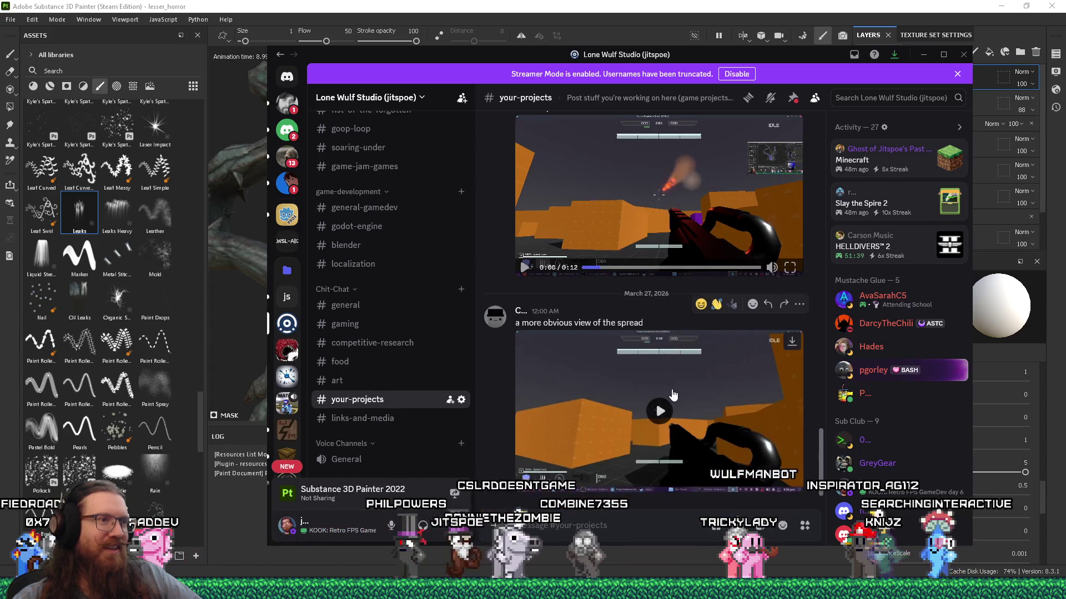
click(691, 385)
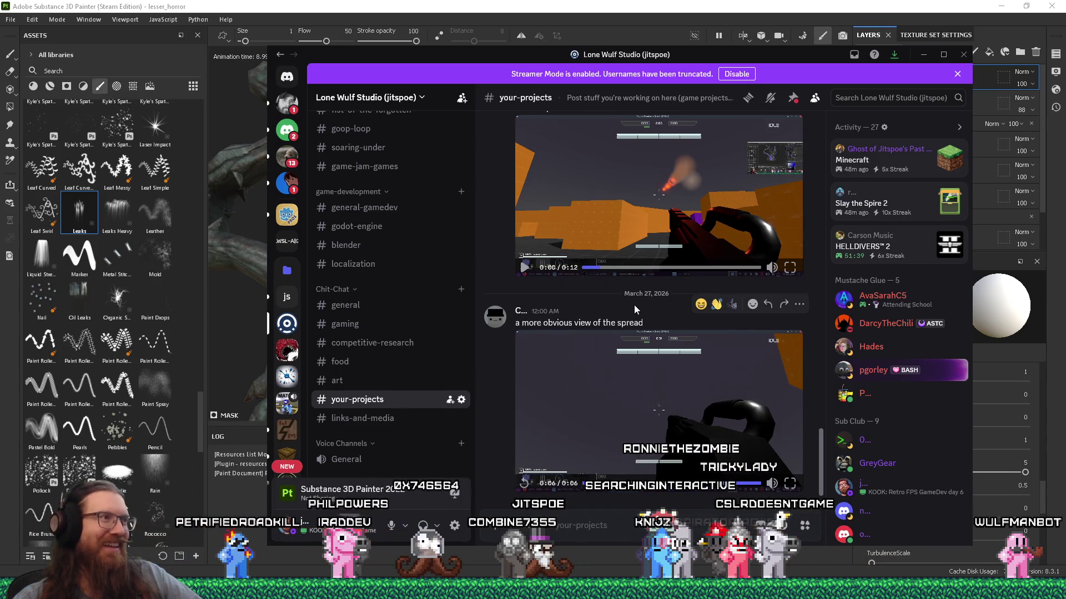
key(alt+Tab)
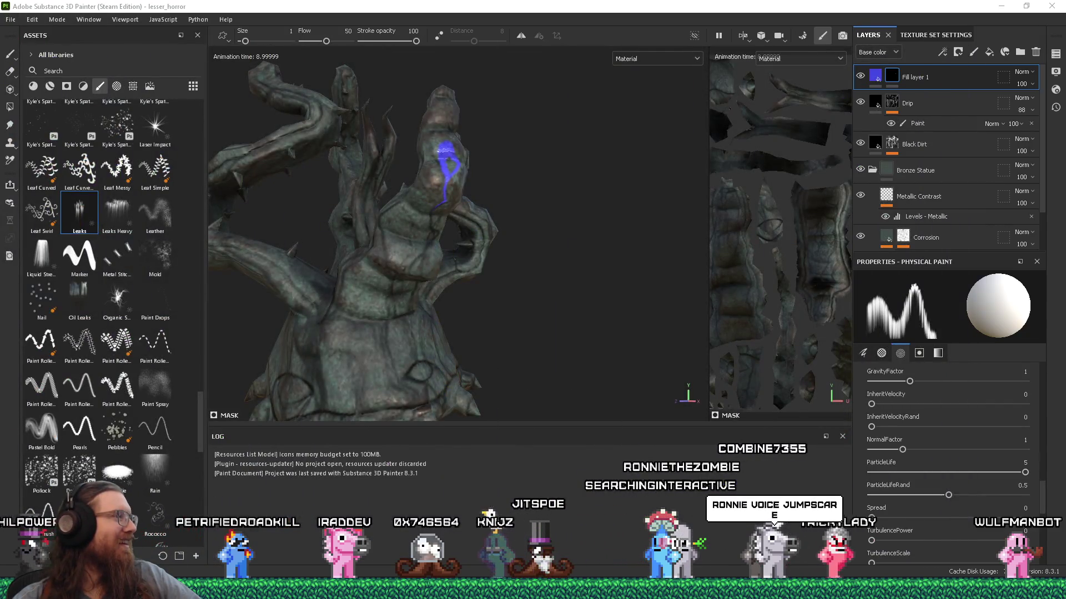
Run another blue leak simulation on the inner curve of a tendril
mouse_move(388, 166)
alt+mouse_down()
mouse_move(277, 142)
mouse_move(368, 162)
alt+mouse_up()
scroll(372, 167, up, 5)
click(413, 160)
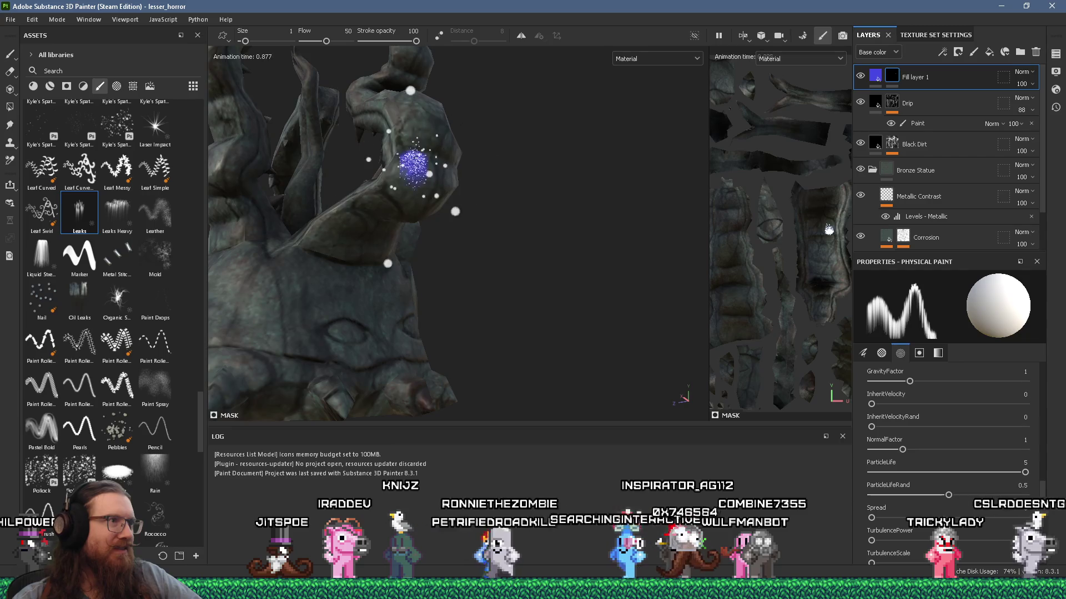
mouse_move(414, 160)
alt+mouse_down()
mouse_move(370, 158)
mouse_move(454, 155)
alt+mouse_up()
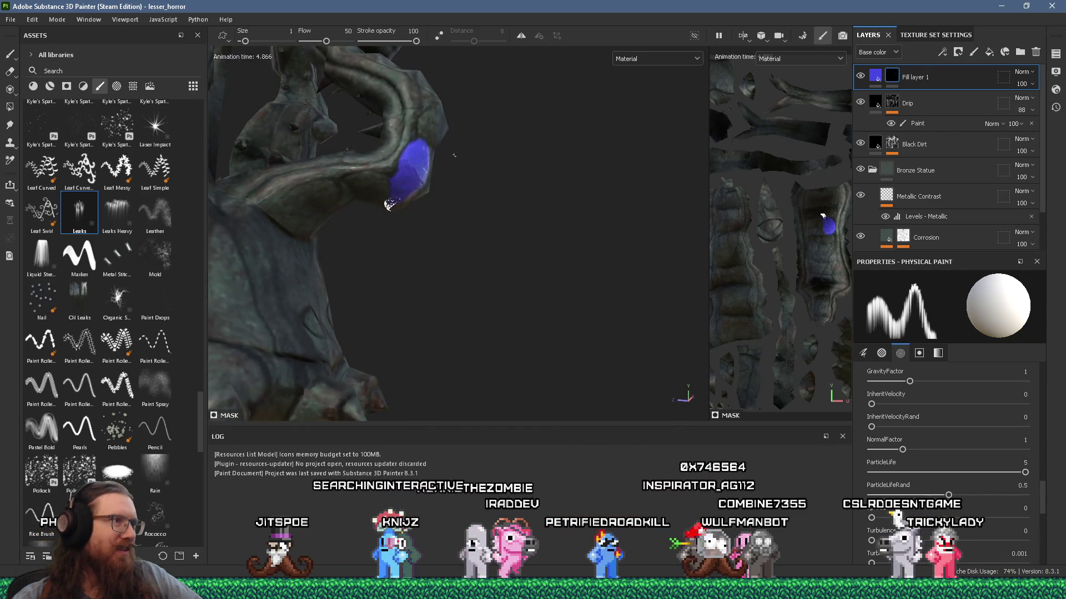
scroll(992, 502, down, 2)
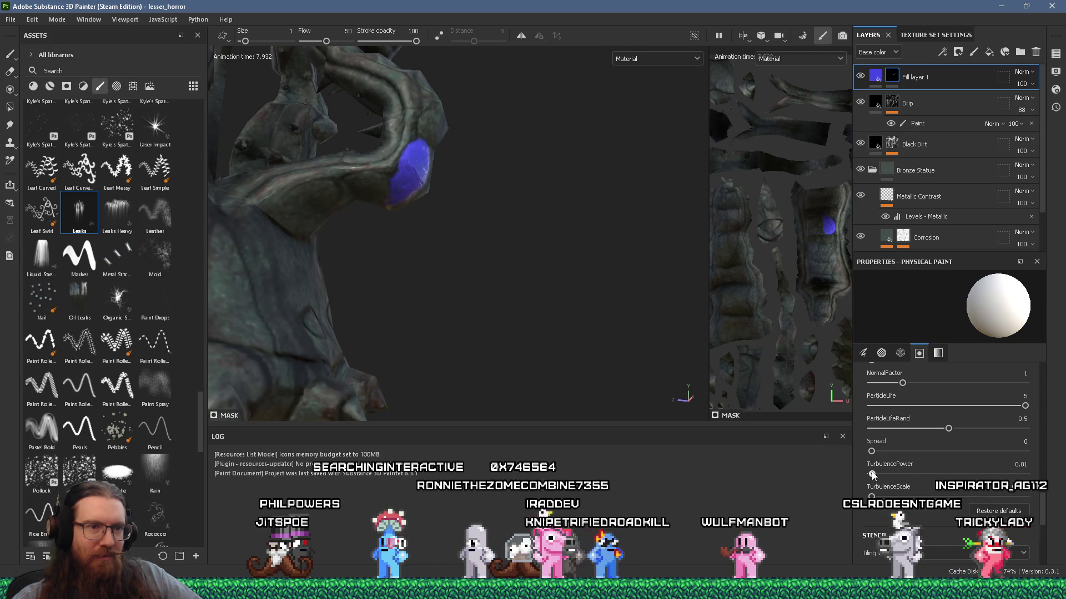
Raise the Leaks brush GravityFactor to 4 and orbit to the blue leak area
scroll(916, 426, up, 1)
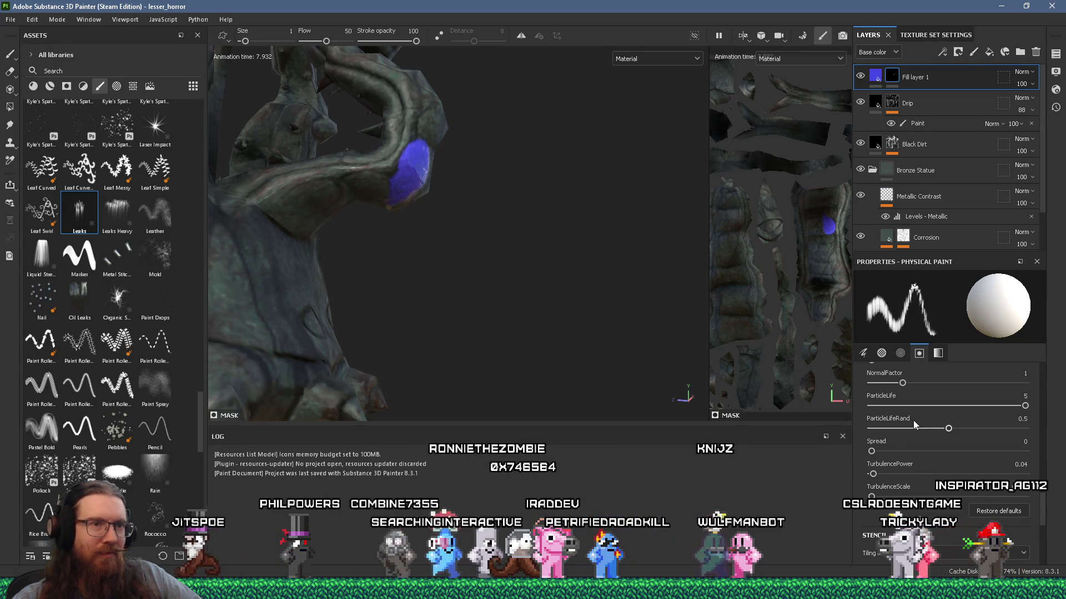
scroll(919, 424, up, 2)
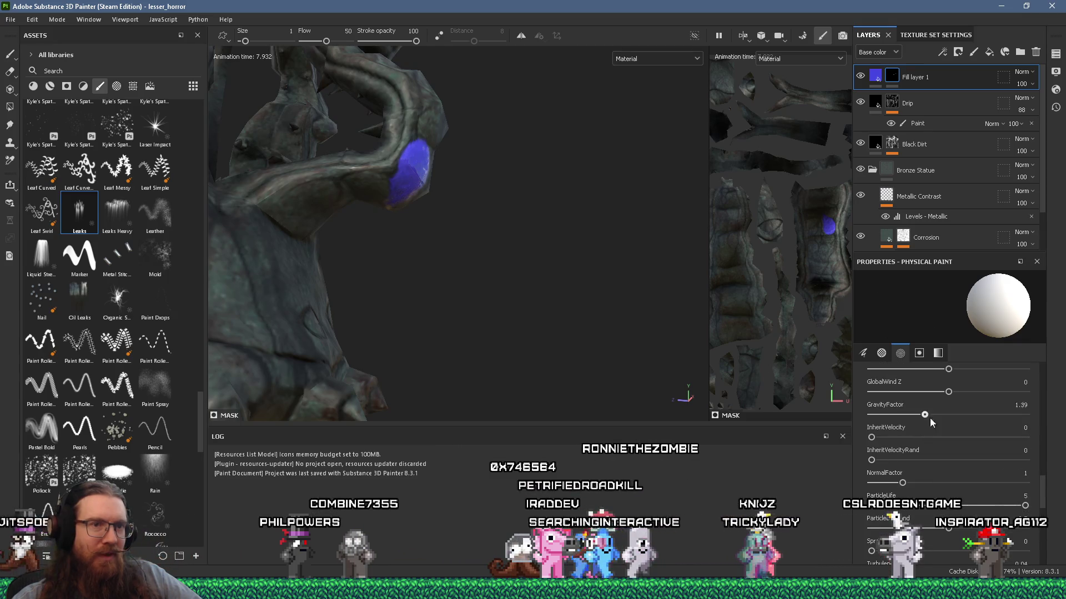
drag(978, 414, 1010, 414)
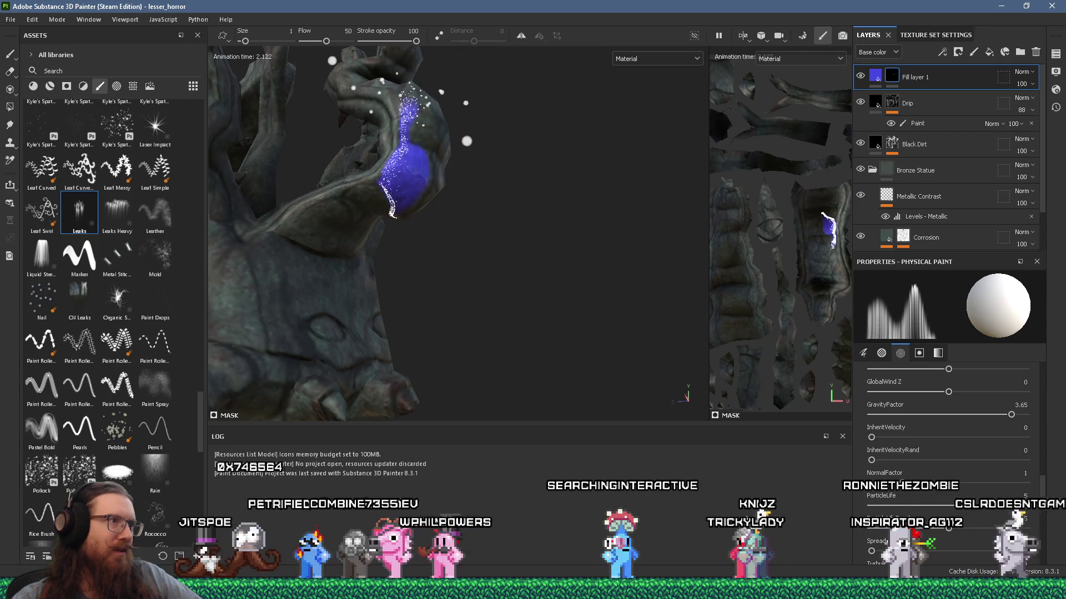
mouse_move(466, 175)
alt+mouse_down()
mouse_move(511, 161)
mouse_move(422, 241)
alt+mouse_up()
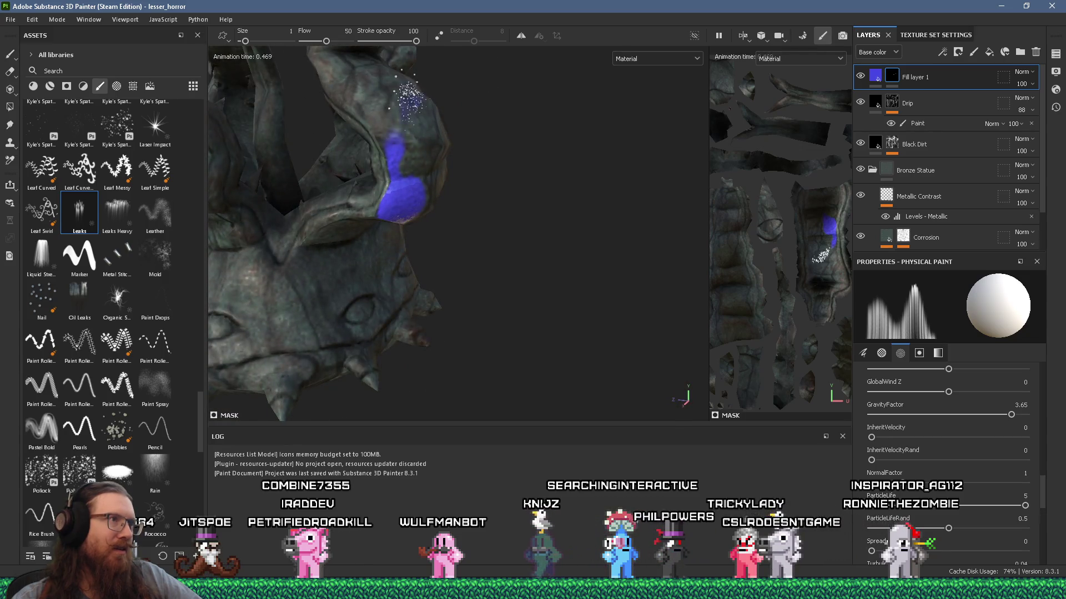
mouse_move(422, 241)
alt+mouse_down()
mouse_move(405, 231)
mouse_move(439, 183)
mouse_move(450, 129)
alt+mouse_up()
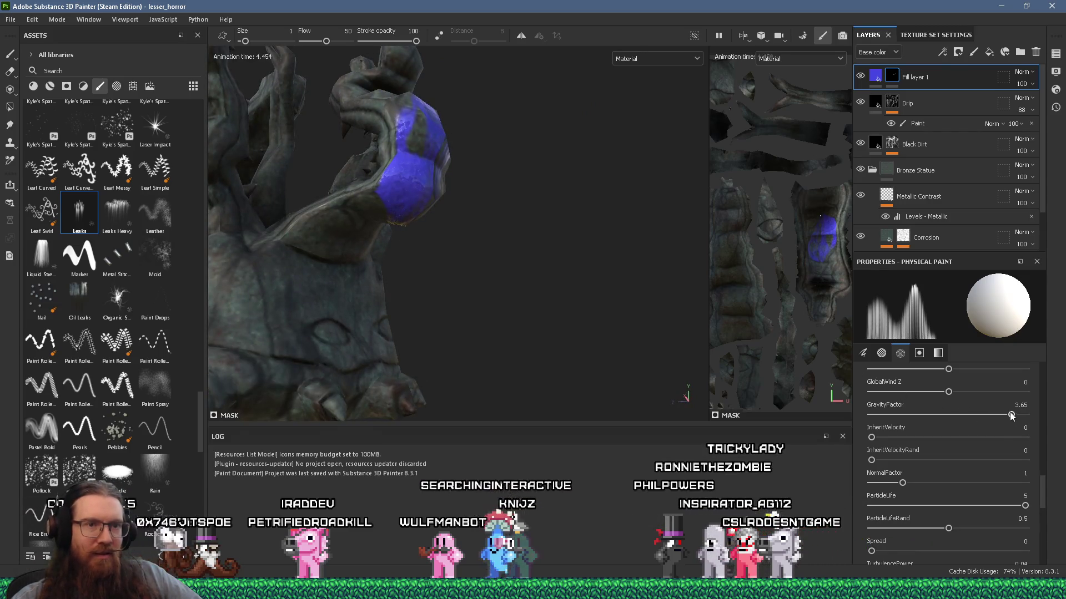
Lower NormalFactor to about 0.05 and view the blue patch from a new angle
scroll(902, 444, up, 2)
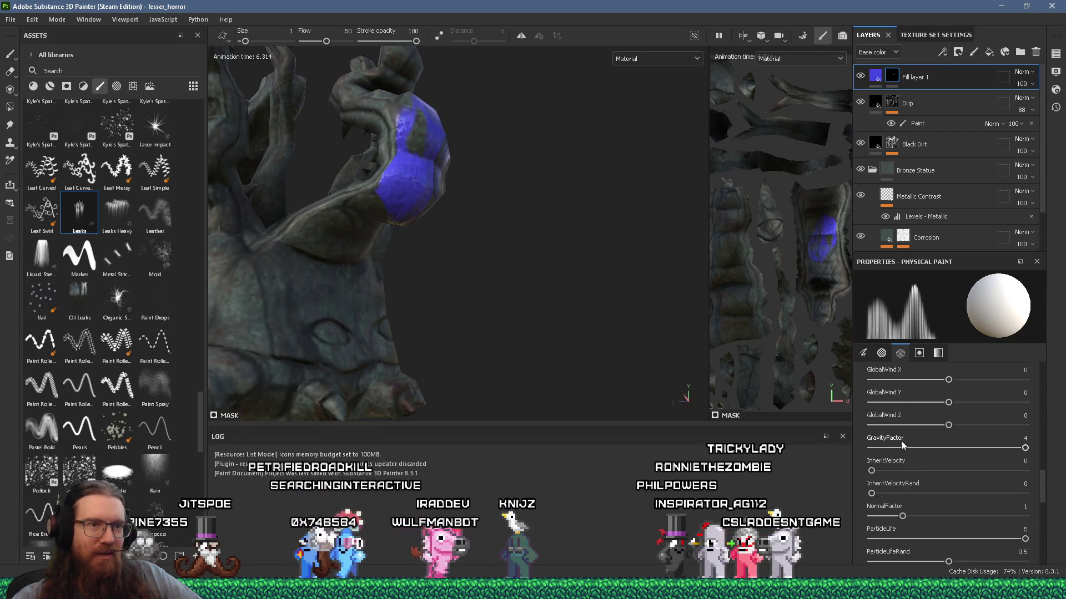
drag(908, 521, 870, 519)
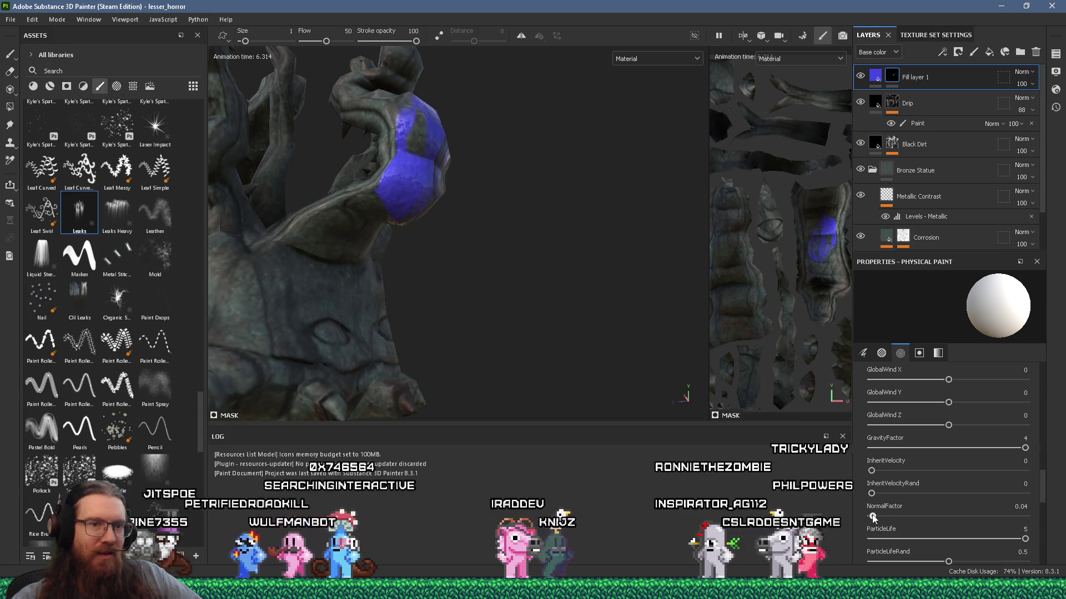
click(872, 517)
mouse_move(508, 162)
alt+mouse_down()
mouse_move(483, 171)
mouse_move(542, 163)
mouse_move(550, 139)
mouse_move(516, 183)
alt+mouse_up()
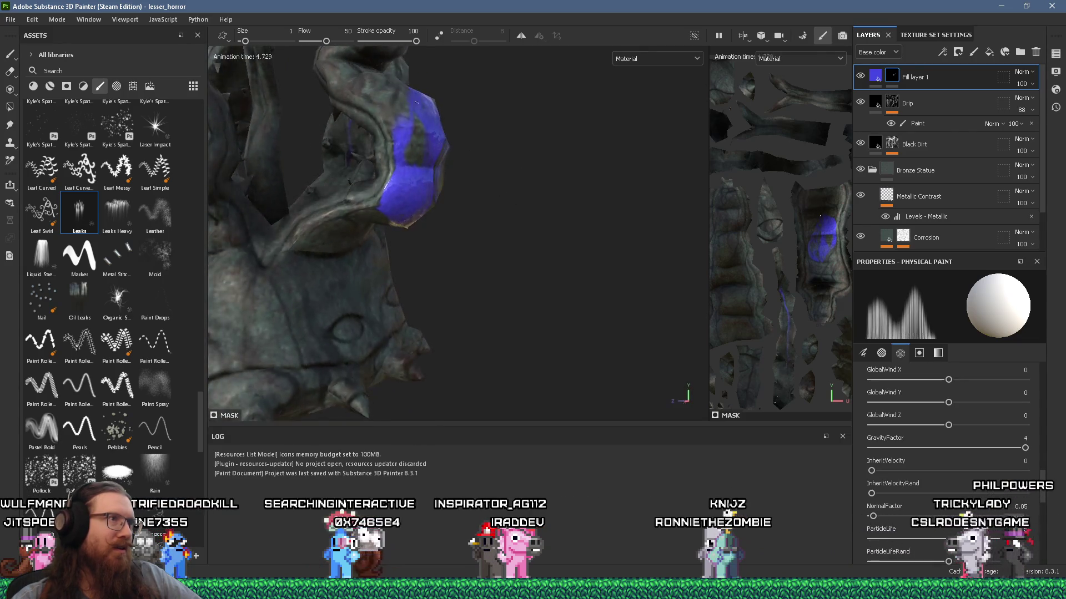
mouse_move(513, 235)
alt+mouse_down()
mouse_move(555, 190)
mouse_move(537, 159)
mouse_move(511, 146)
mouse_move(533, 161)
alt+mouse_up()
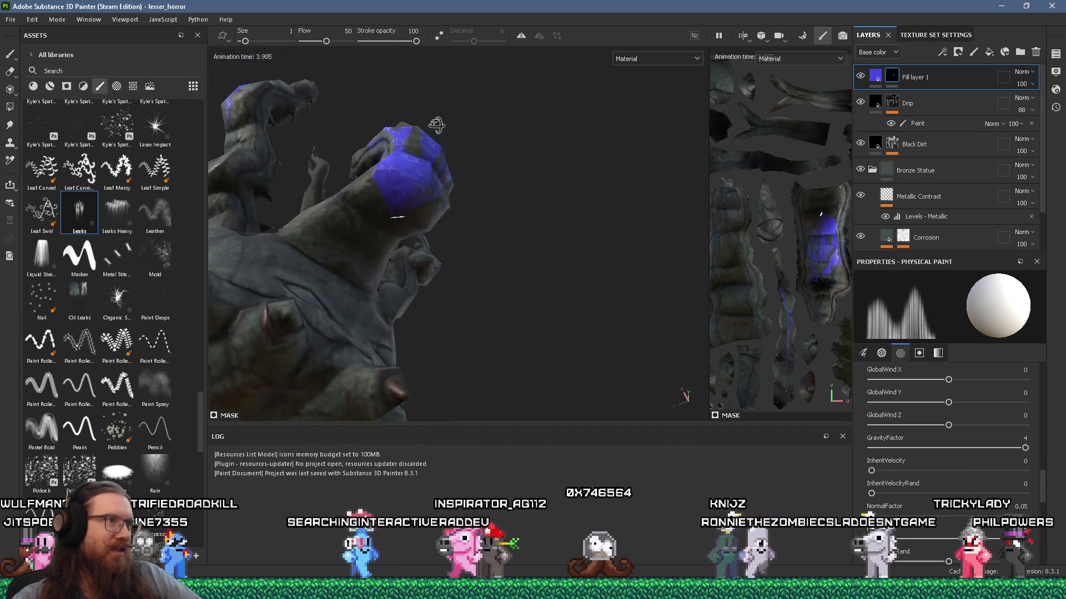
Set DrawOnBumpSensitivity in the Receiver section to 0.11
scroll(940, 471, up, 1)
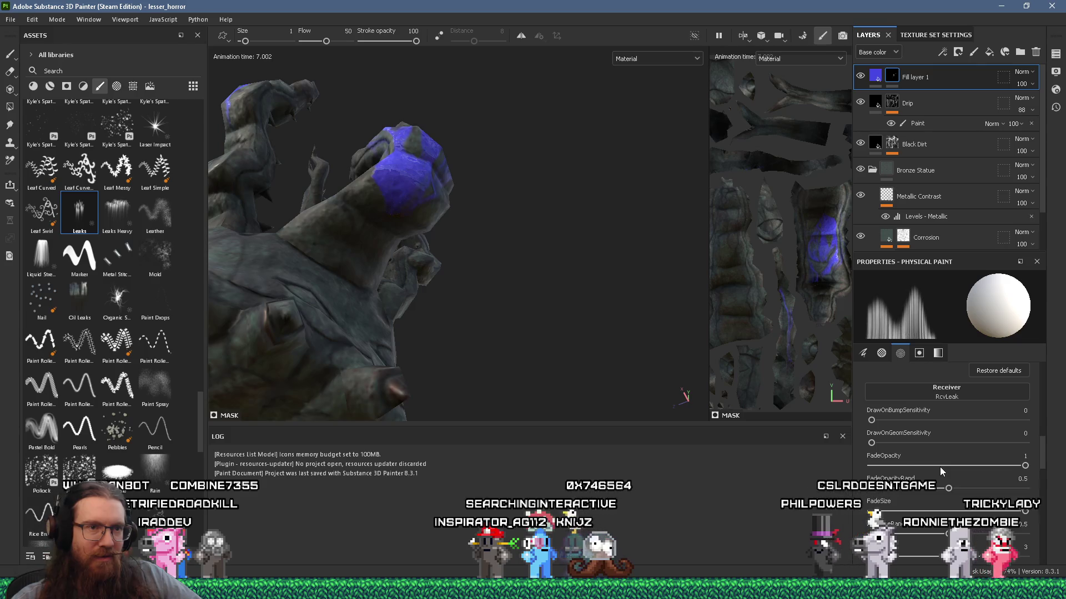
scroll(940, 467, up, 2)
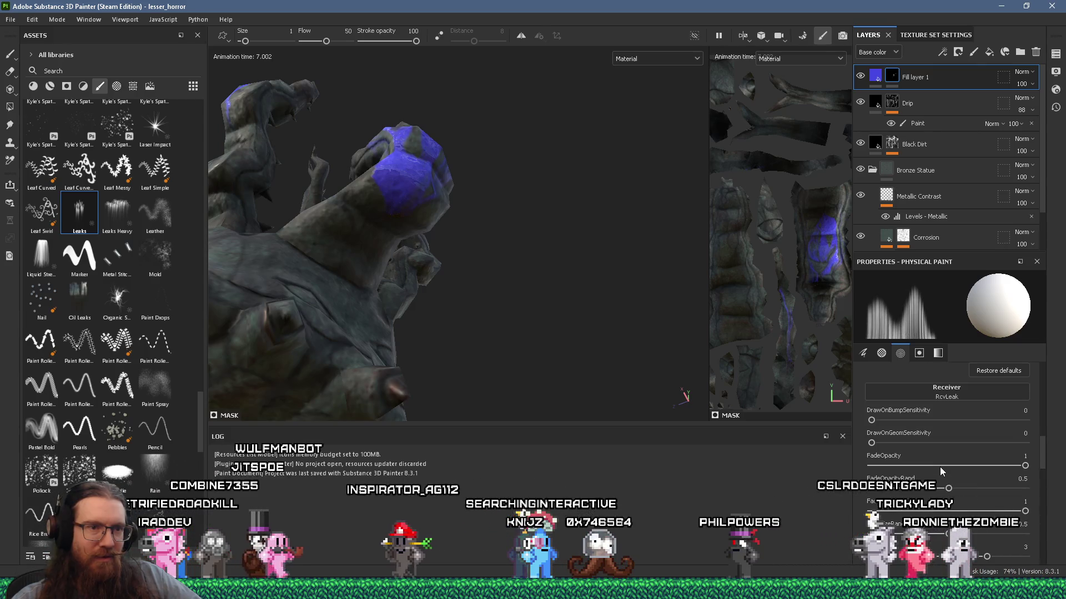
scroll(940, 468, down, 1)
drag(871, 420, 887, 420)
alt+drag(578, 322, 499, 316)
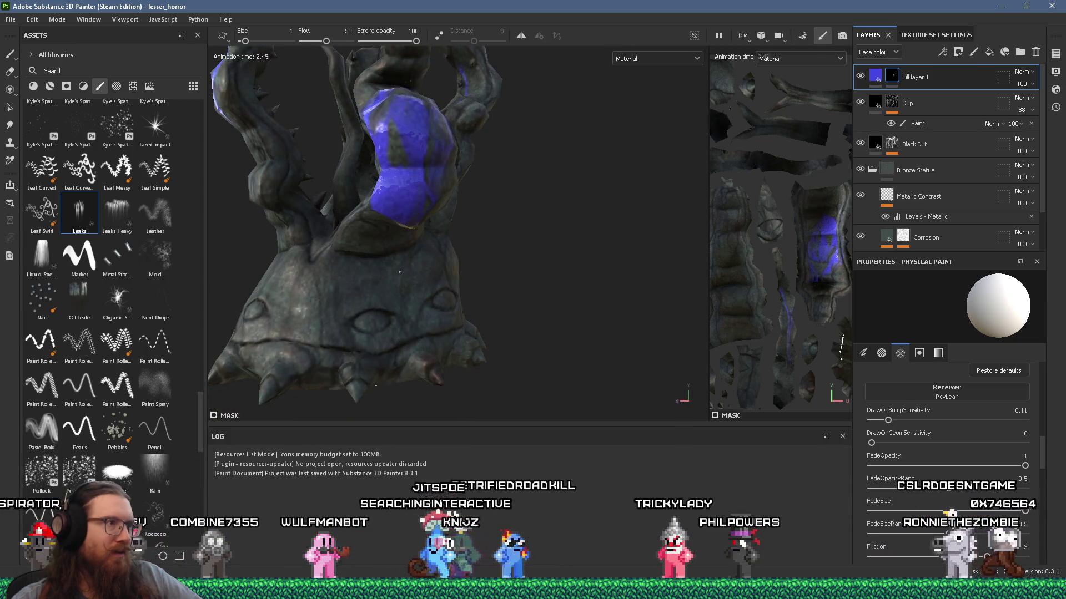
Spray a new blue leak streak down the front of the statue's base
drag(399, 272, 300, 266)
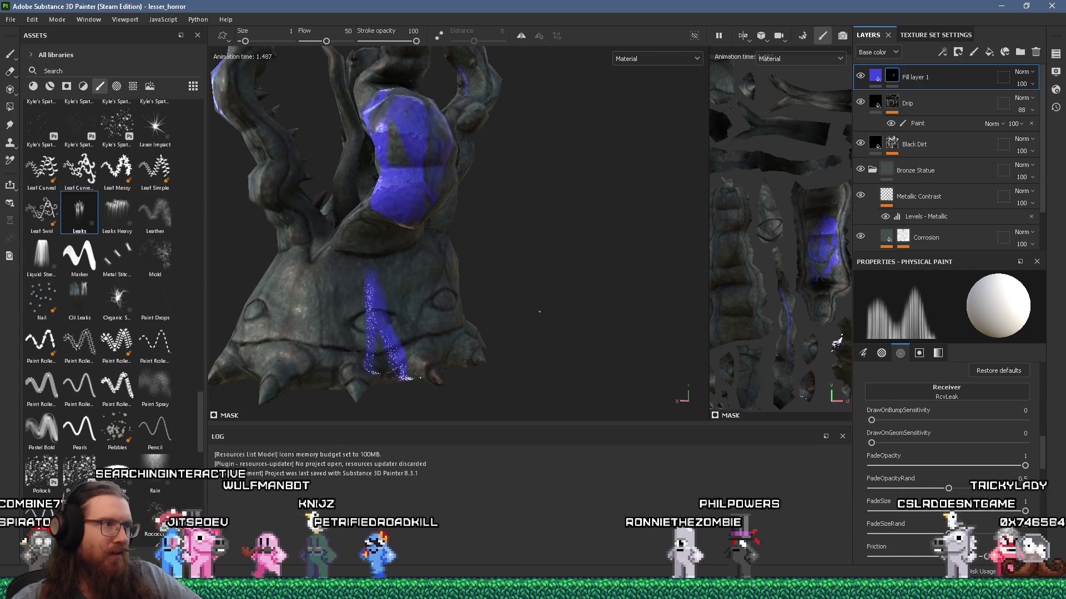
scroll(924, 461, down, 2)
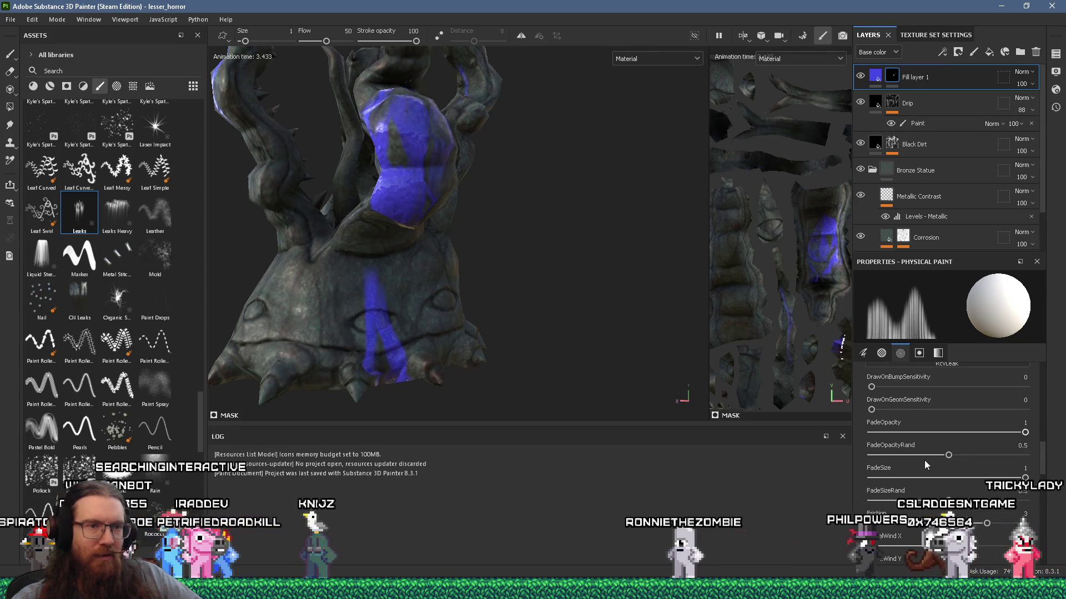
scroll(924, 460, down, 2)
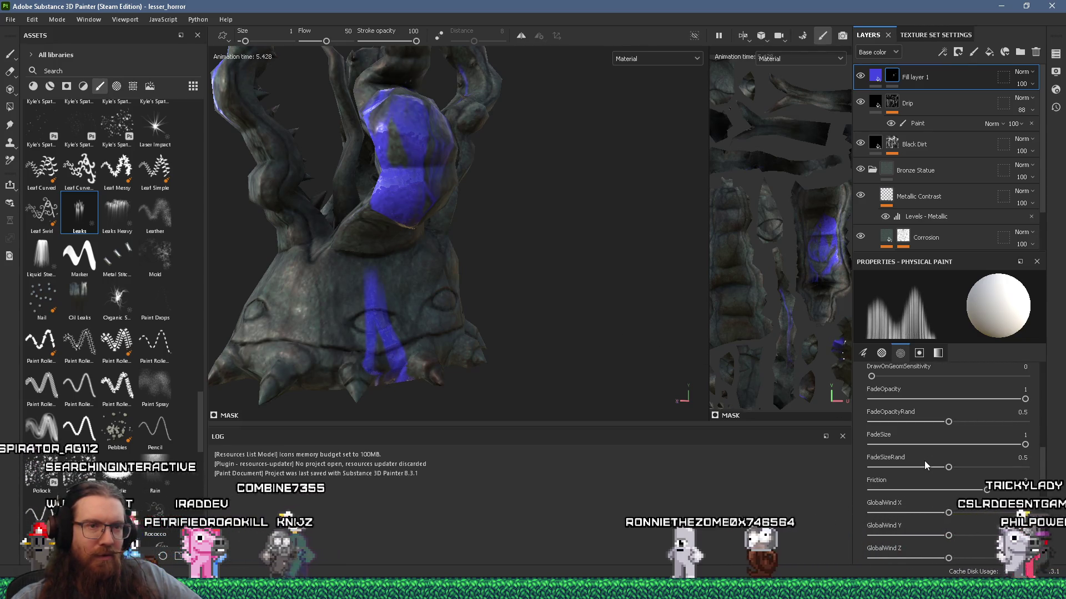
scroll(924, 465, down, 4)
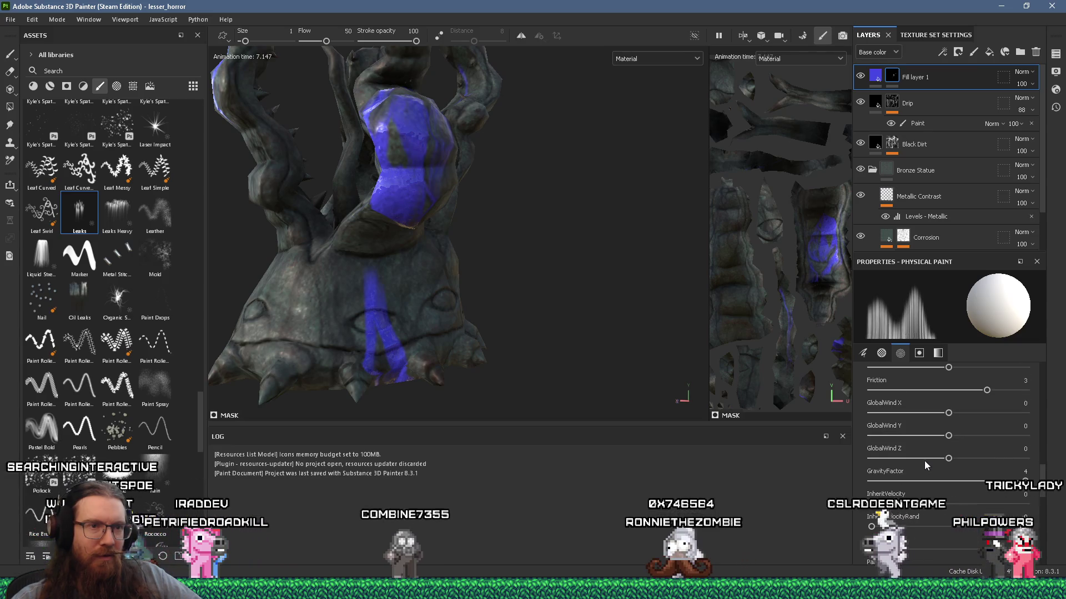
scroll(924, 460, down, 4)
scroll(924, 465, down, 4)
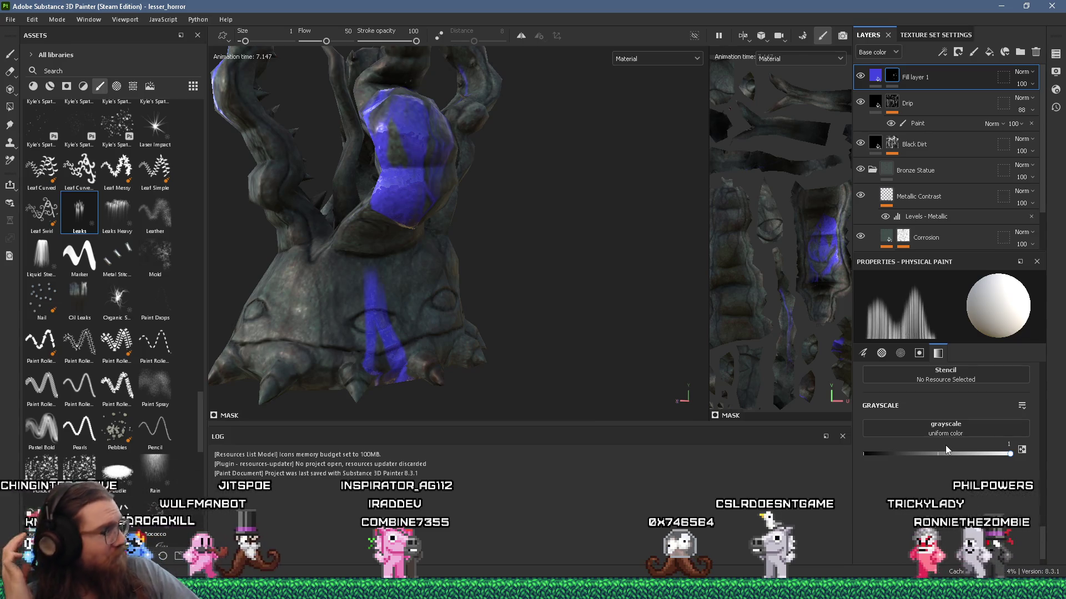
Spray more blue leak drips onto the statue's front and upper left
mouse_move(519, 252)
alt+mouse_down()
mouse_move(408, 315)
mouse_move(449, 239)
mouse_move(477, 272)
mouse_move(494, 219)
mouse_move(554, 228)
mouse_move(385, 251)
mouse_move(454, 268)
alt+mouse_up()
click(485, 280)
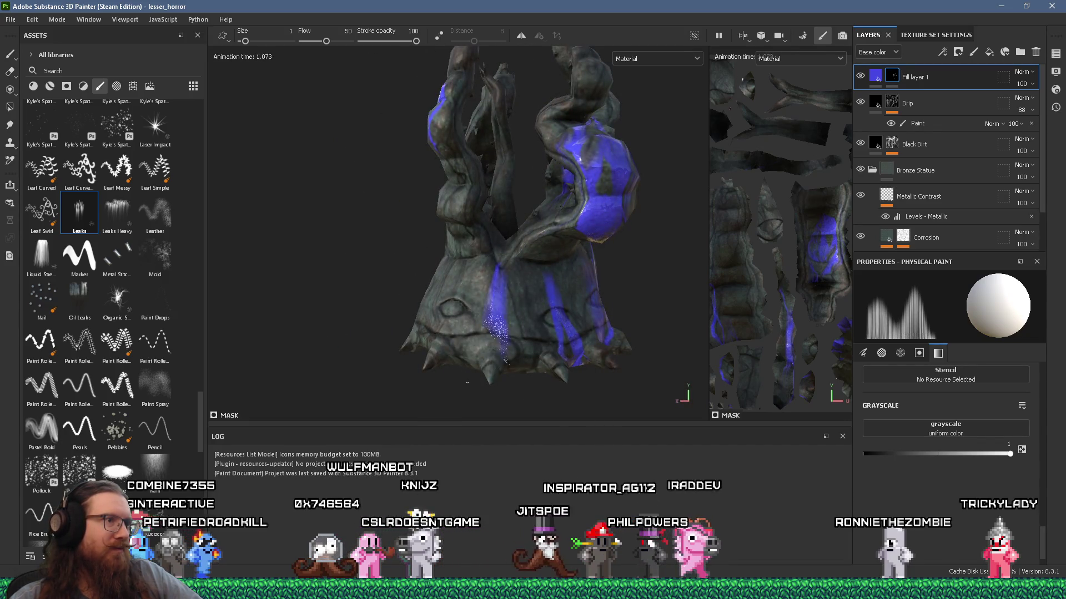
mouse_move(500, 274)
alt+mouse_down()
mouse_move(600, 353)
mouse_move(422, 166)
alt+mouse_up()
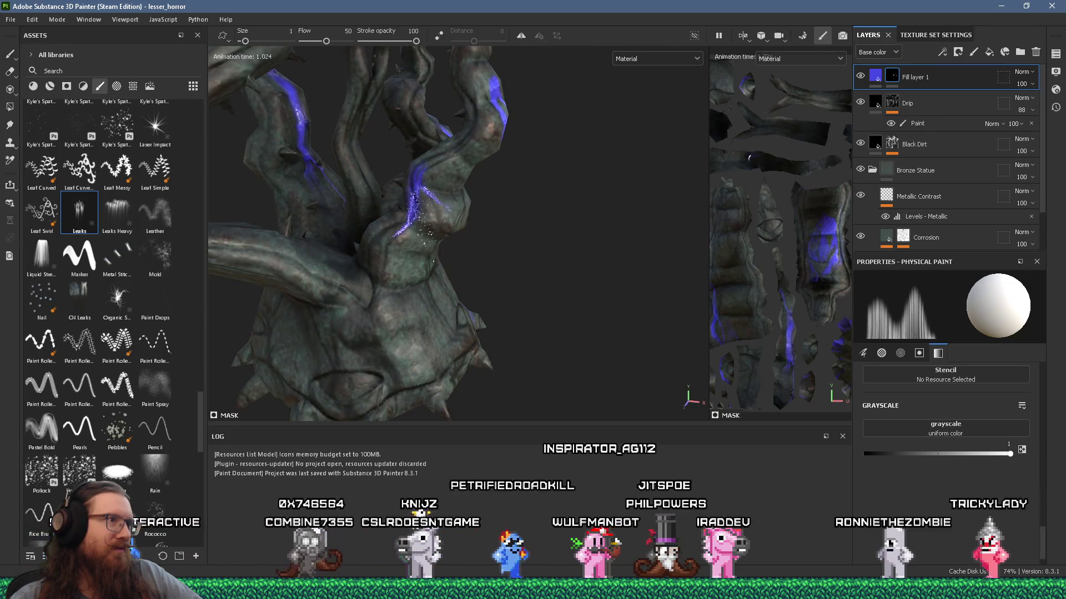
scroll(388, 266, down, 3)
mouse_move(388, 266)
alt+mouse_down()
mouse_move(293, 290)
mouse_move(458, 121)
mouse_move(412, 186)
mouse_move(422, 161)
mouse_move(397, 140)
mouse_move(291, 207)
mouse_move(281, 283)
mouse_move(311, 344)
mouse_move(389, 222)
mouse_move(368, 214)
mouse_move(404, 219)
mouse_move(565, 152)
alt+mouse_up()
click(458, 122)
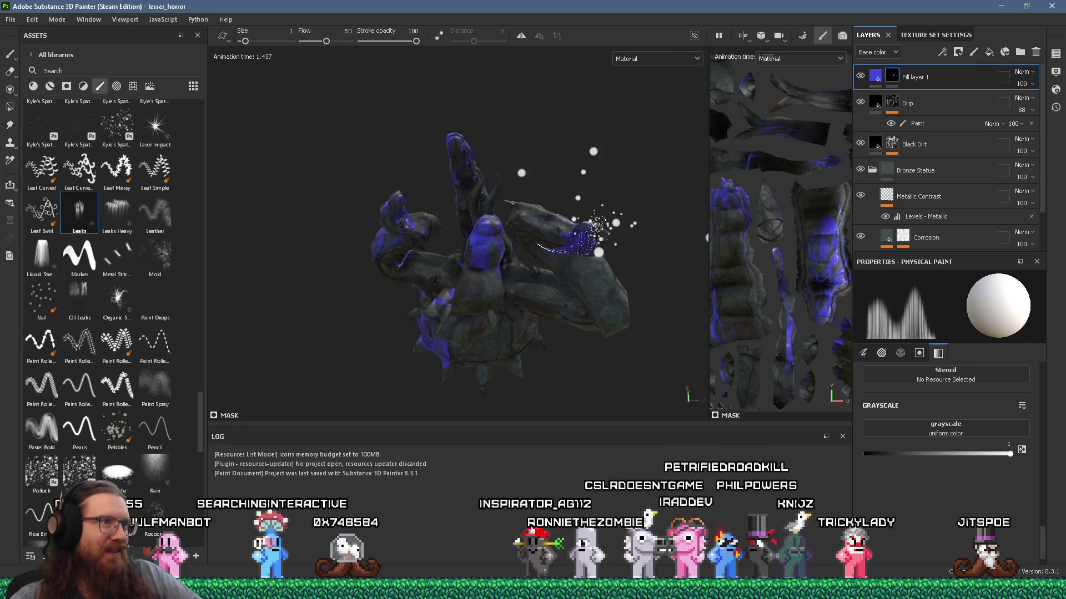
Inspect the leak streaks from several angles, then quit Painter, discarding unsaved changes
mouse_move(626, 243)
alt+mouse_down()
mouse_move(352, 221)
mouse_move(551, 240)
mouse_move(654, 226)
mouse_move(544, 242)
mouse_move(474, 304)
alt+mouse_up()
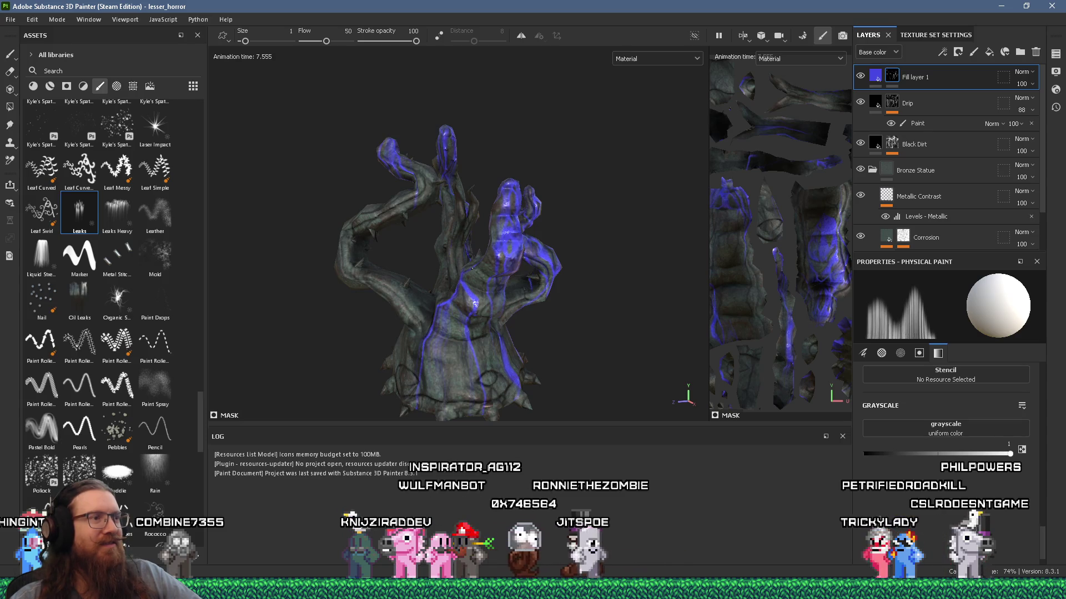
scroll(473, 268, down, 2)
mouse_move(473, 268)
alt+mouse_down()
mouse_move(473, 249)
mouse_move(592, 210)
mouse_move(716, 209)
alt+mouse_up()
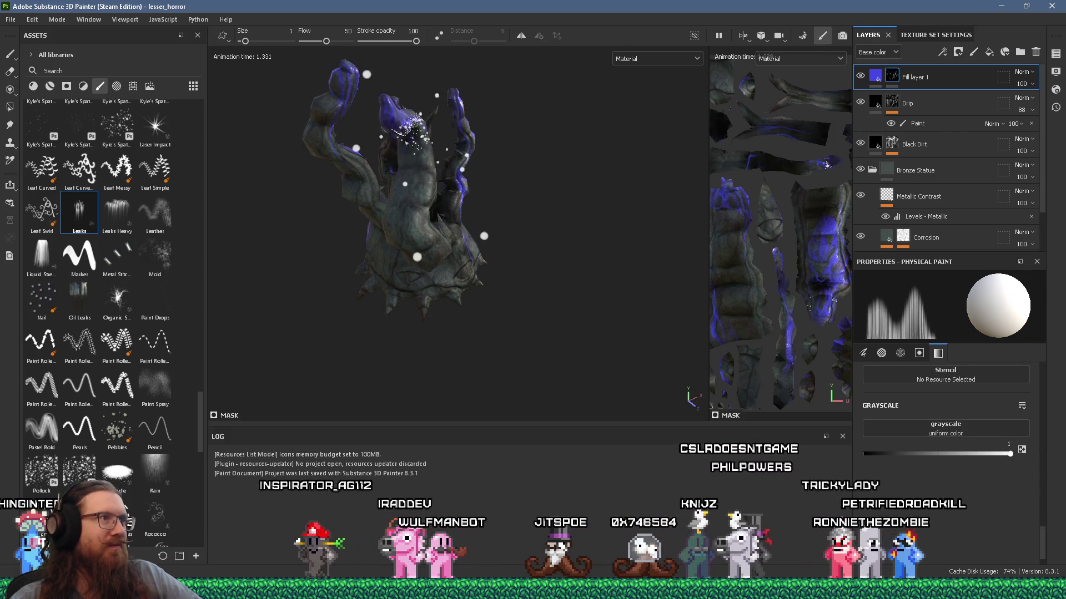
alt+drag(409, 132, 250, 247)
alt+drag(418, 210, 389, 218)
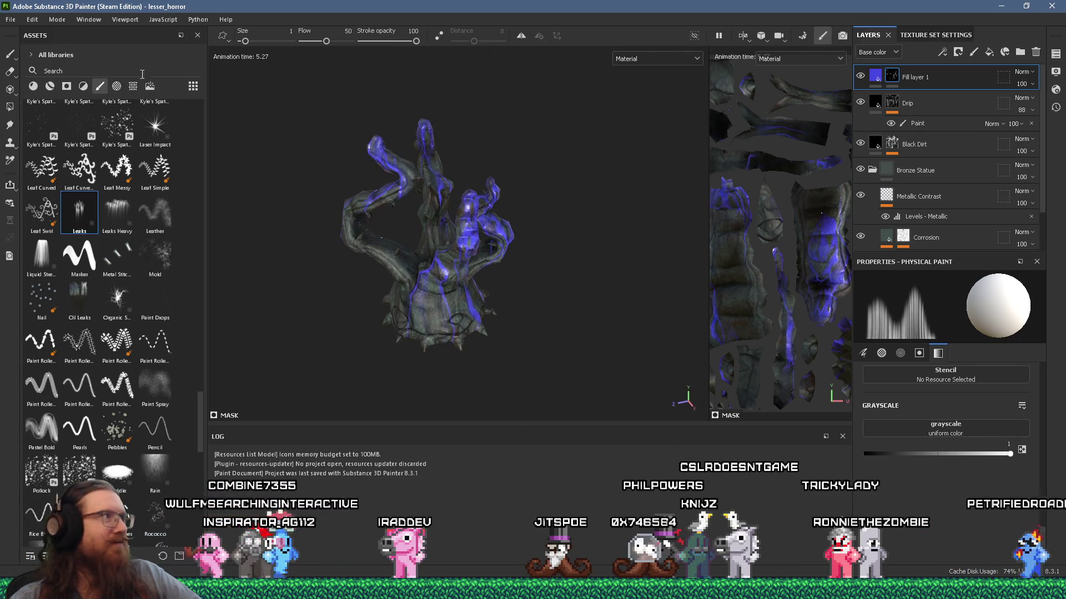
click(1050, 6)
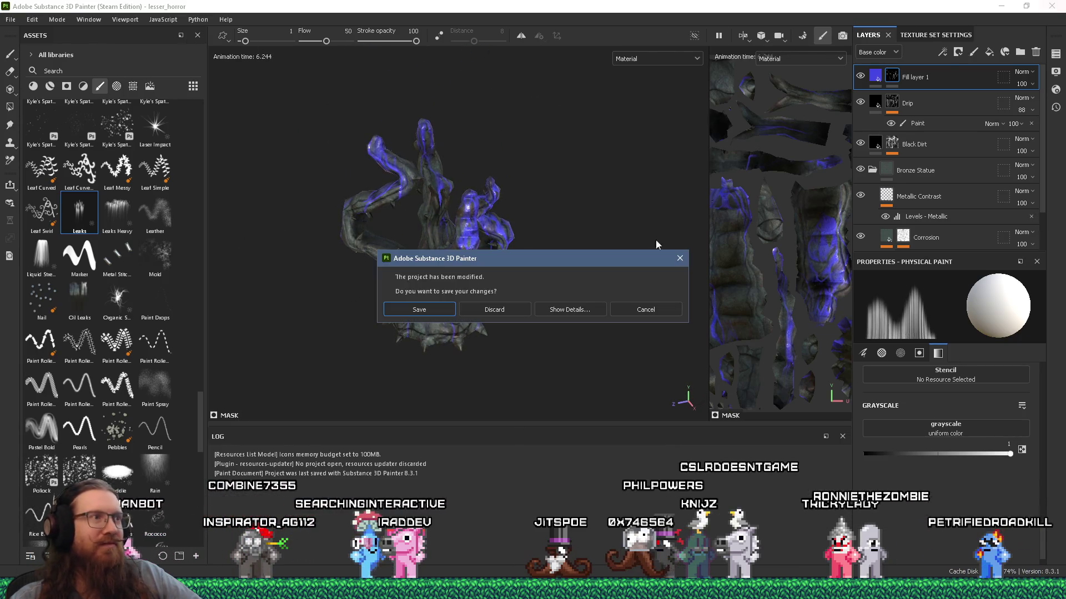
click(516, 309)
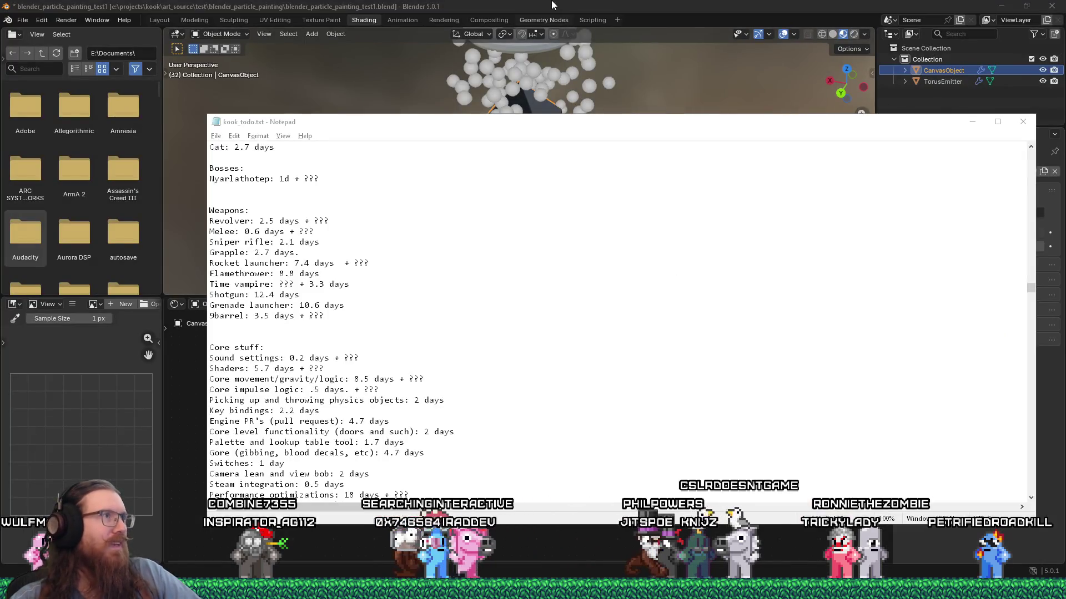
Bring the Blender window in front of the kook_todo.txt Notepad notes
click(553, 5)
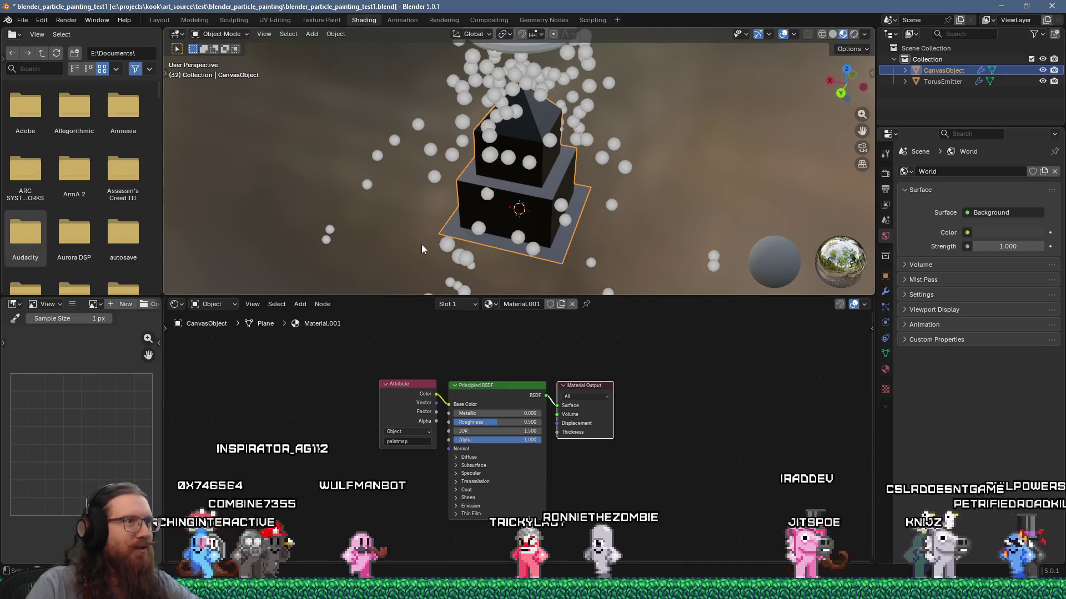
Play the particle animation, view it from a lower frontal angle, and stop at frame 127
key(space)
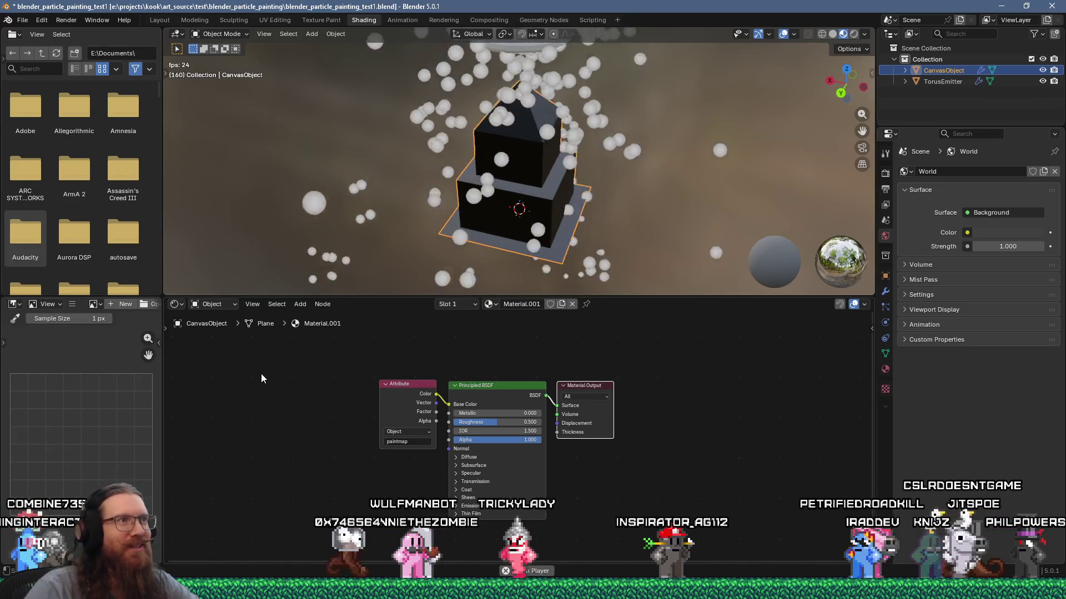
mouse_move(471, 219)
middle_down()
mouse_move(475, 151)
mouse_move(452, 151)
mouse_move(700, 146)
mouse_move(555, 171)
mouse_move(268, 164)
mouse_move(182, 178)
middle_up()
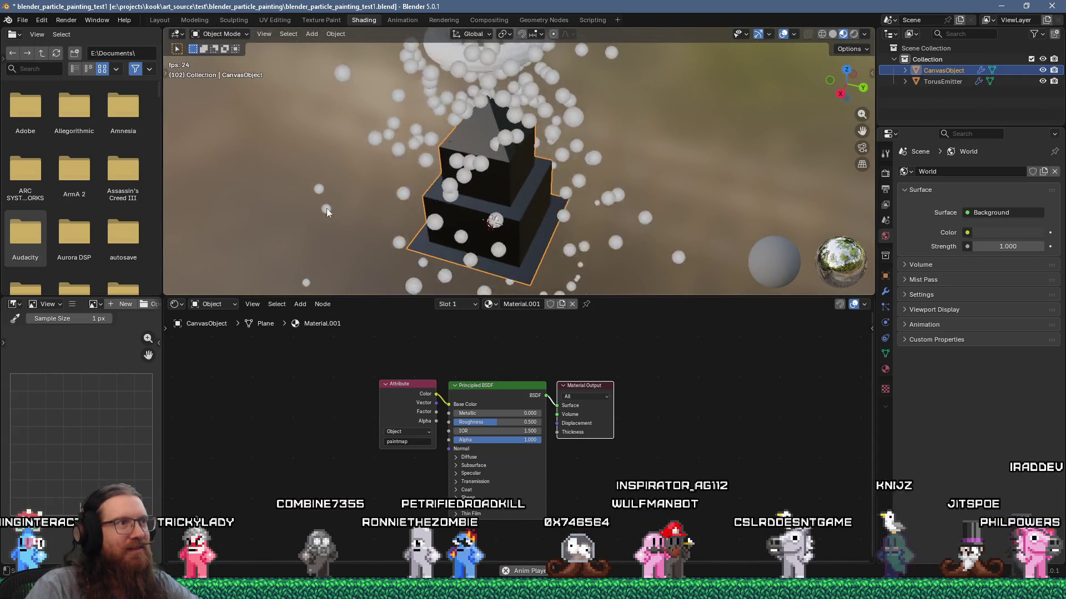
key(space)
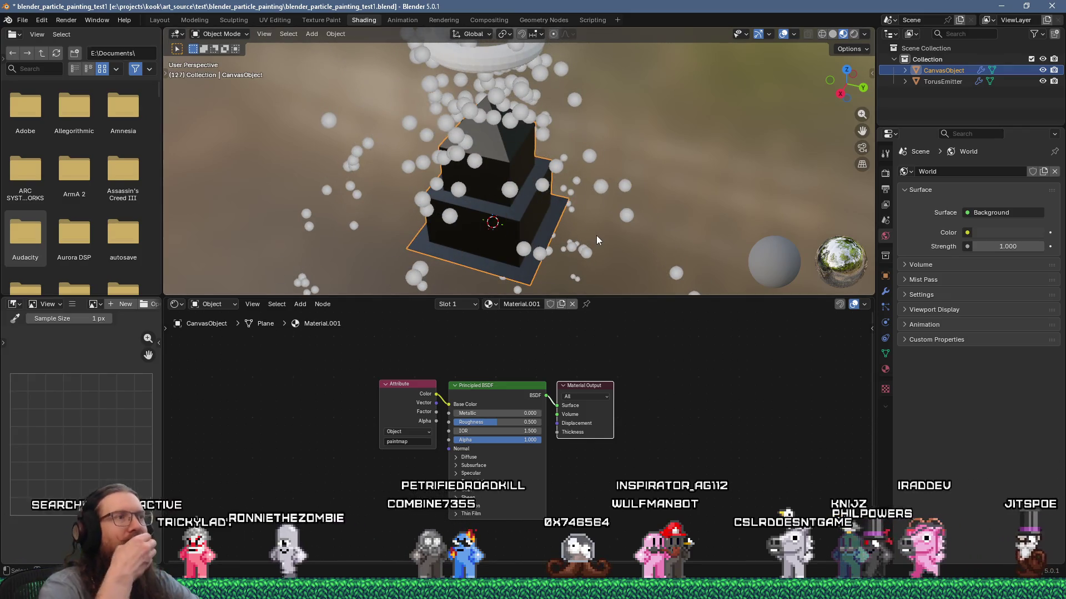
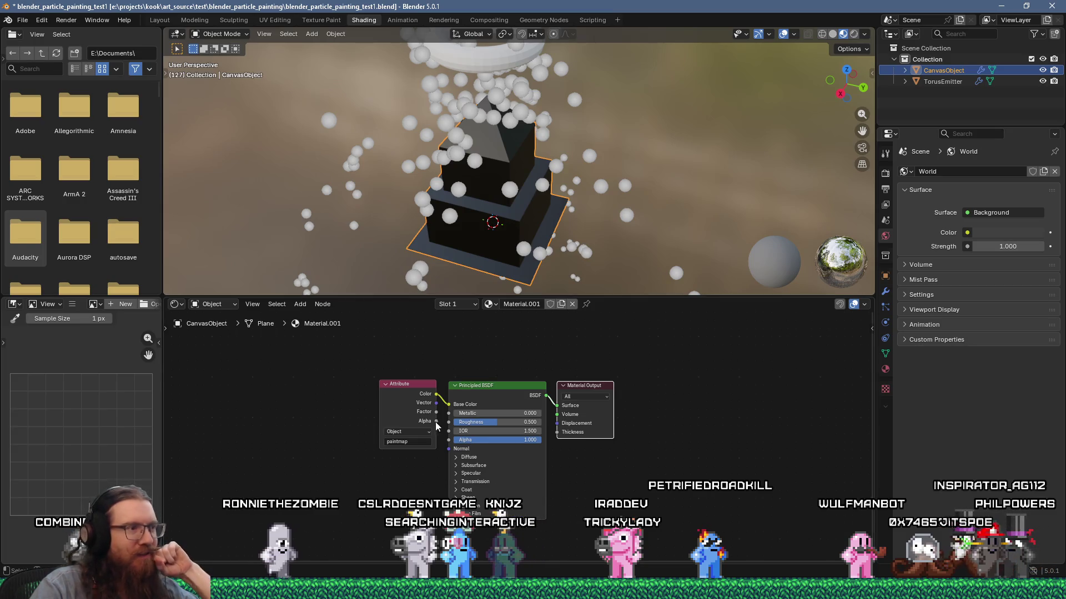
Switch the paintmap Attribute node to Geometry type, nudge it left, and show the modifier stack
click(402, 433)
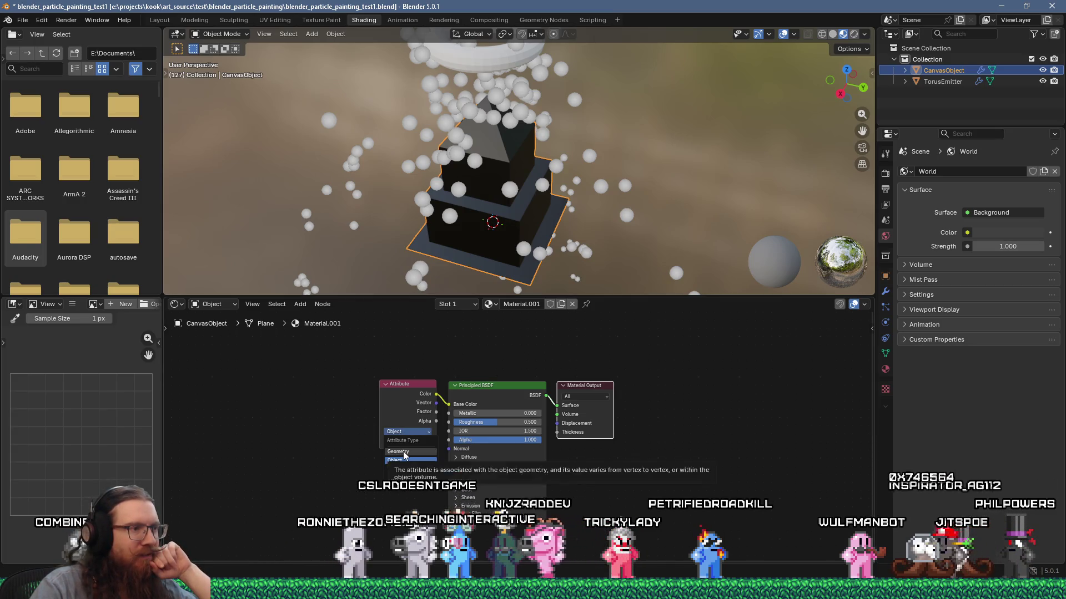
click(403, 452)
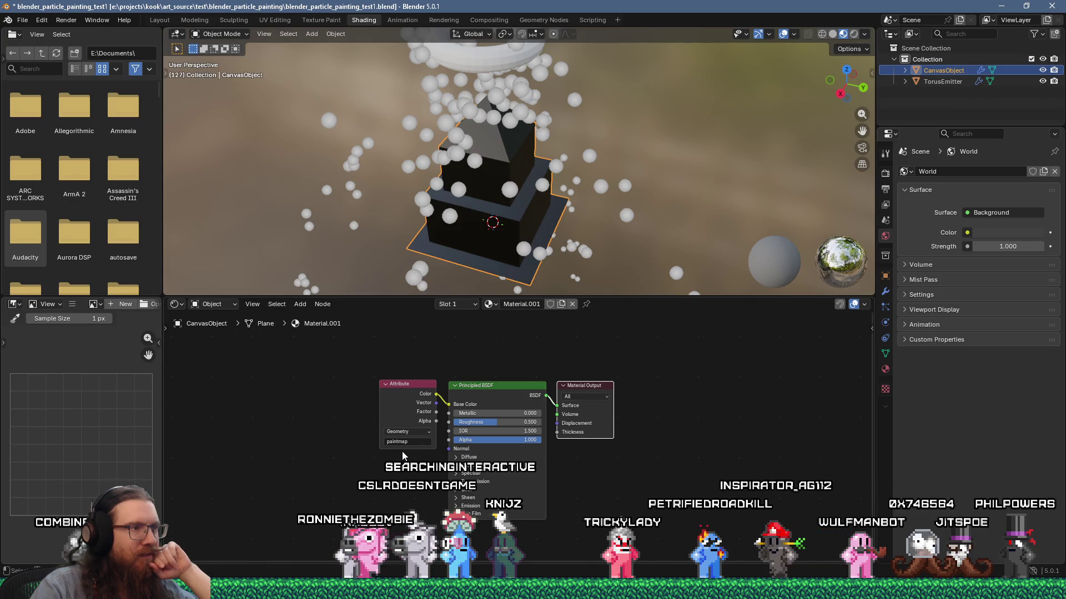
drag(412, 385, 384, 384)
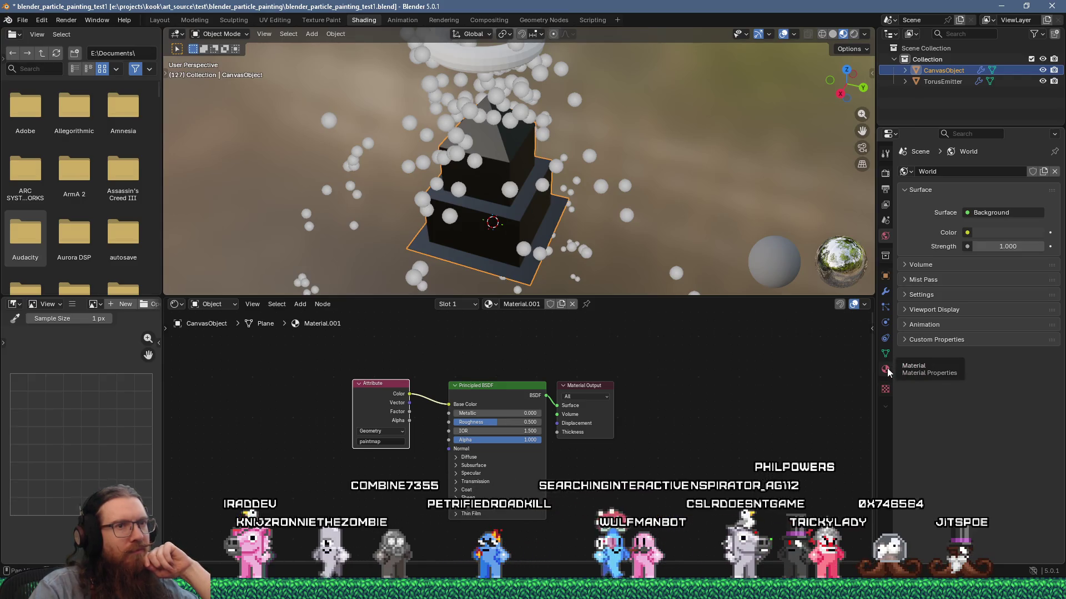
click(886, 293)
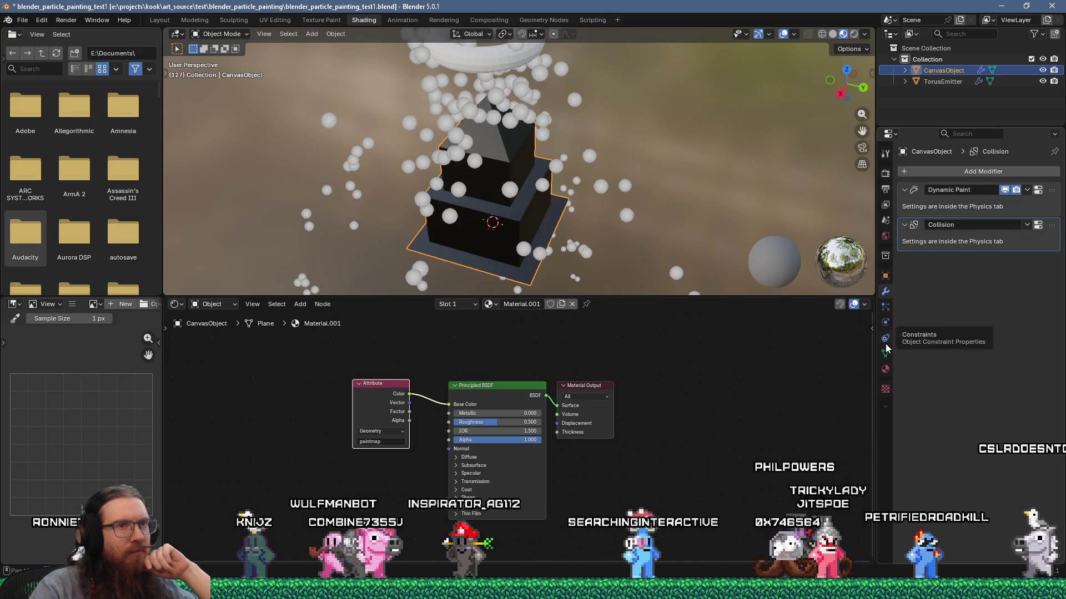
Expand the Dynamic Paint physics Output settings, keeping PNG as the file format
click(885, 322)
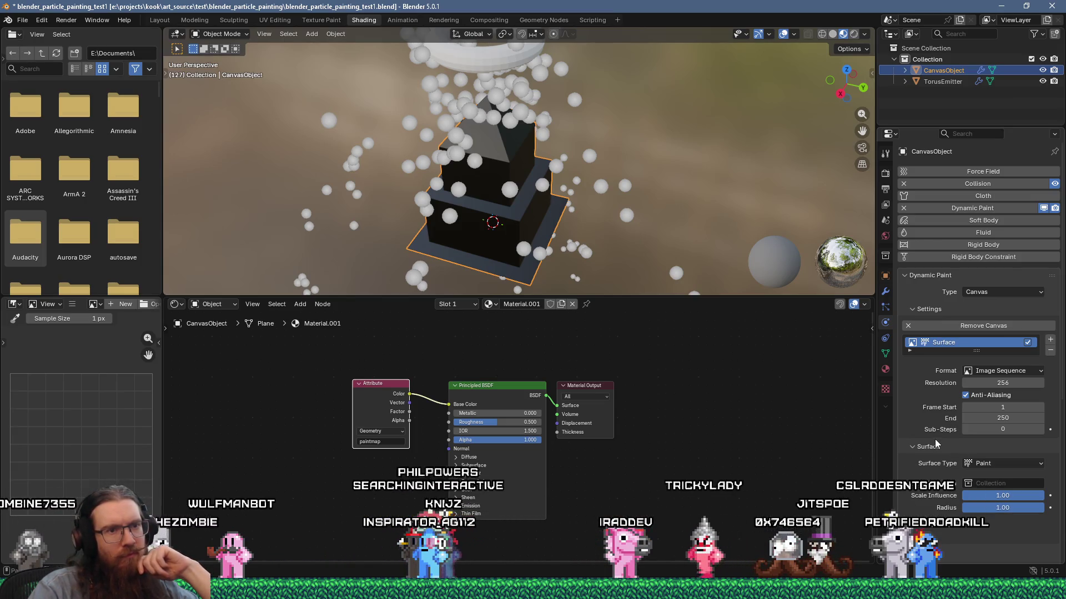
scroll(935, 438, down, 5)
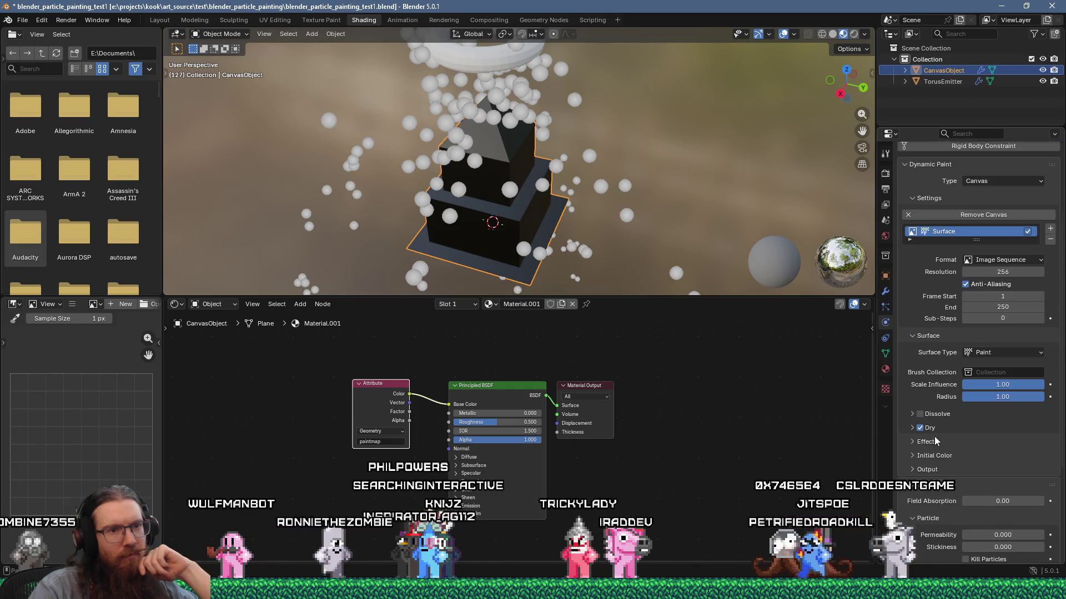
click(927, 469)
scroll(932, 428, down, 4)
scroll(932, 428, down, 1)
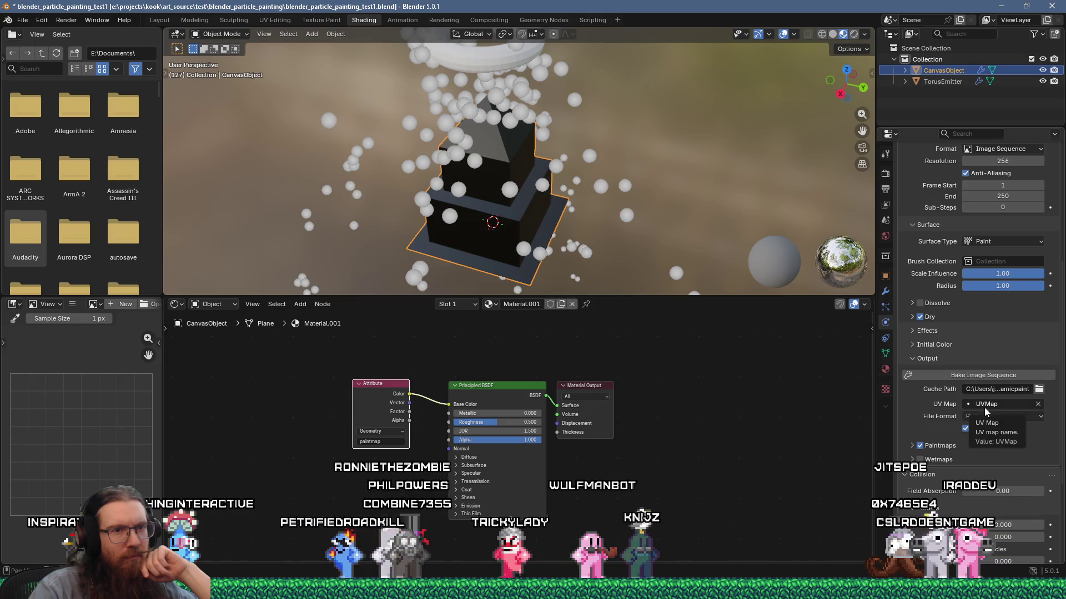
click(982, 415)
click(982, 415)
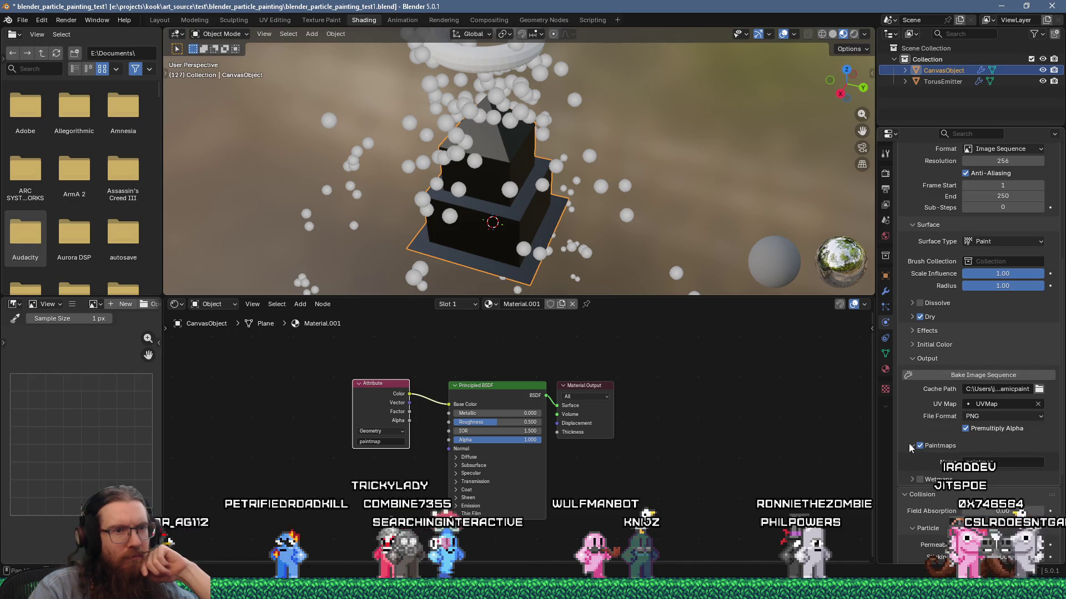
Expand Wetmaps and start editing the Paintmaps layer name at its beginning
click(913, 480)
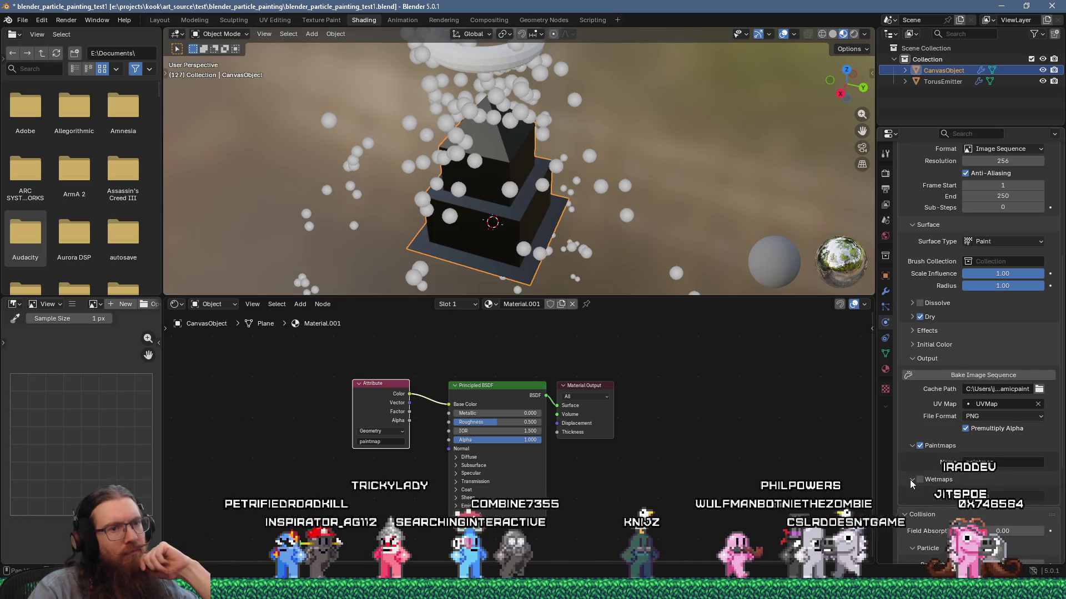
click(984, 462)
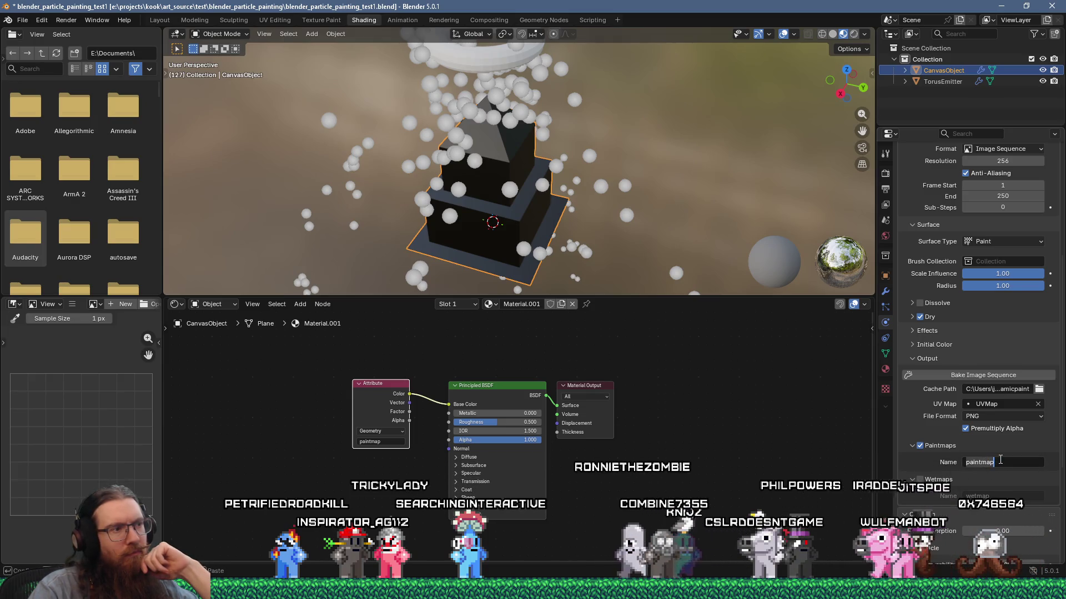
key(Home)
Rename the Paintmaps layer and the Attribute node's name to testpaintmap
text(test)
key(Return)
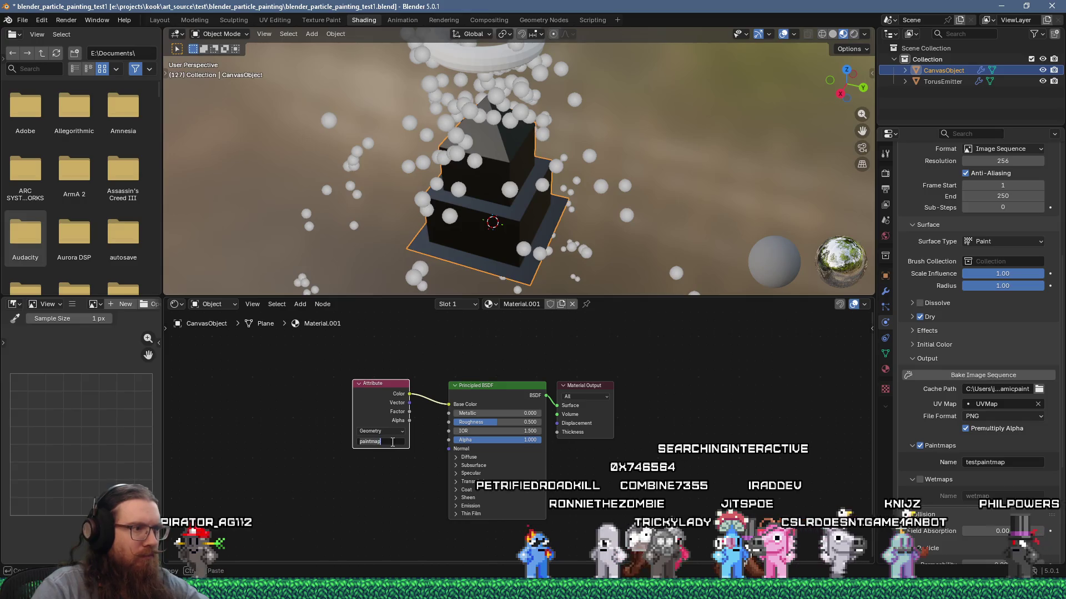
key(Return)
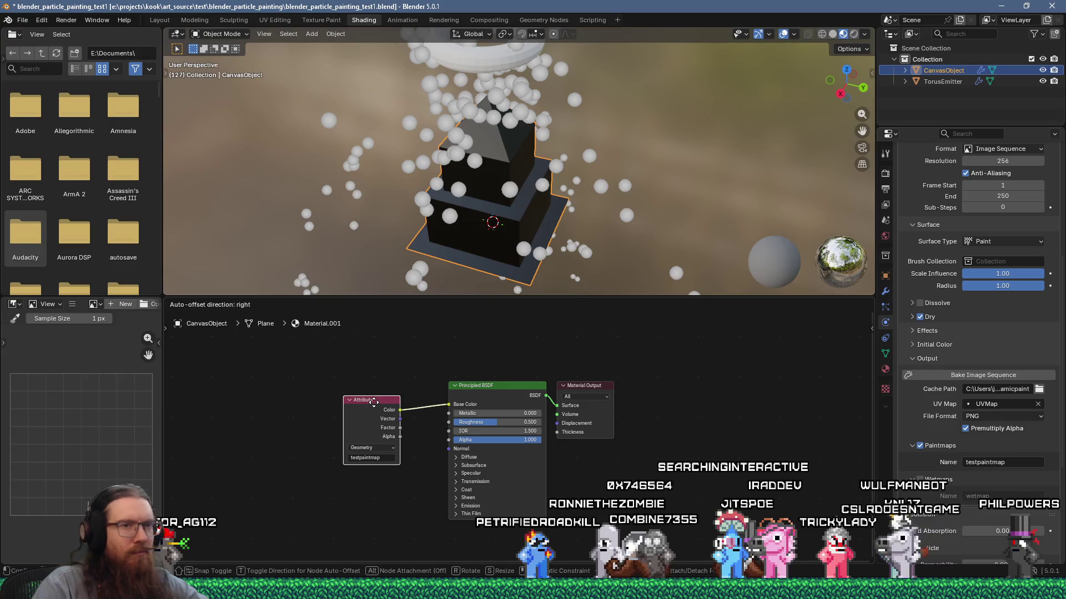
Play the animation while orbiting, then set the Attribute node type to Object and replay
key(space)
mouse_move(394, 261)
middle_down()
mouse_move(599, 142)
mouse_move(582, 75)
mouse_move(554, 51)
mouse_move(488, 252)
mouse_move(481, 76)
mouse_move(477, 218)
mouse_move(476, 196)
middle_up()
key(space)
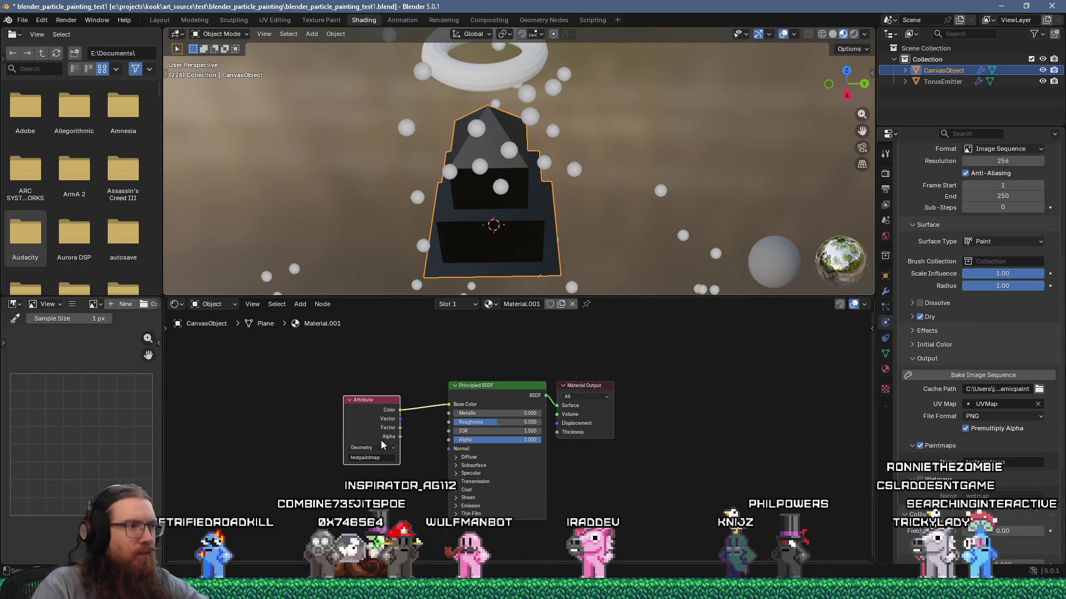
click(358, 477)
key(space)
Stop playback and bake the Dynamic Paint image sequence
mouse_move(467, 266)
middle_down()
mouse_move(510, 190)
mouse_move(488, 277)
middle_up()
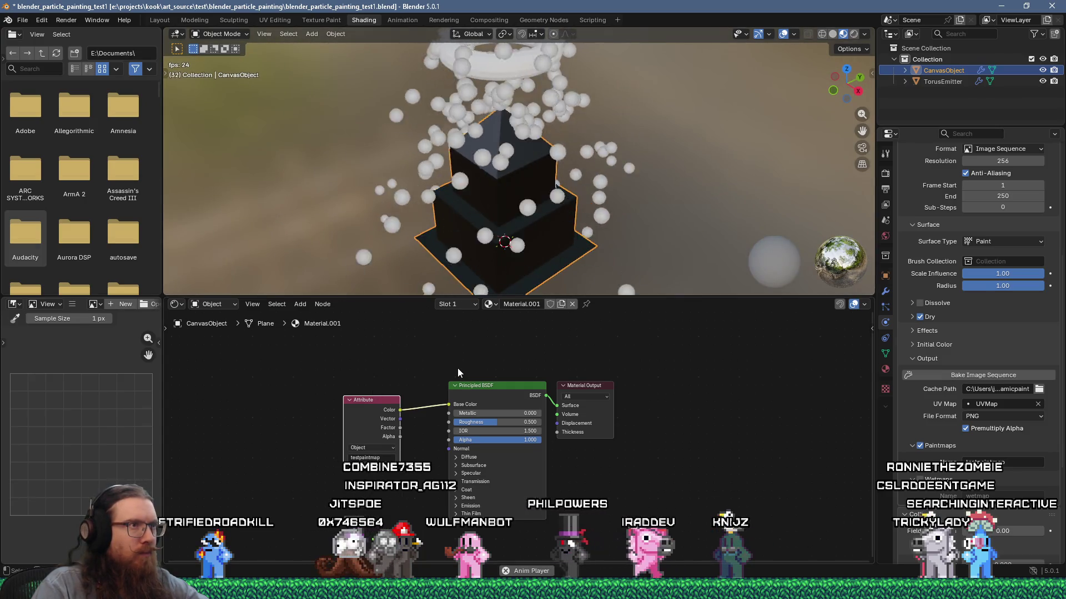
key(space)
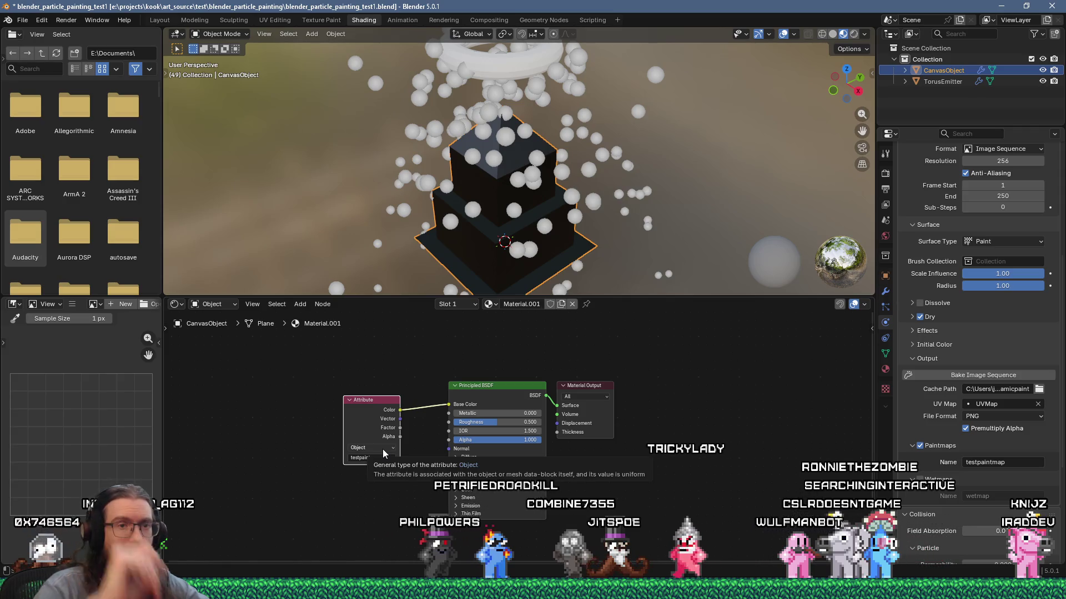
click(965, 375)
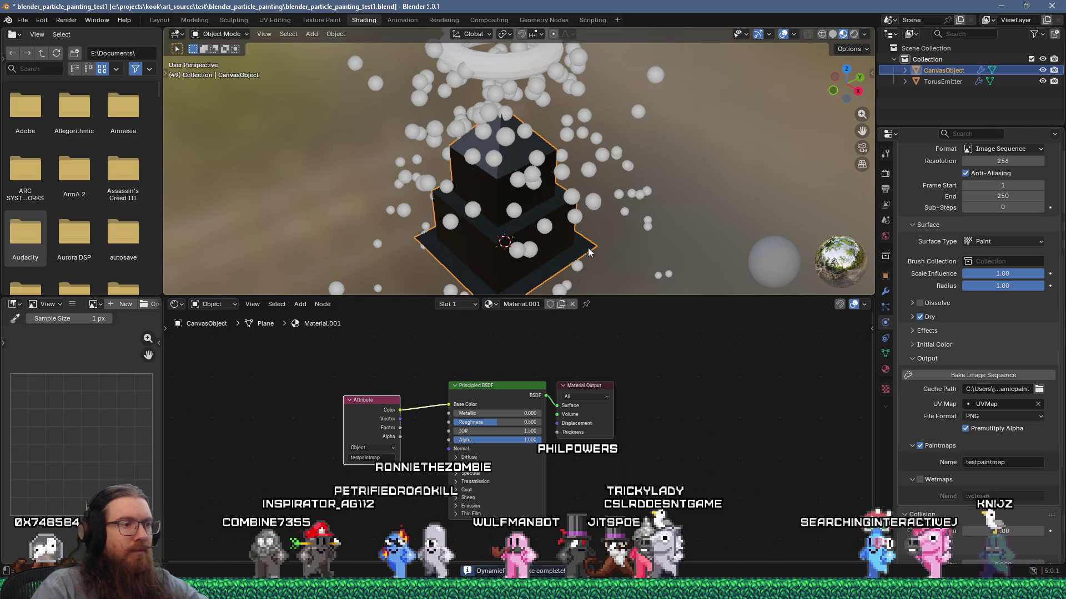
Play back the baked paint while orbiting, switching the Attribute node back to Geometry
key(space)
middle_drag(536, 178, 646, 173)
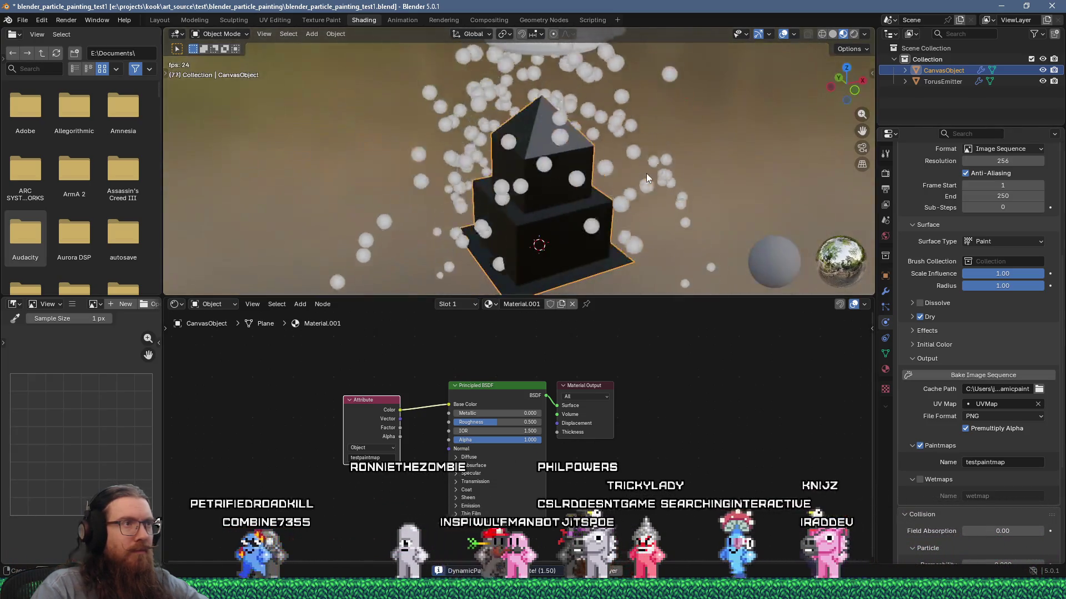
click(375, 447)
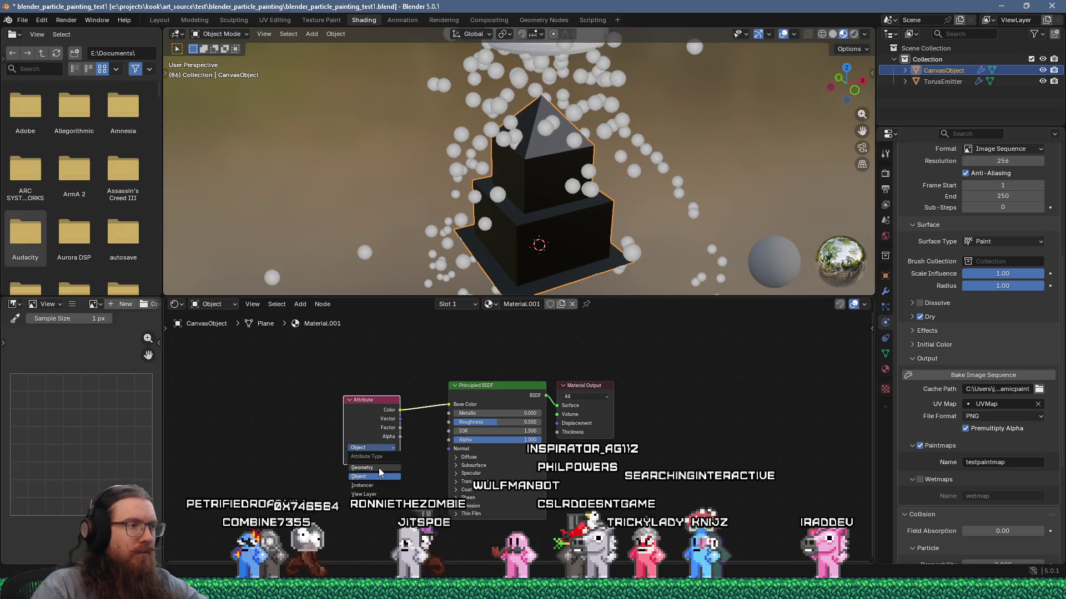
click(378, 468)
mouse_move(577, 178)
middle_down()
mouse_move(396, 192)
mouse_move(425, 114)
mouse_move(571, 108)
mouse_move(517, 34)
mouse_move(497, 201)
middle_up()
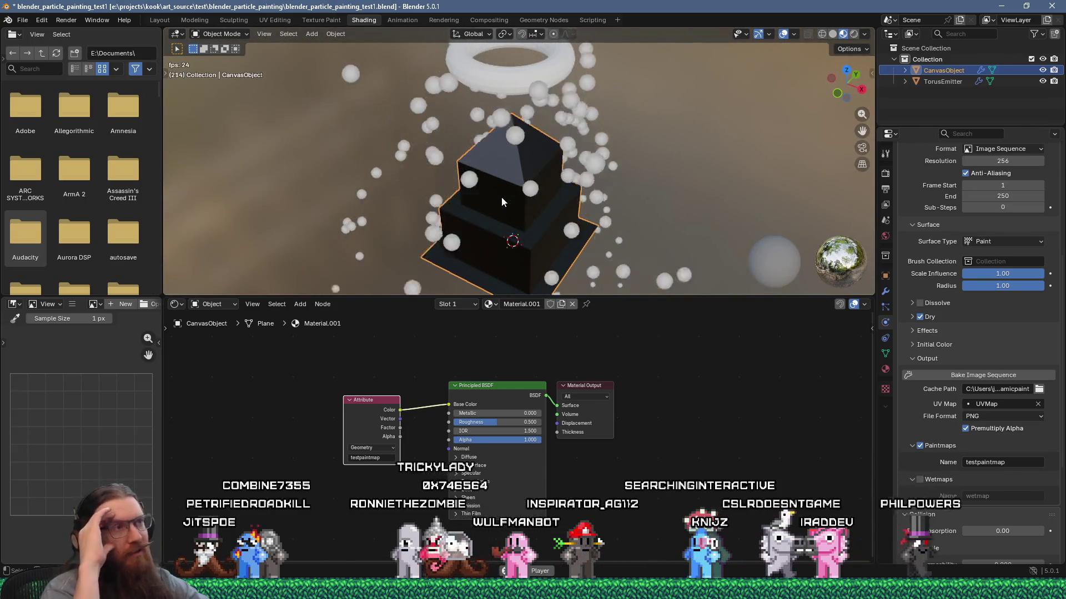
key(space)
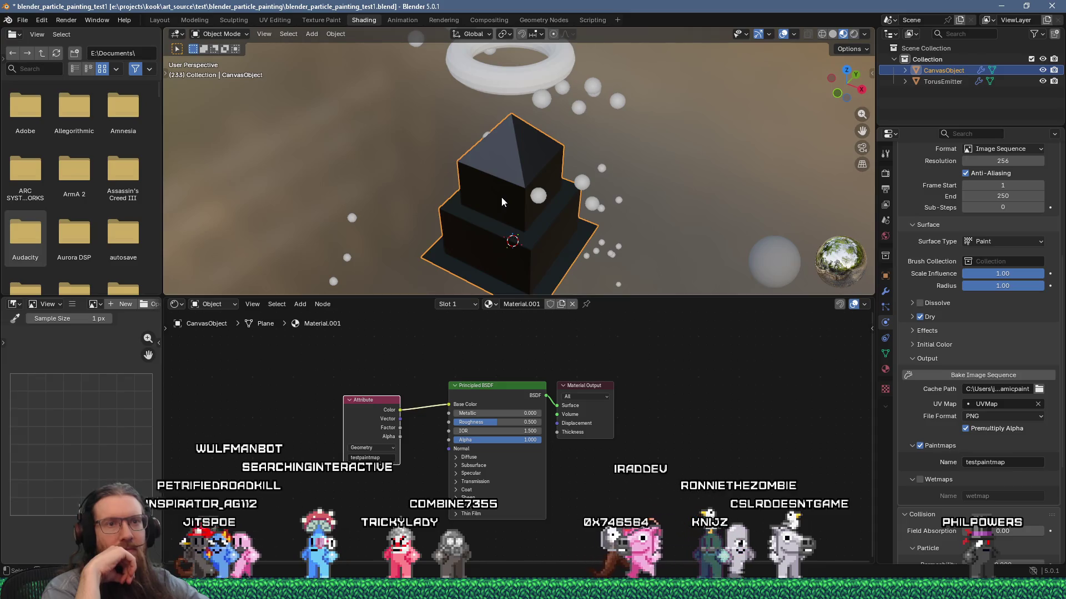
scroll(972, 373, up, 10)
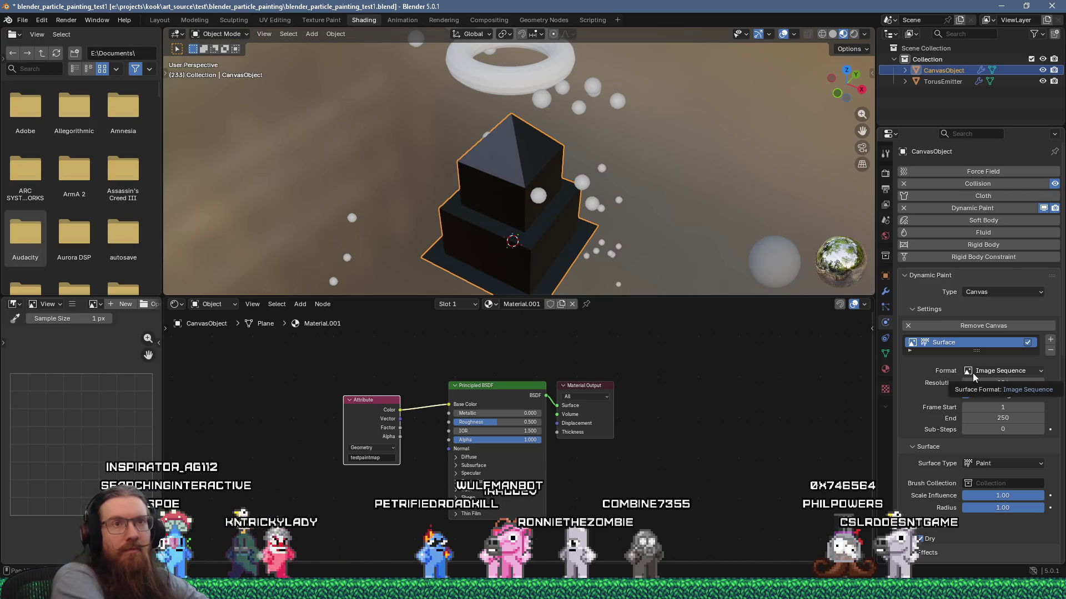
key(alt+Tab)
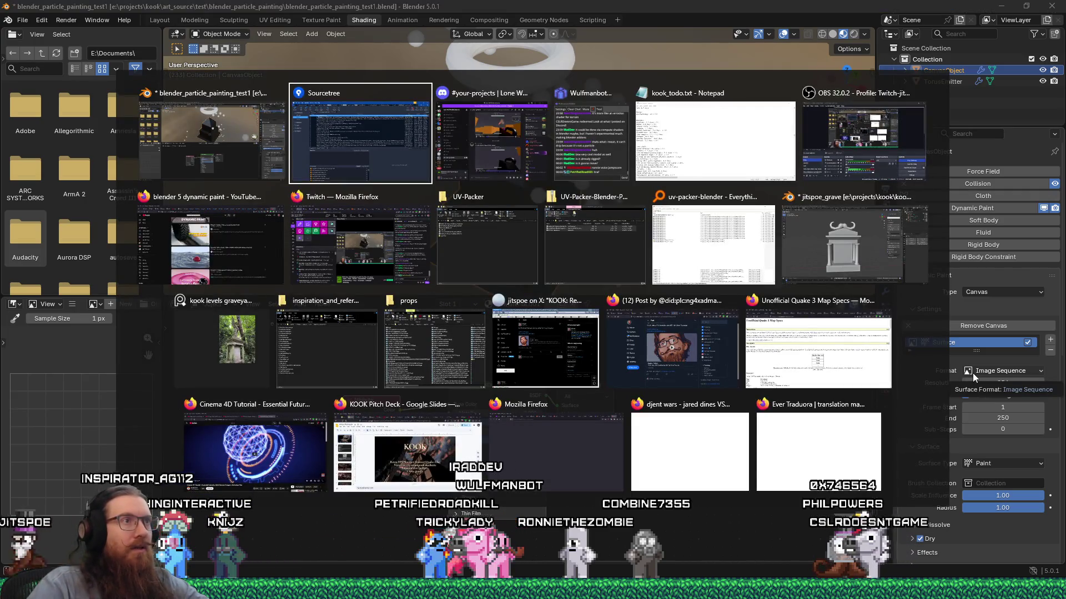
In Firefox, search the web for 'blender particle paint addon'
key(Escape)
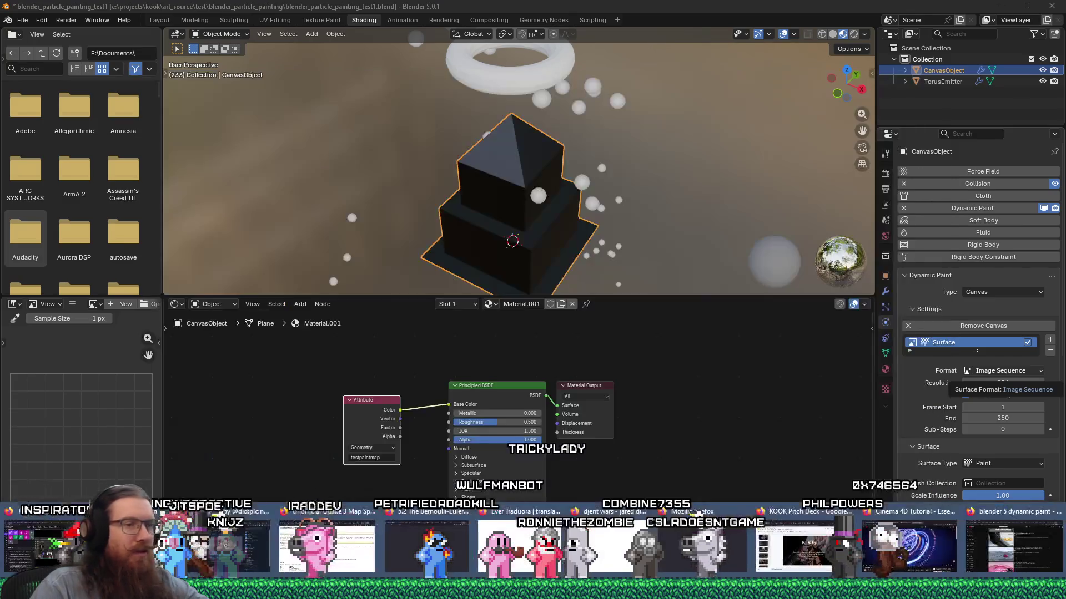
key(alt+Tab)
click(648, 49)
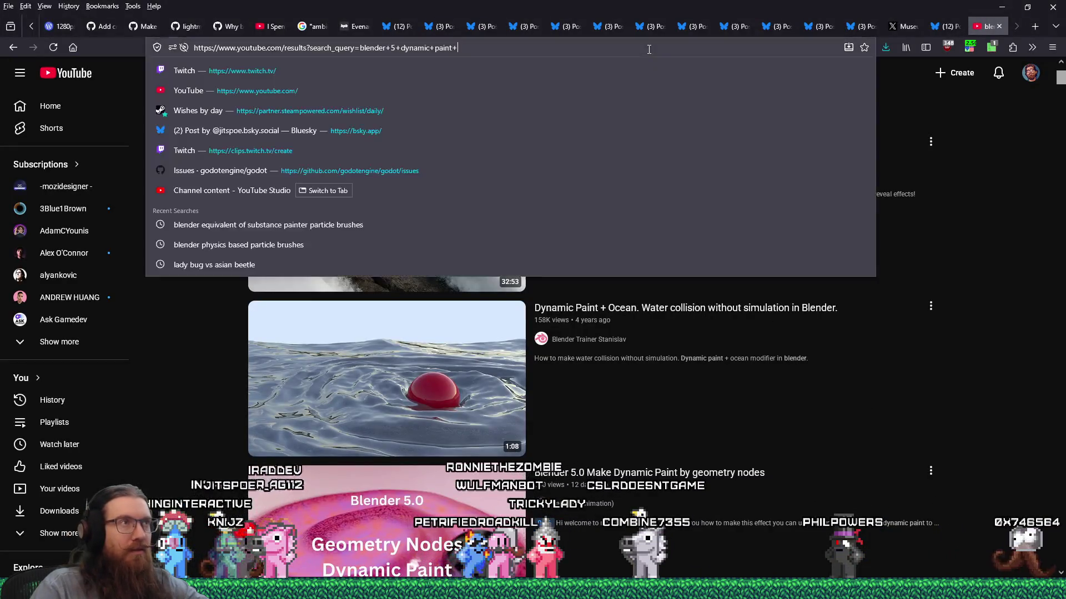
text(blender particle paint addo)
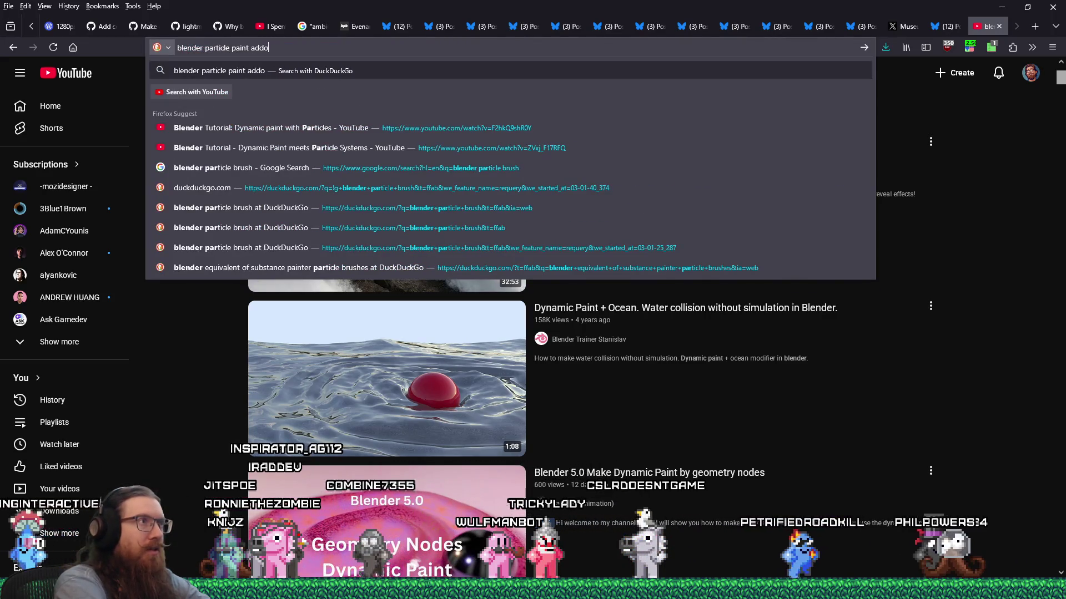
text(n)
key(Return)
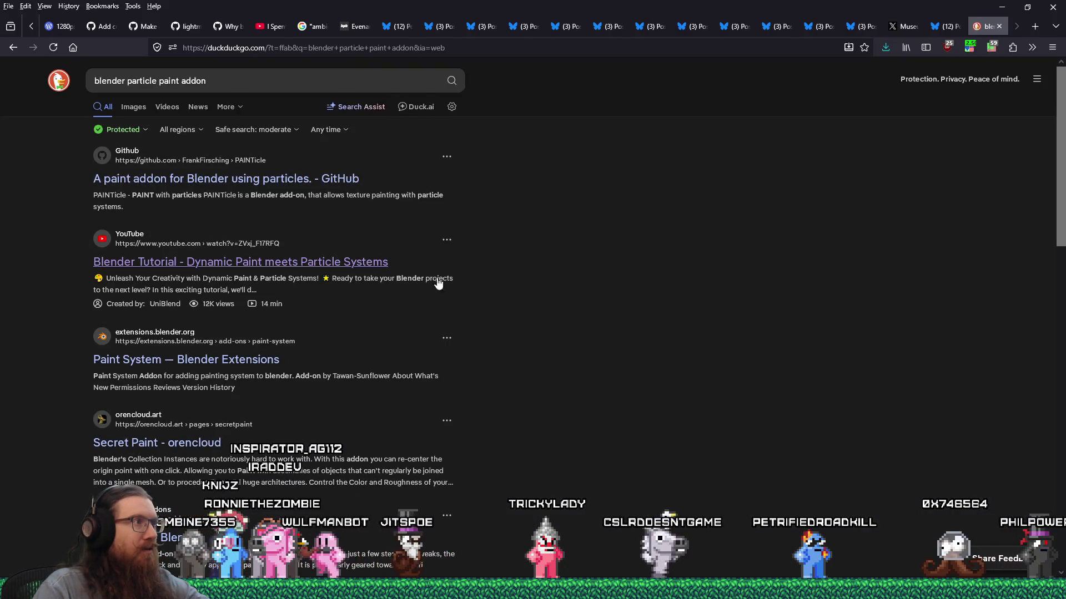
Open the PAINTicle GitHub repository and scroll through its README
click(325, 187)
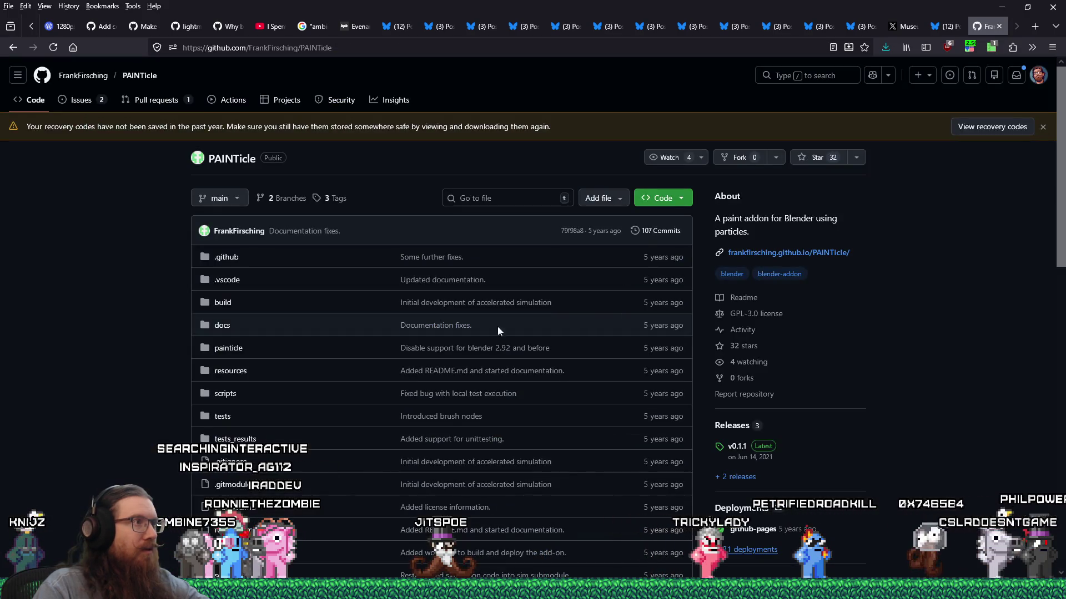
scroll(97, 324, down, 4)
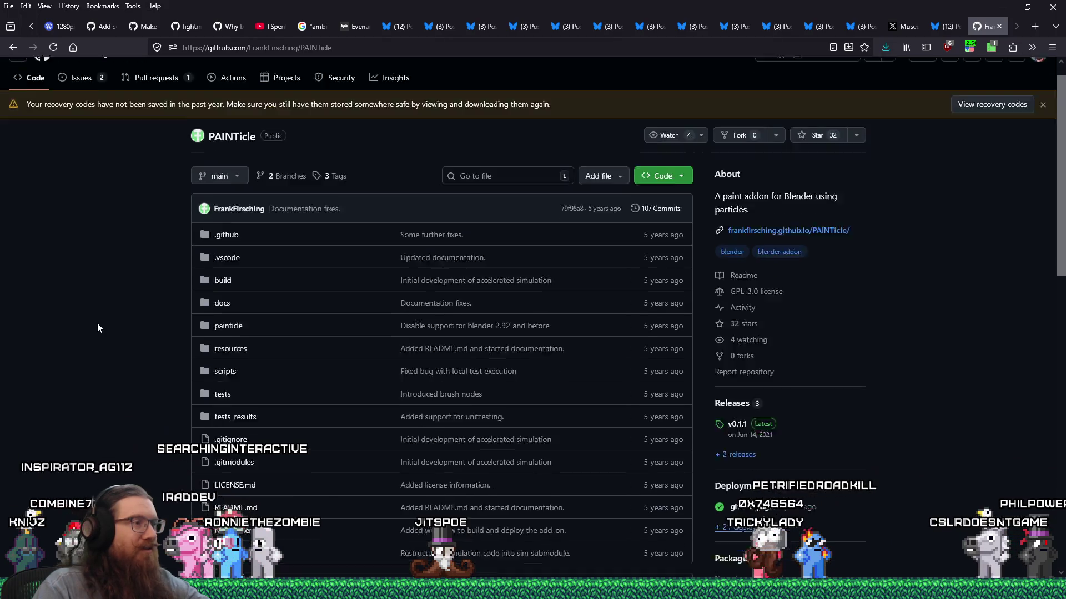
scroll(98, 328, down, 3)
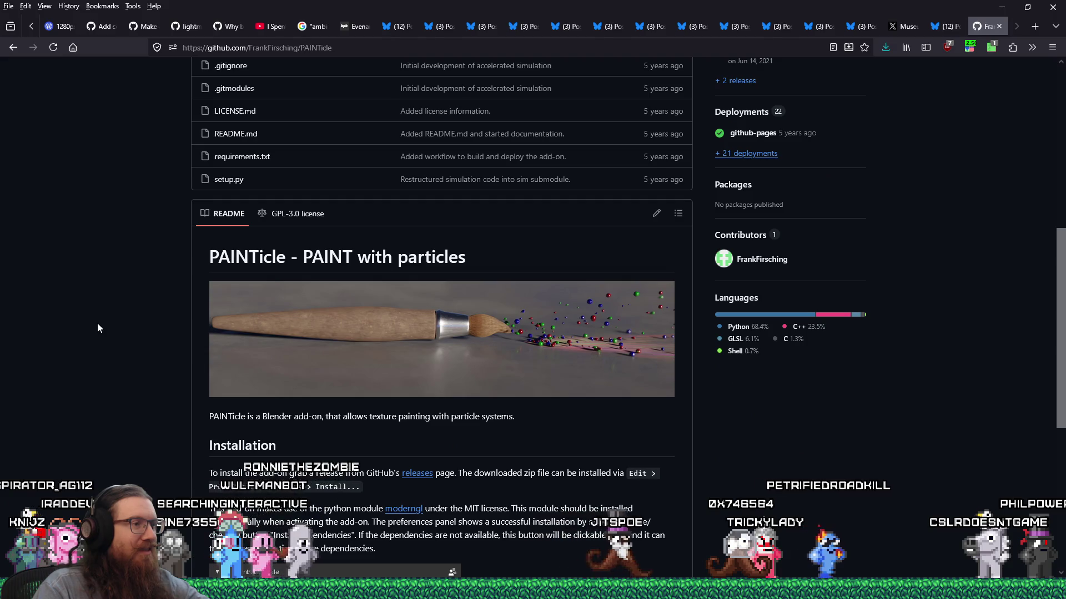
scroll(98, 328, down, 3)
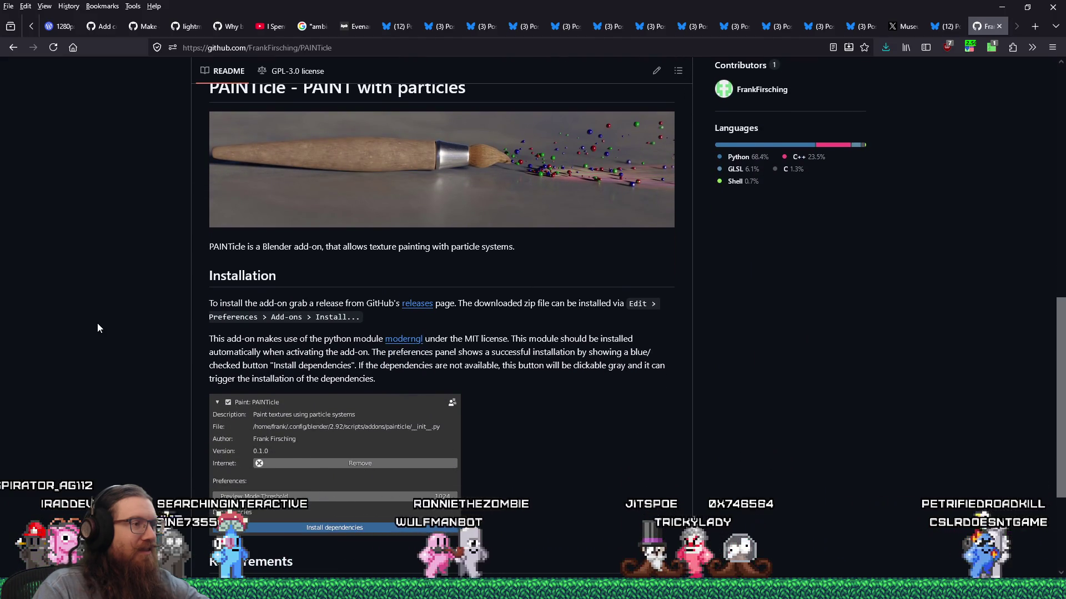
scroll(98, 328, down, 1)
scroll(97, 328, down, 2)
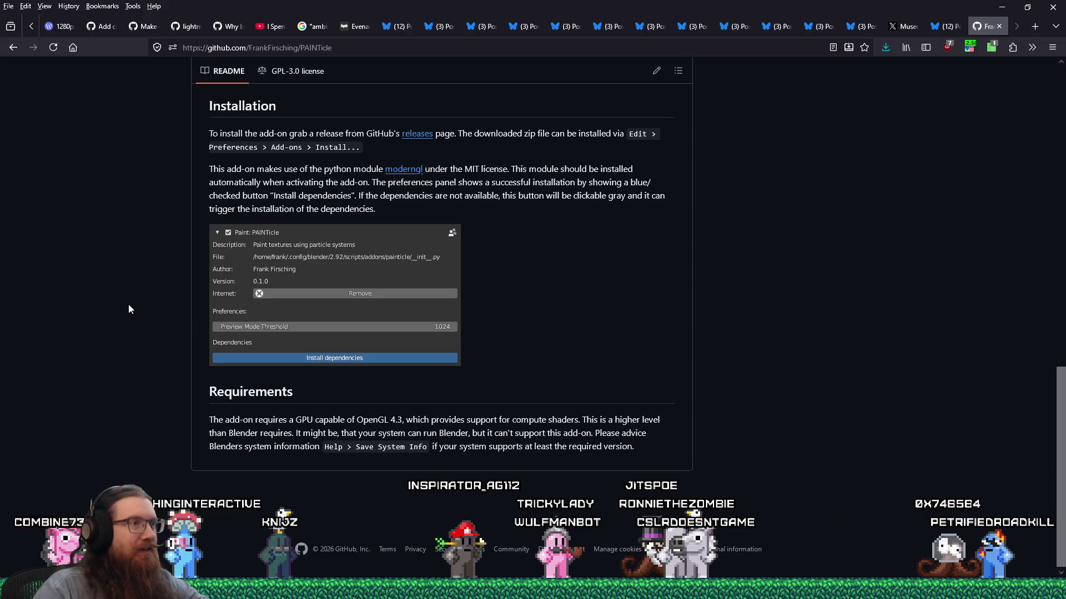
scroll(498, 316, up, 1)
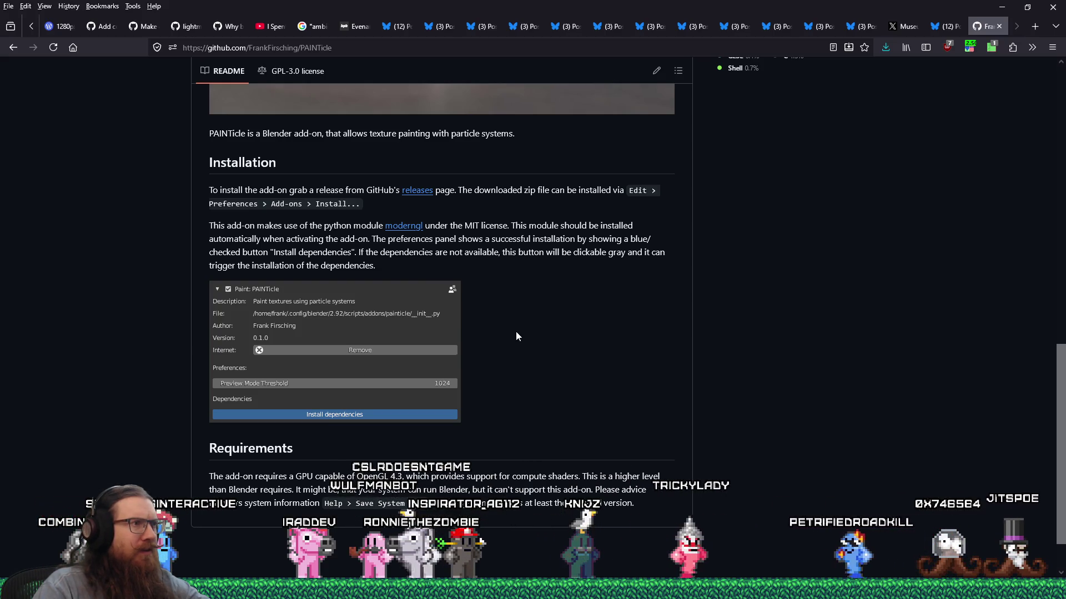
scroll(515, 331, up, 10)
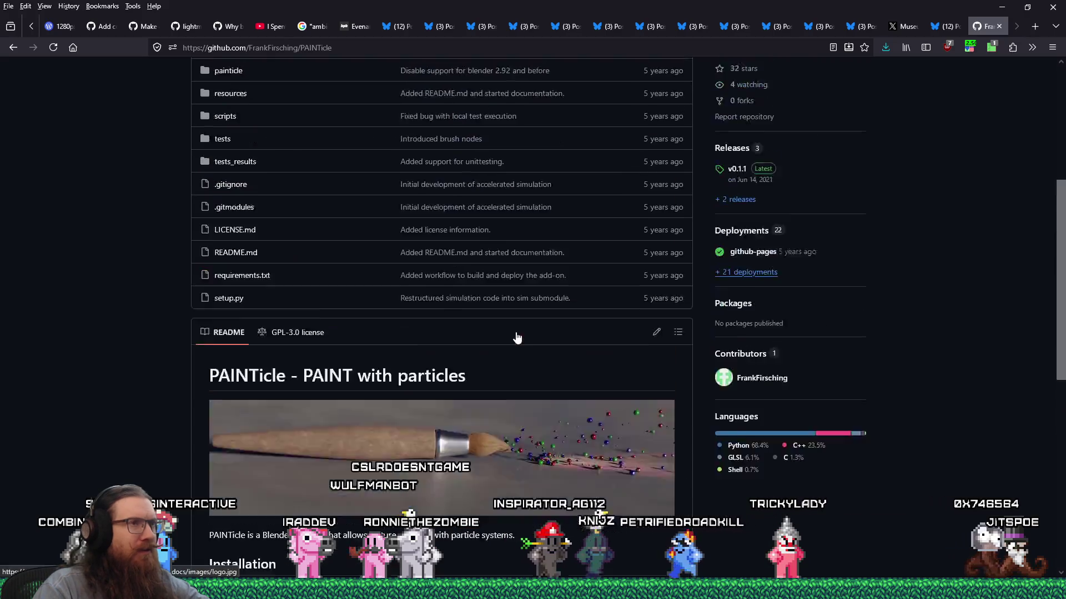
scroll(515, 331, down, 4)
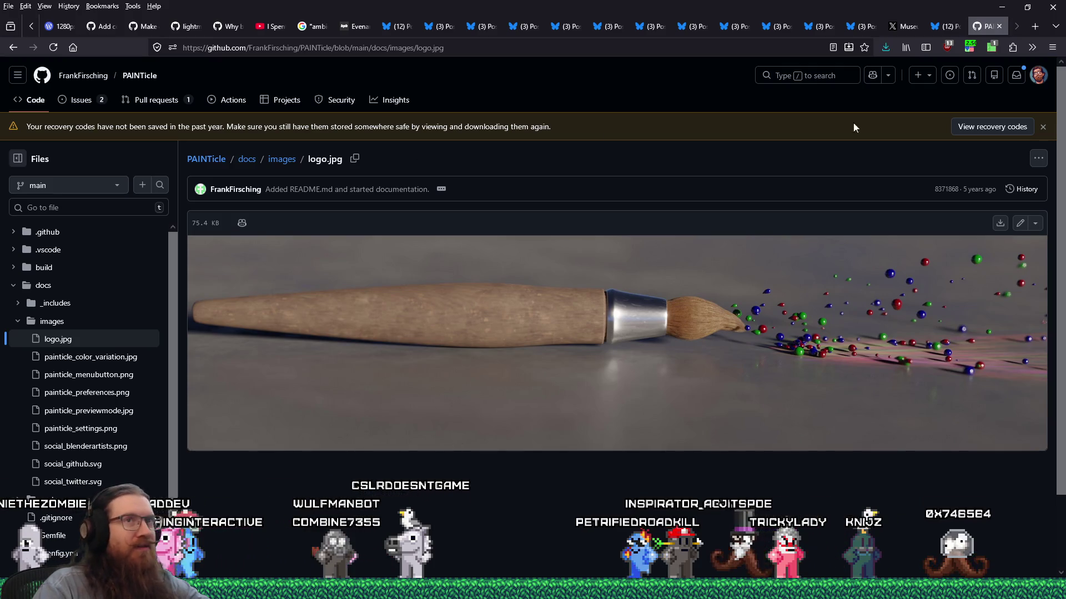
click(1034, 27)
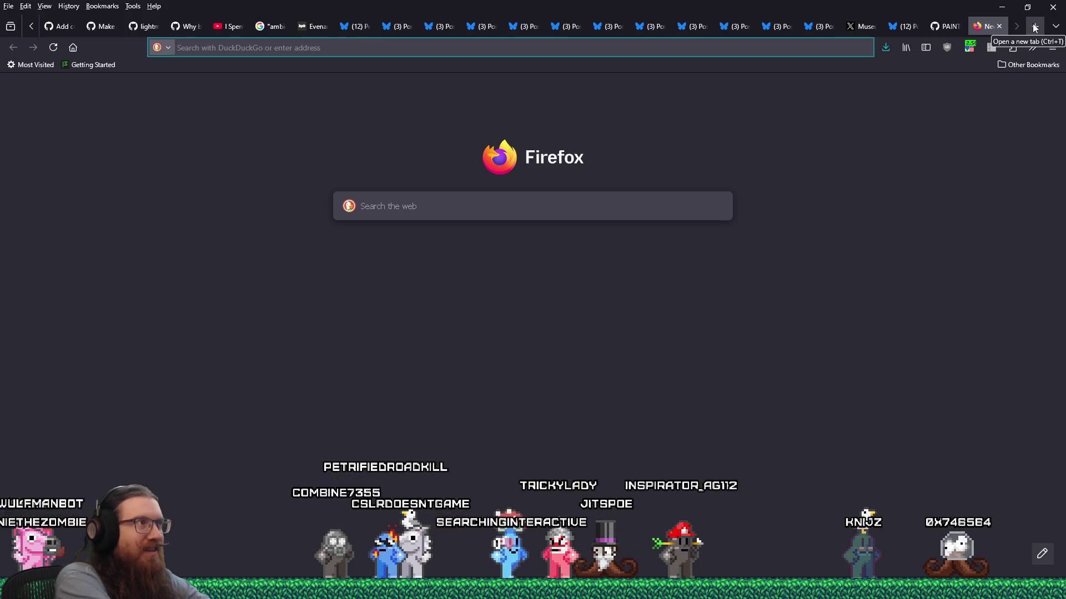
Search DuckDuckGo videos for painticle blender, then rerun it with painticle in quotes
text(painti)
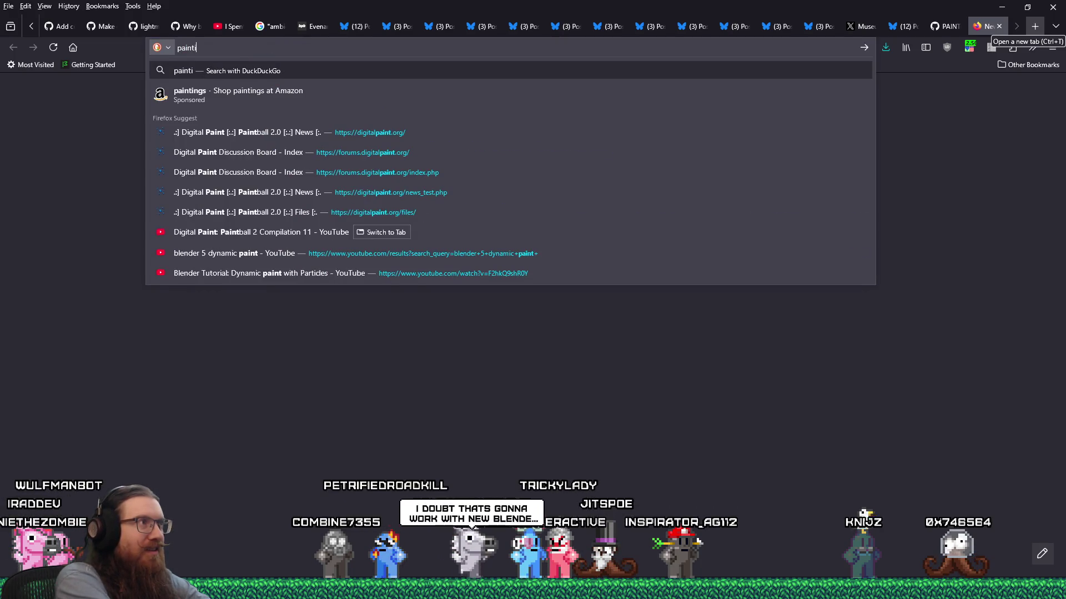
text(cle blender)
key(Return)
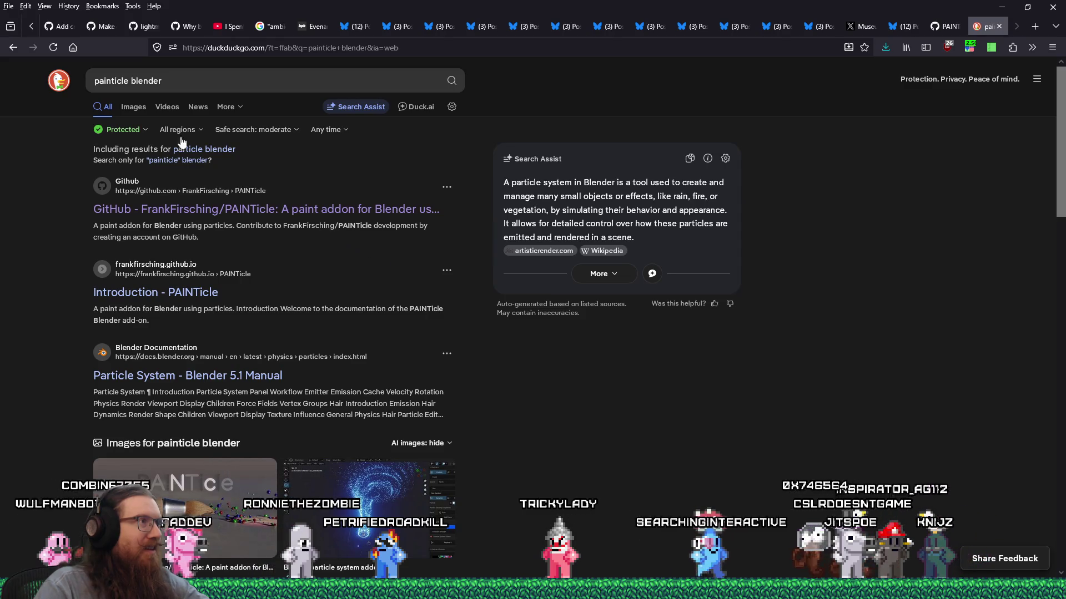
click(167, 106)
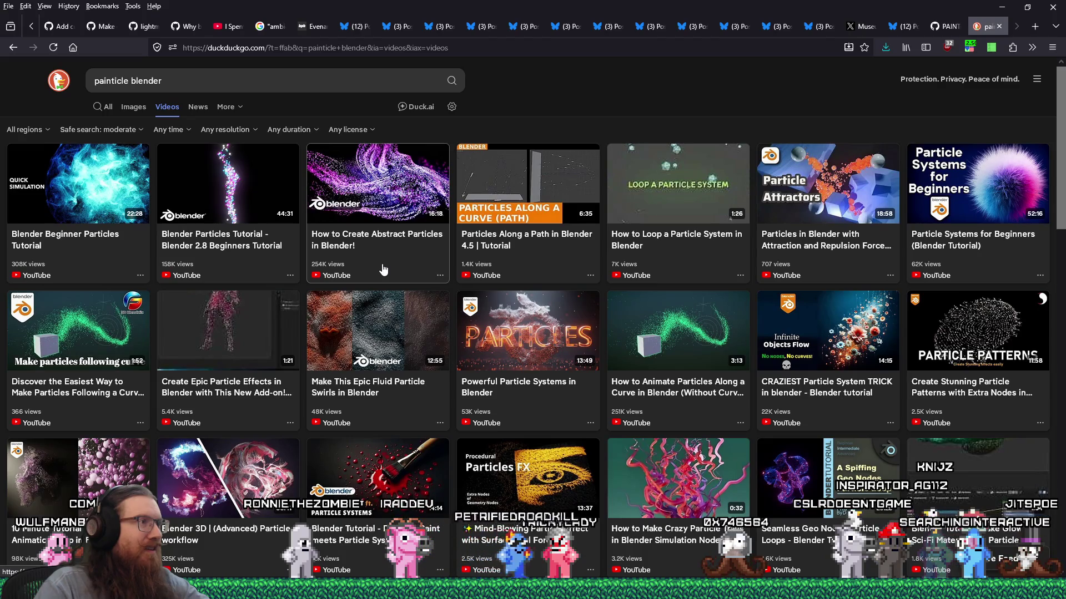
click(131, 85)
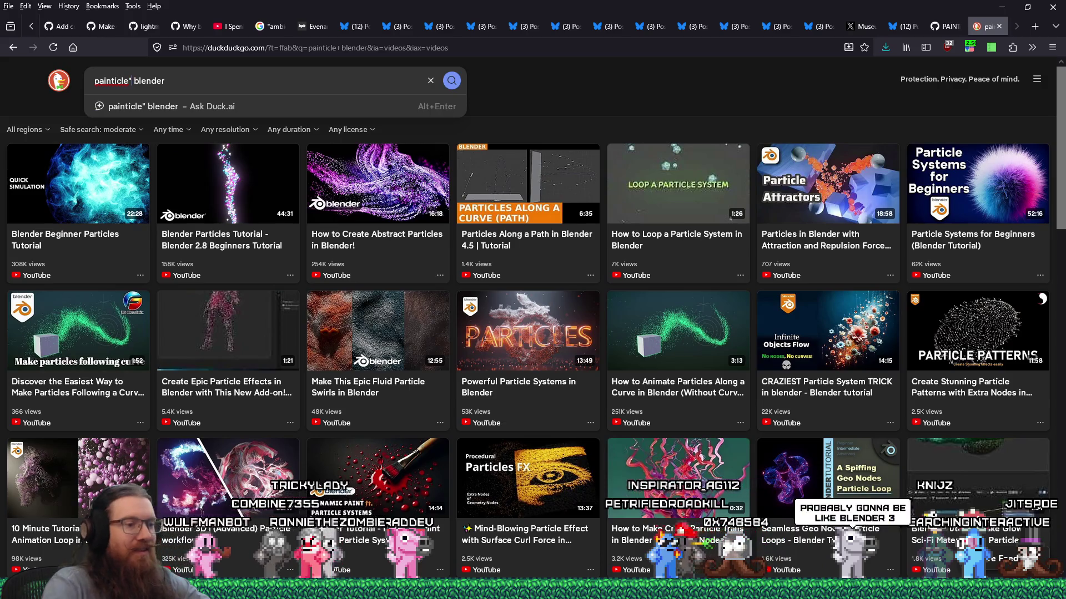
click(94, 81)
text(")
click(137, 81)
text(")
key(End)
text(")
key(Return)
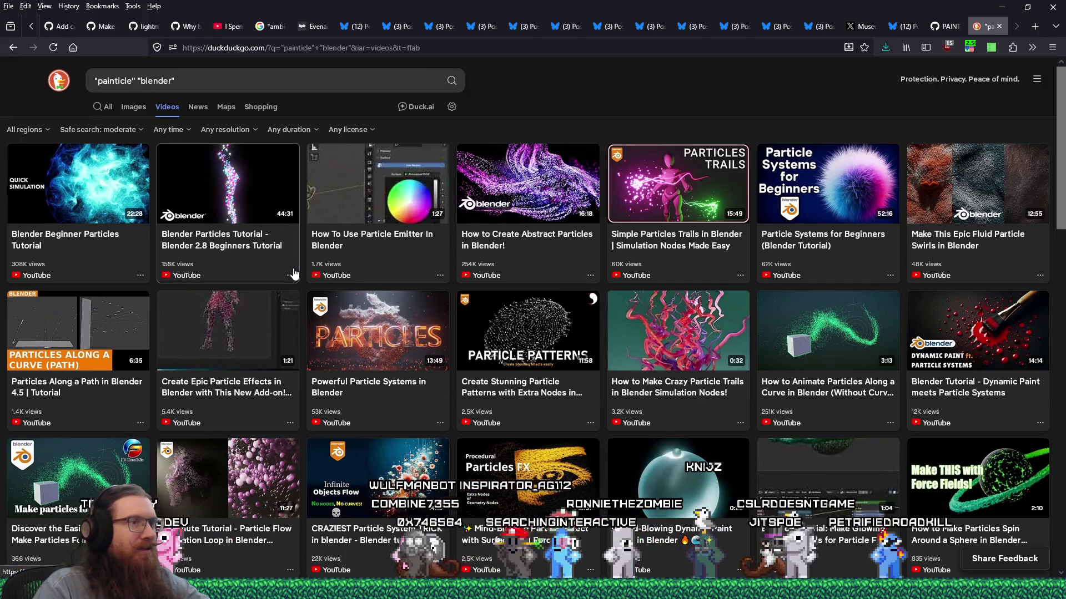
Go to YouTube, search for "painticle" blender, and scroll the results
click(485, 55)
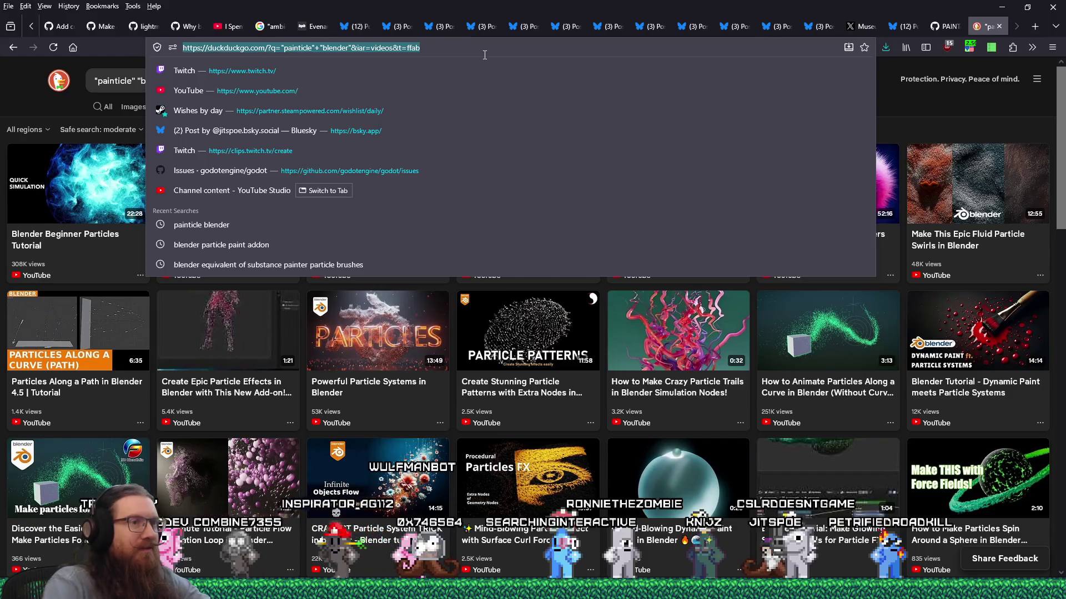
text(youtube.com/)
key(Return)
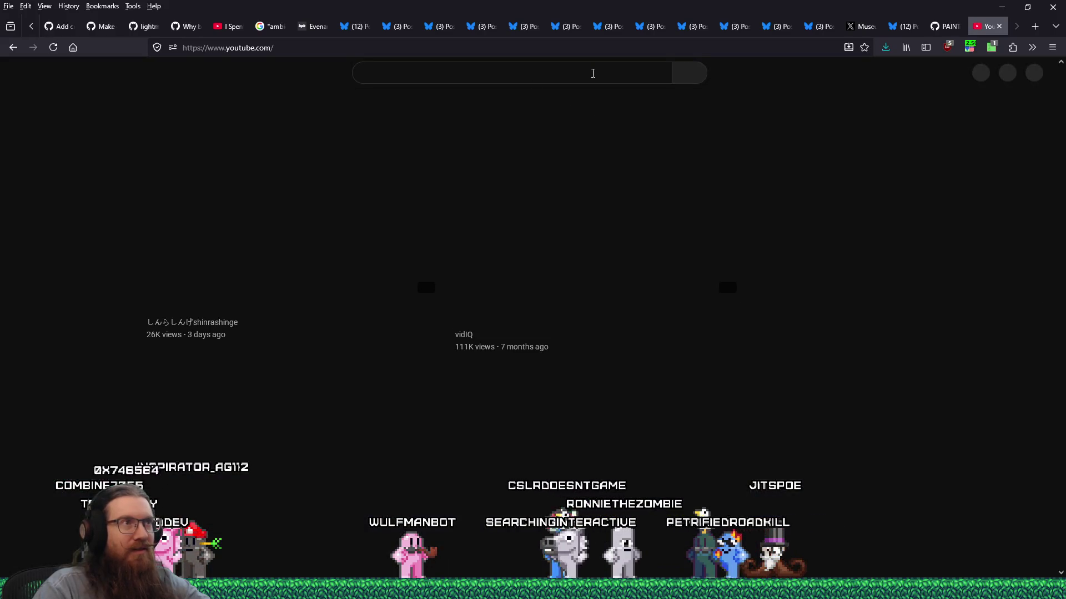
click(593, 72)
text("painticle" b)
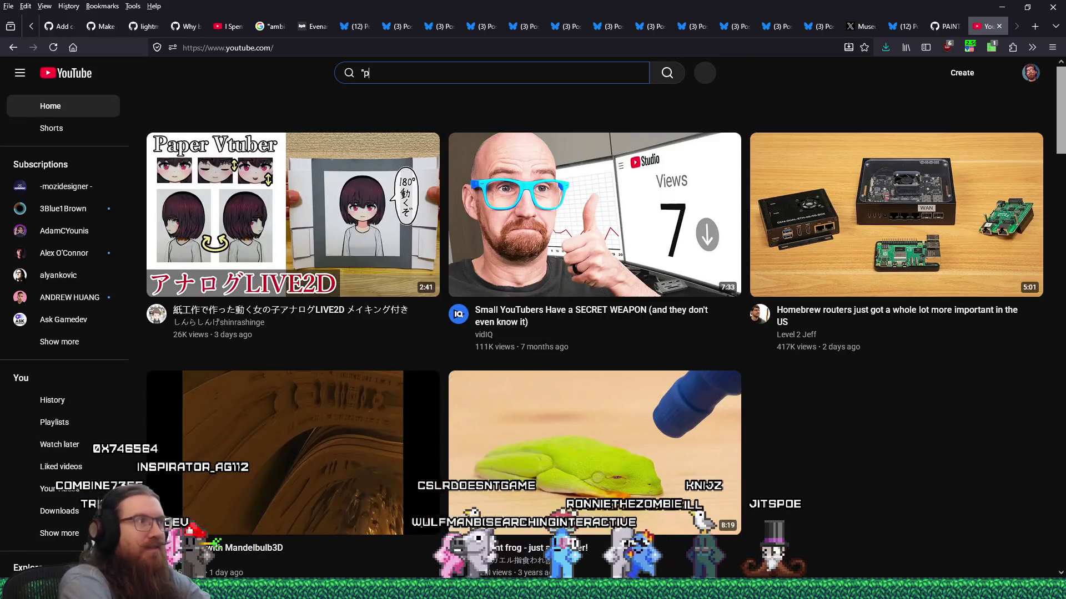
text(lender)
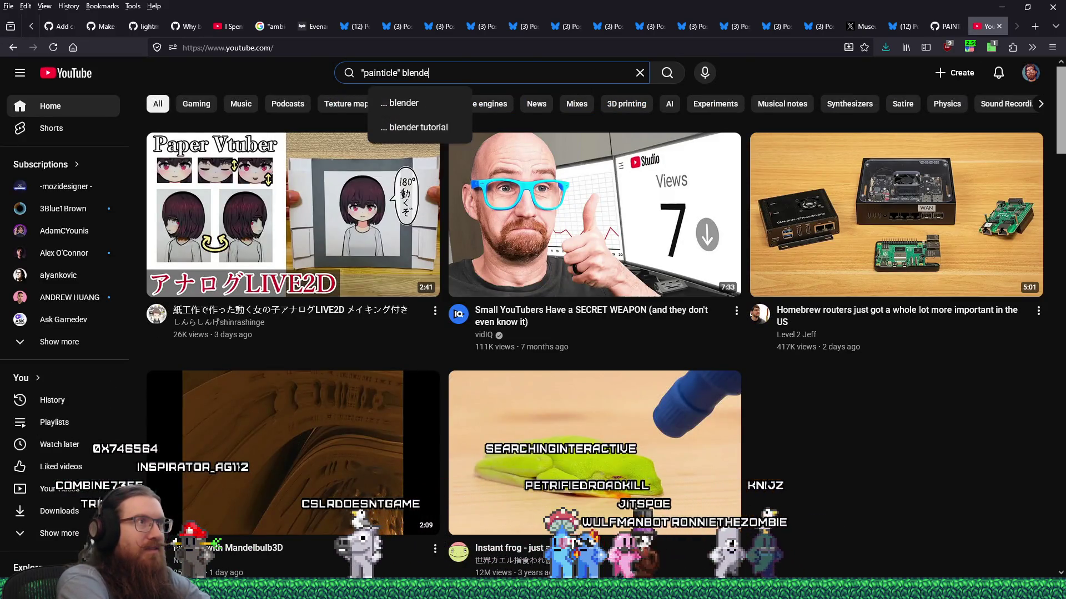
key(Return)
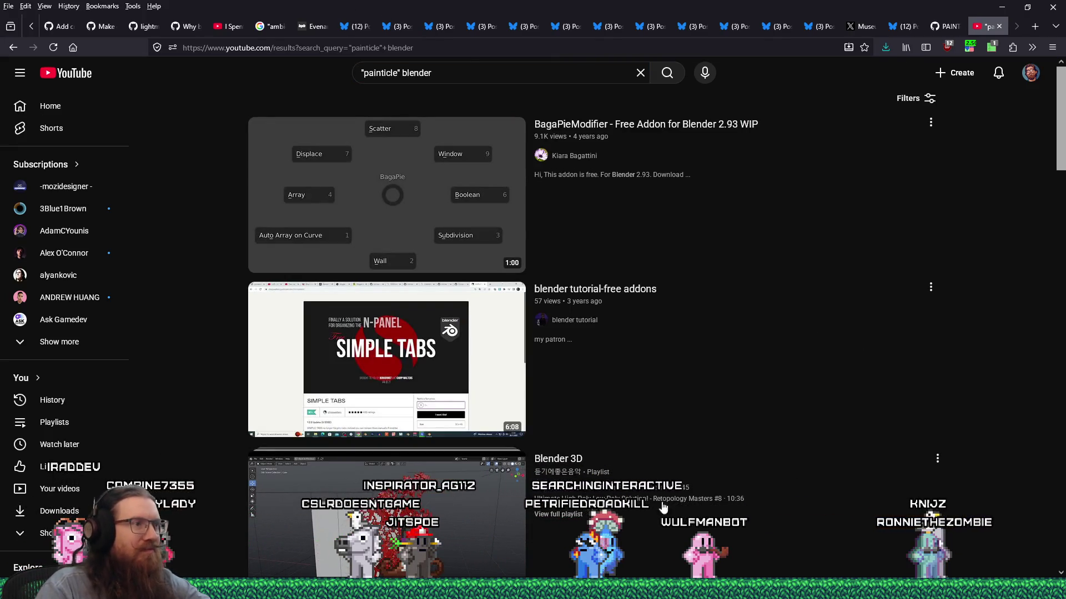
scroll(669, 479, down, 3)
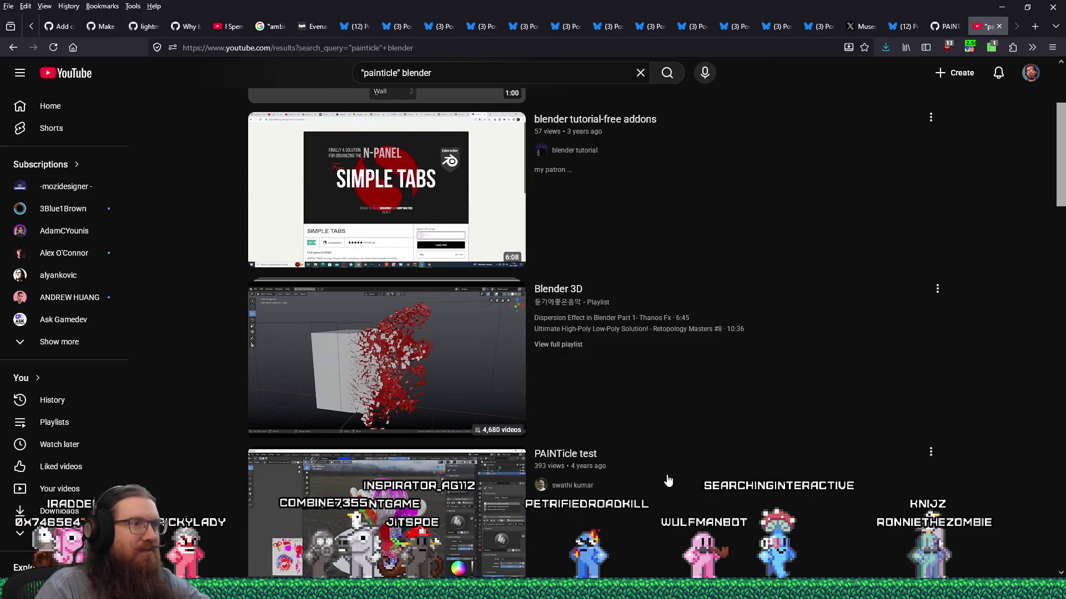
scroll(668, 477, down, 5)
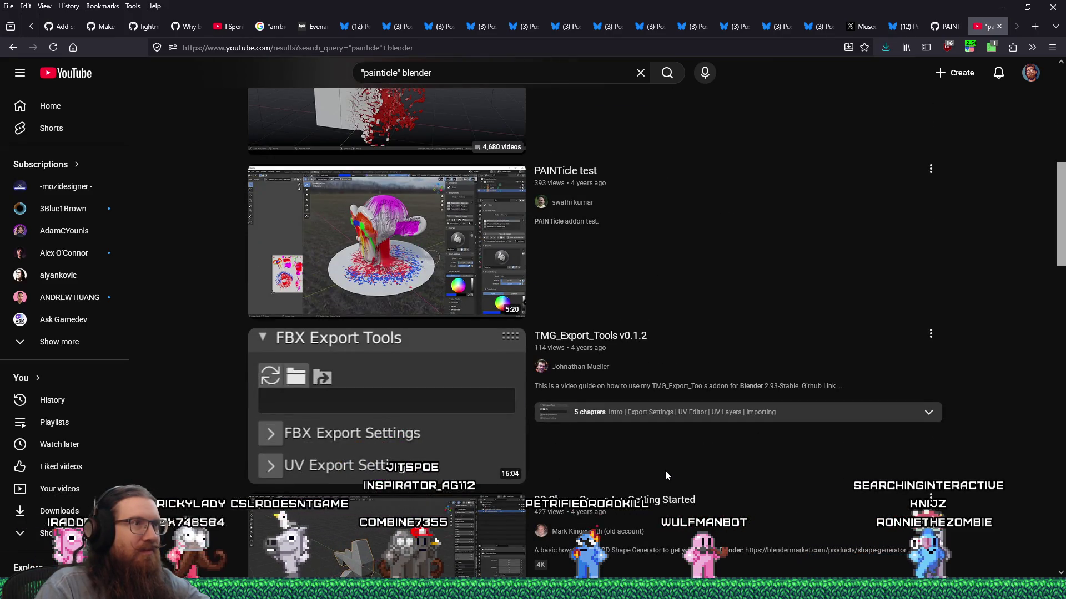
Open the PAINTicle test video, disable the silence-skipping extension, and play it from 1:24
click(651, 272)
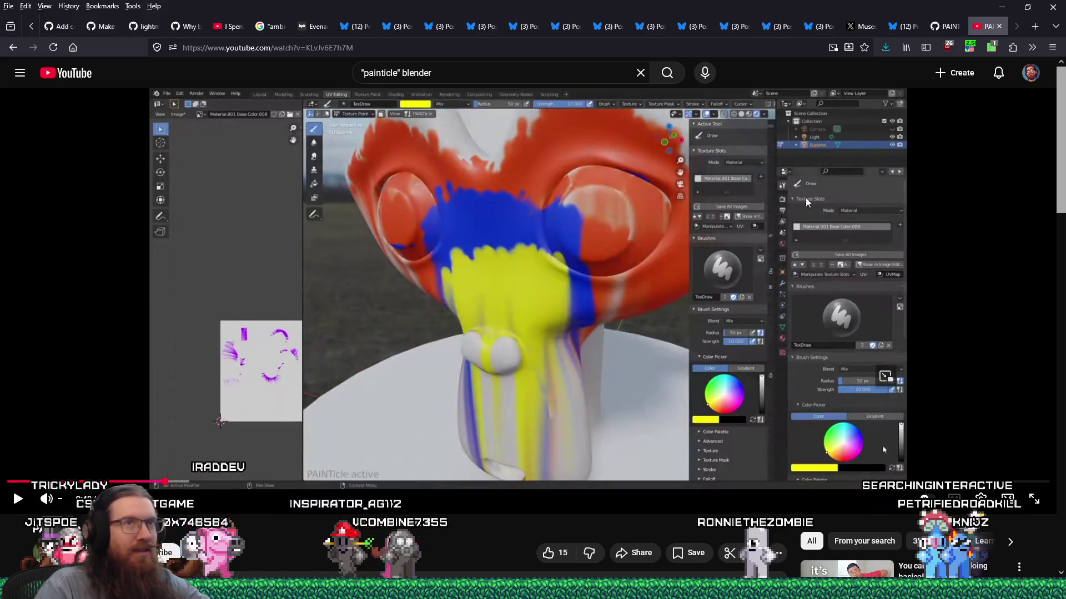
click(968, 47)
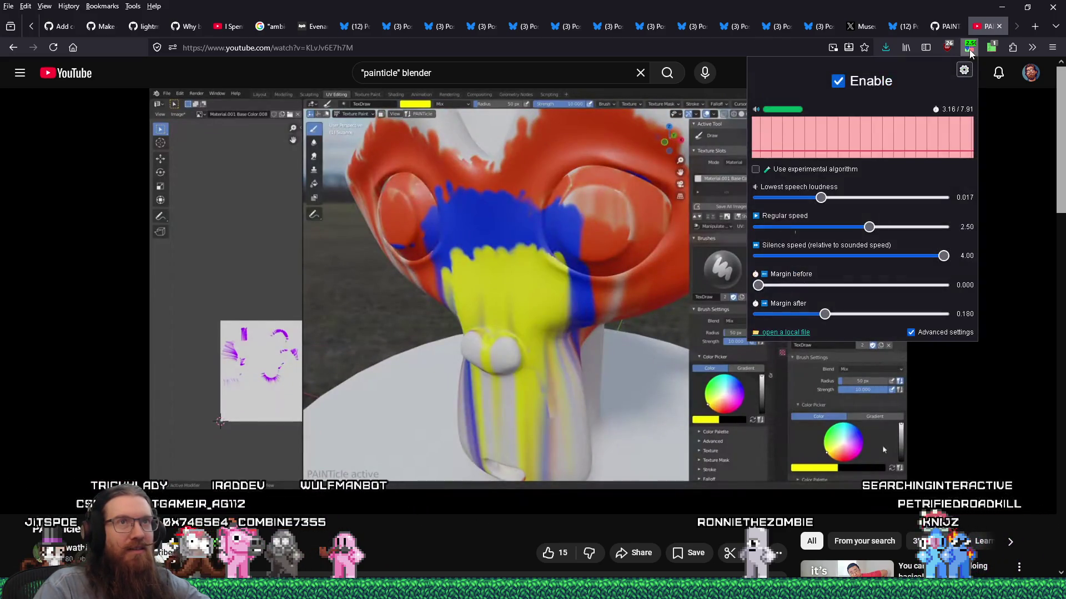
click(837, 81)
click(18, 499)
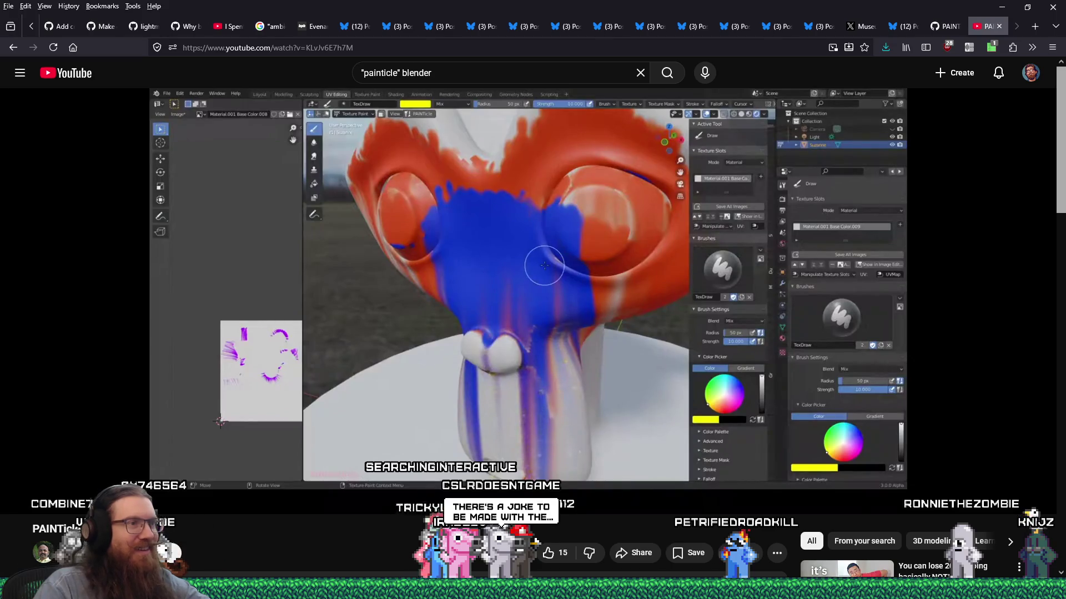
mouse_move(289, 454)
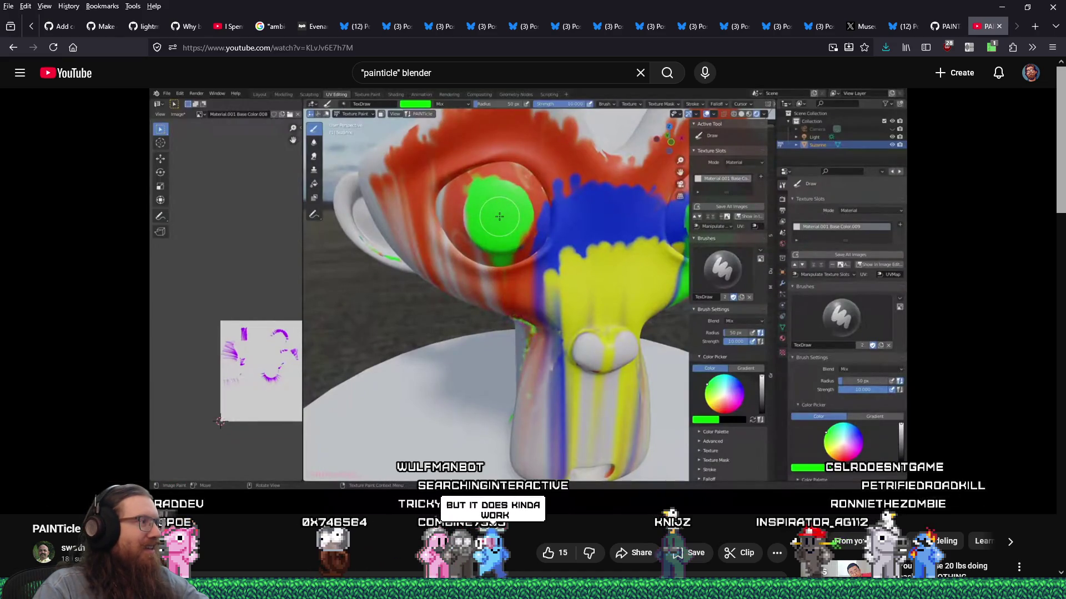
mouse_move(459, 295)
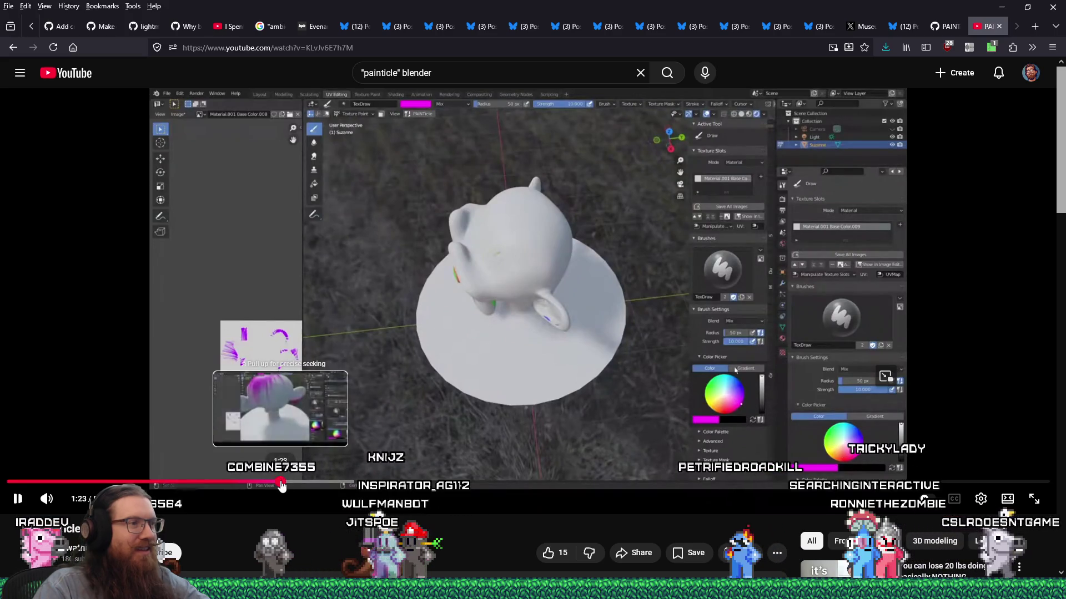
click(282, 485)
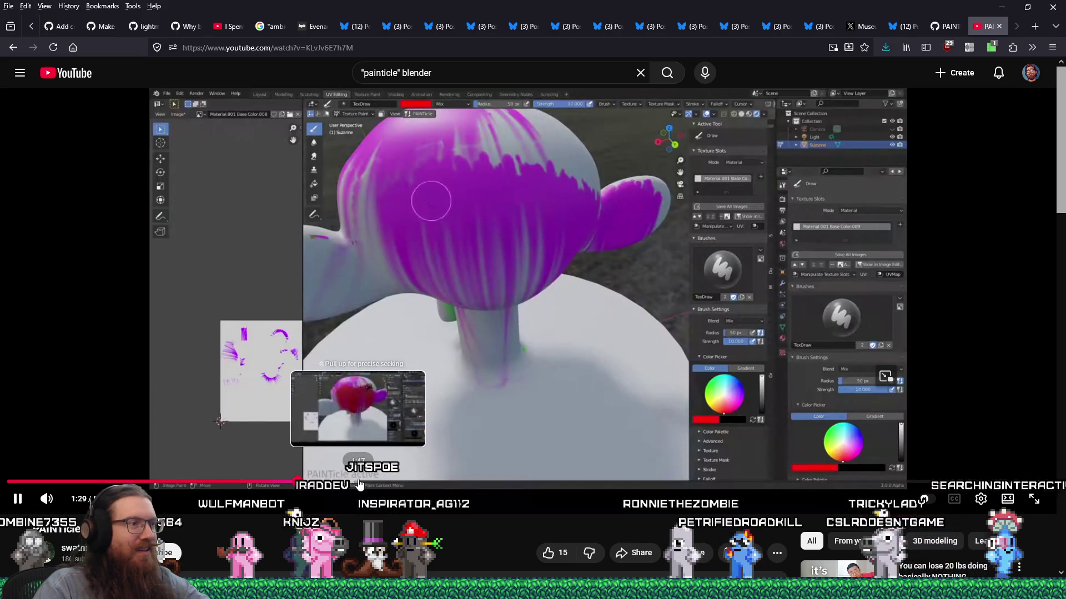
Skip the video through 1:47 and 2:39 to the red-painted result, then view the comments
click(358, 484)
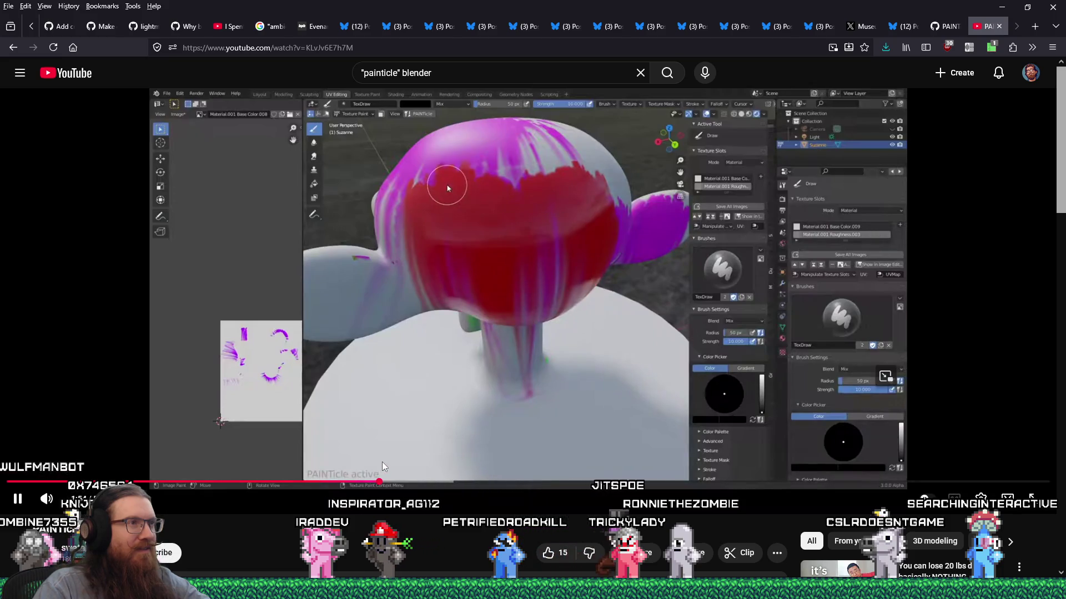
drag(399, 483, 443, 482)
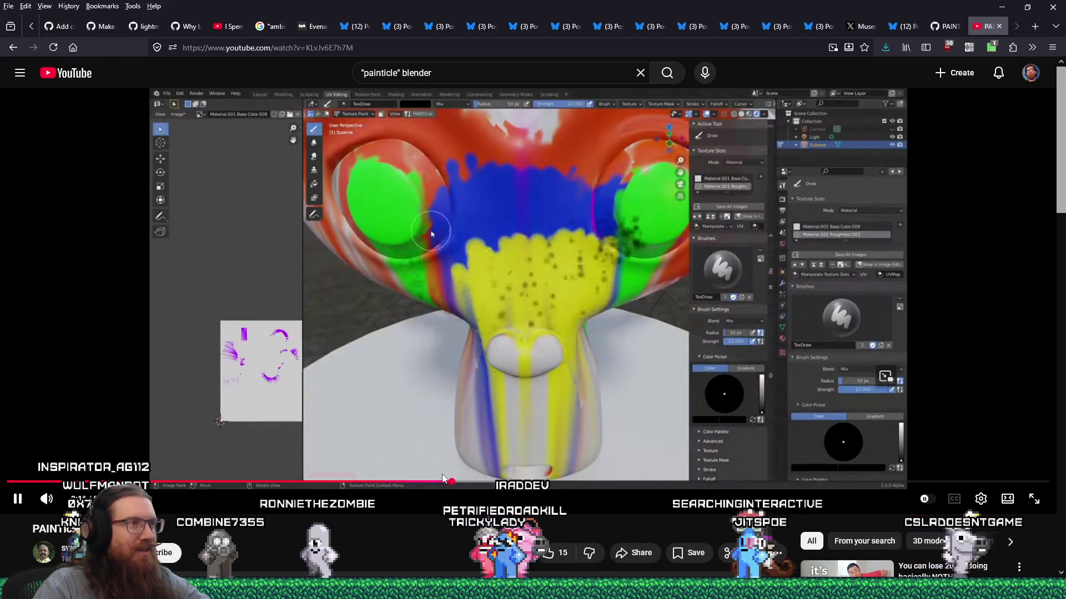
scroll(443, 478, down, 3)
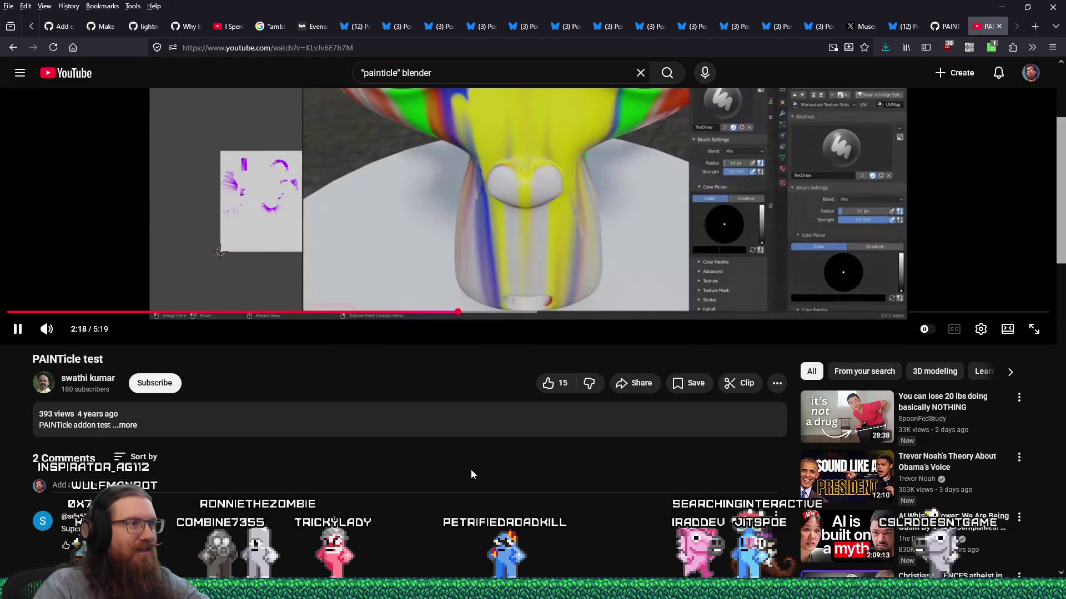
click(525, 313)
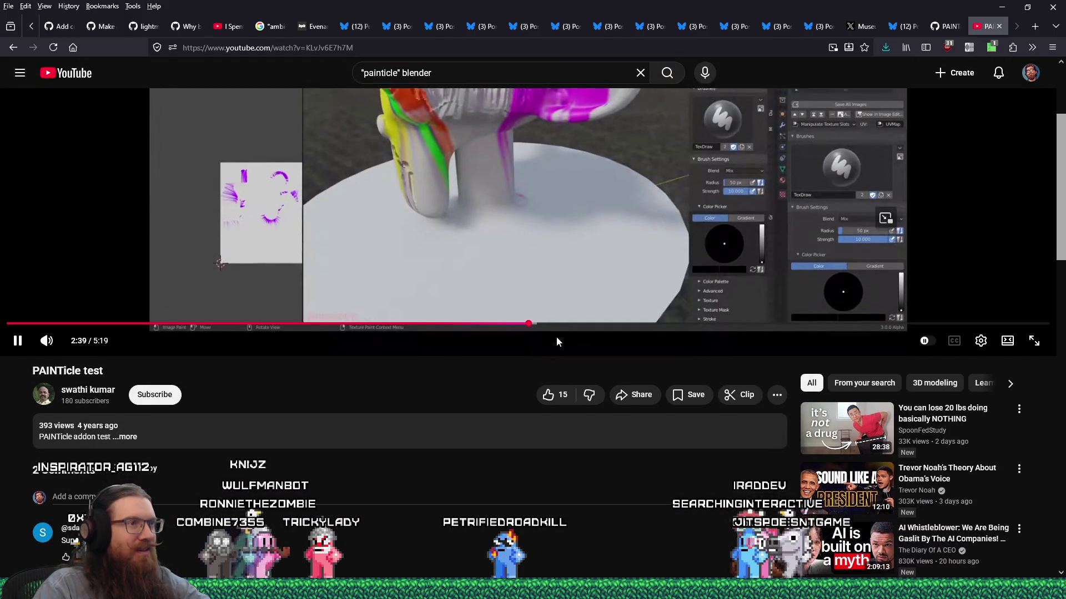
scroll(558, 220, up, 3)
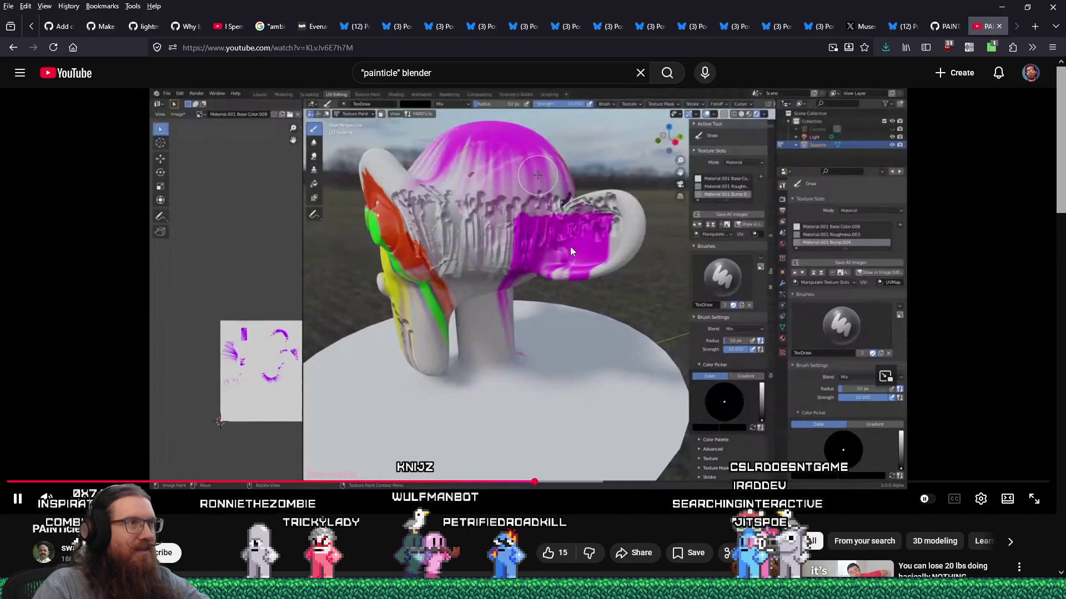
mouse_move(599, 475)
mouse_down()
mouse_move(846, 481)
mouse_move(829, 481)
mouse_up()
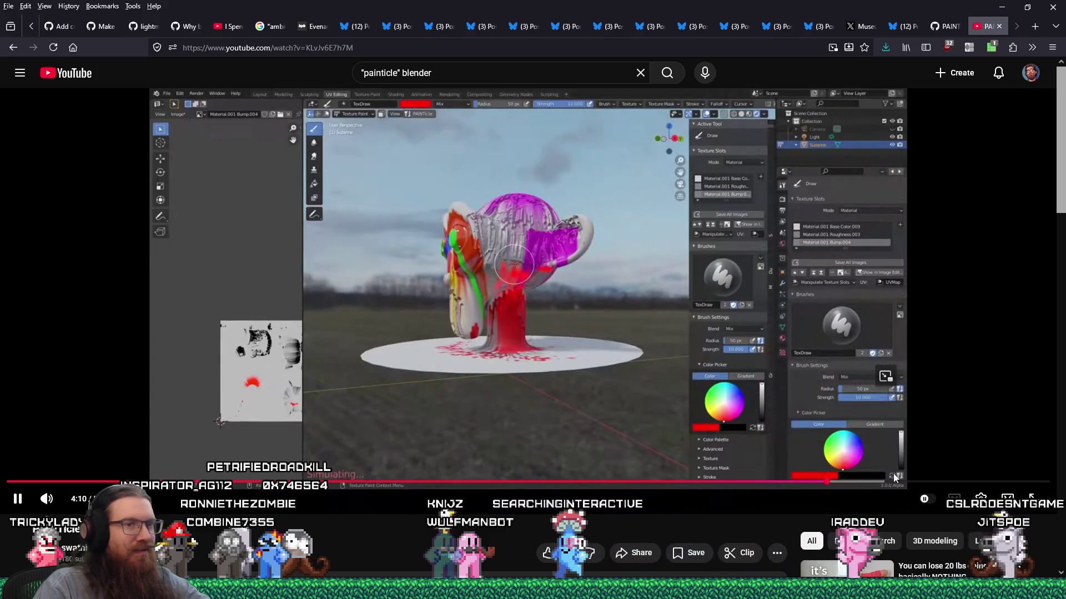
click(918, 481)
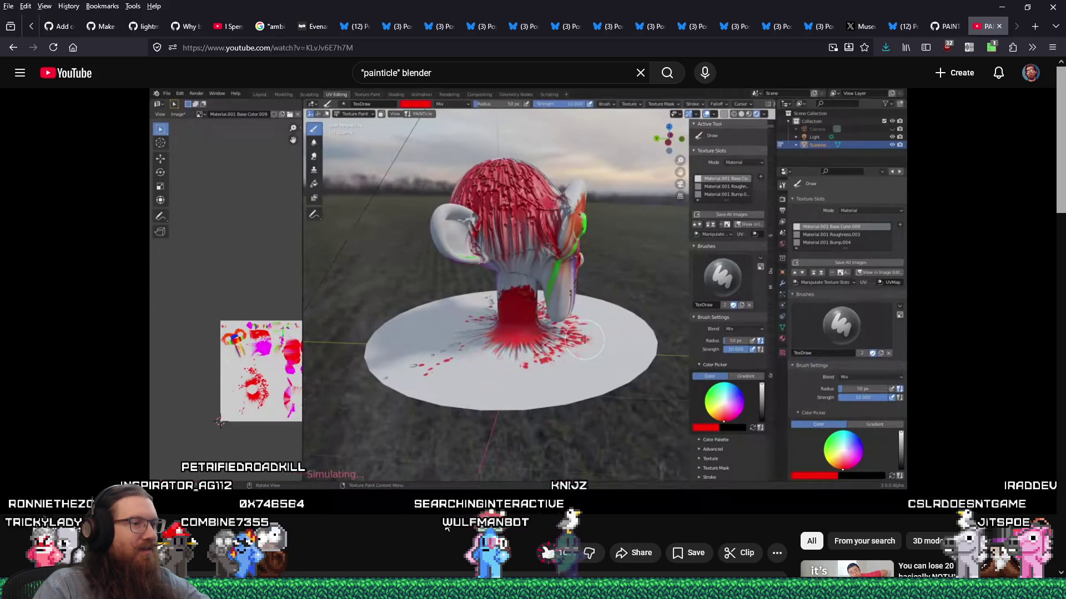
scroll(444, 522, down, 6)
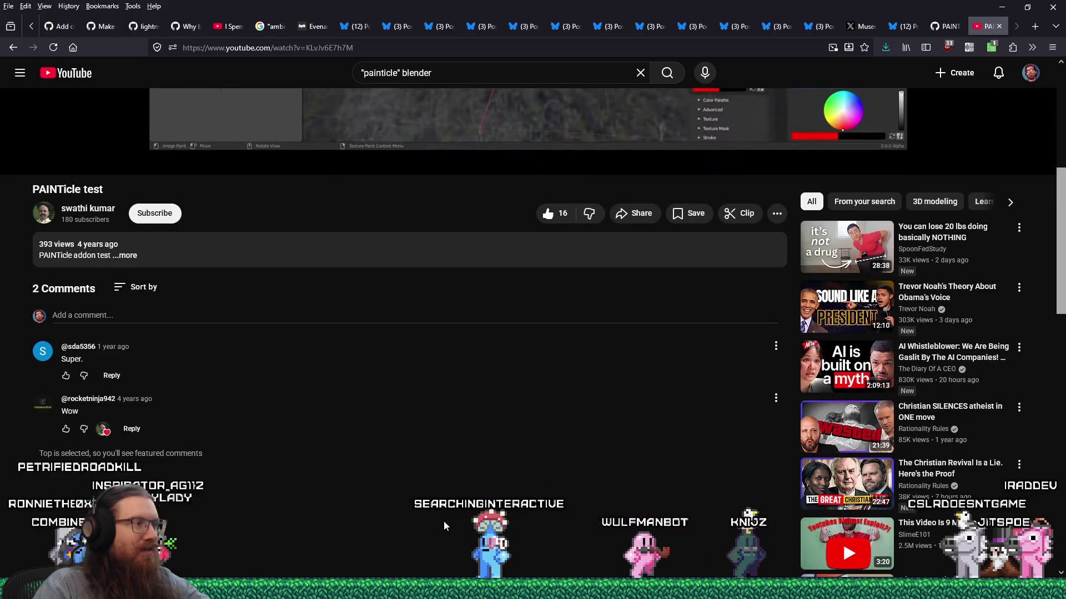
Return to the player, watch the video to its 5:19 end, and close the YouTube tab
scroll(445, 528, up, 5)
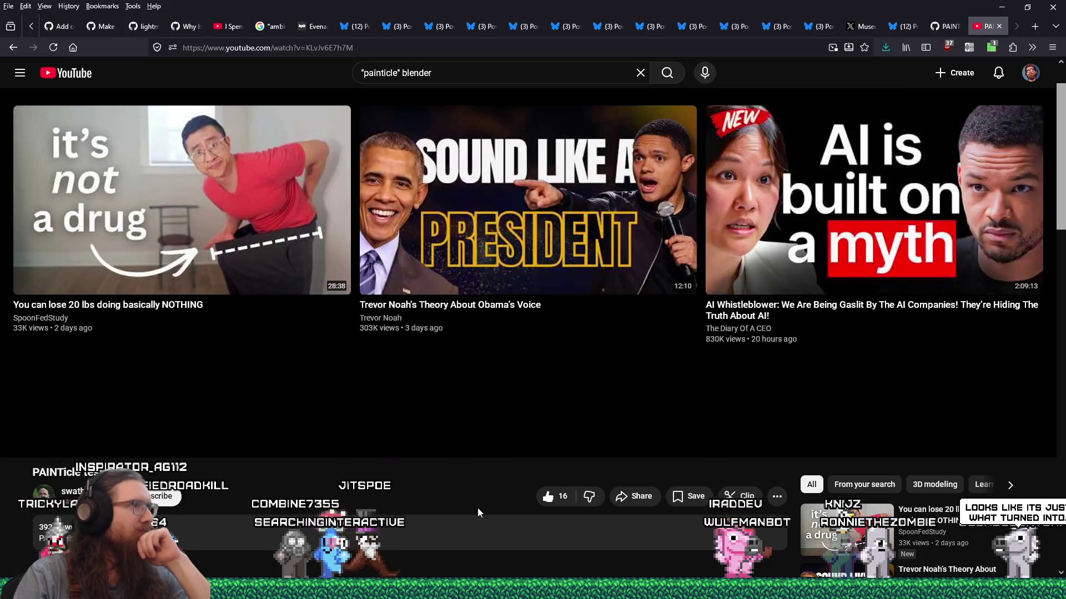
click(999, 26)
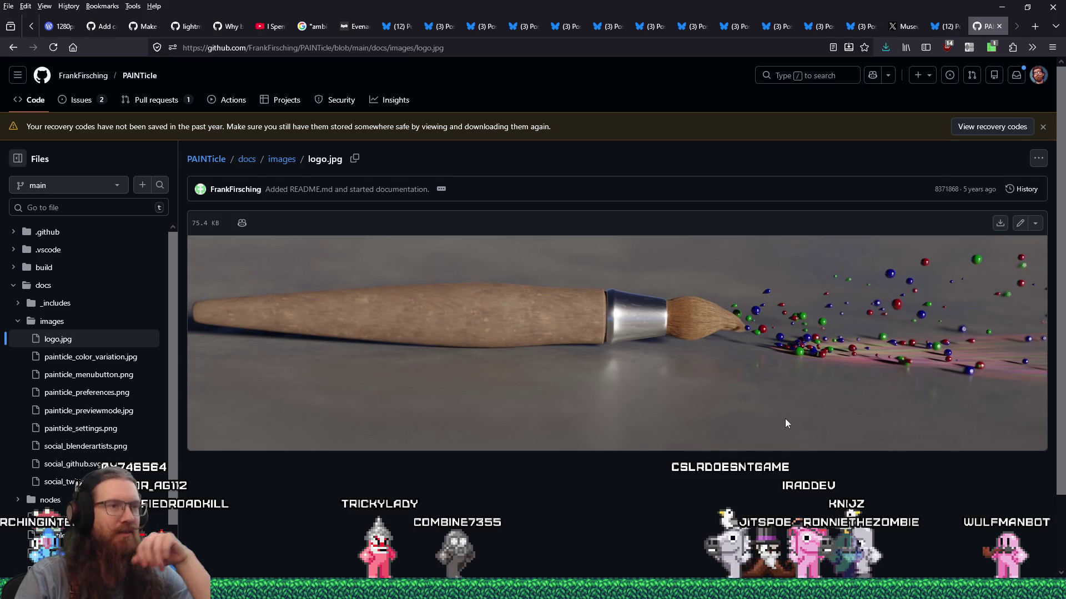
Leave GitHub's PAINTicle logo.jpg page and bring the blank Untitled Paint canvas to the front
mouse_move(775, 589)
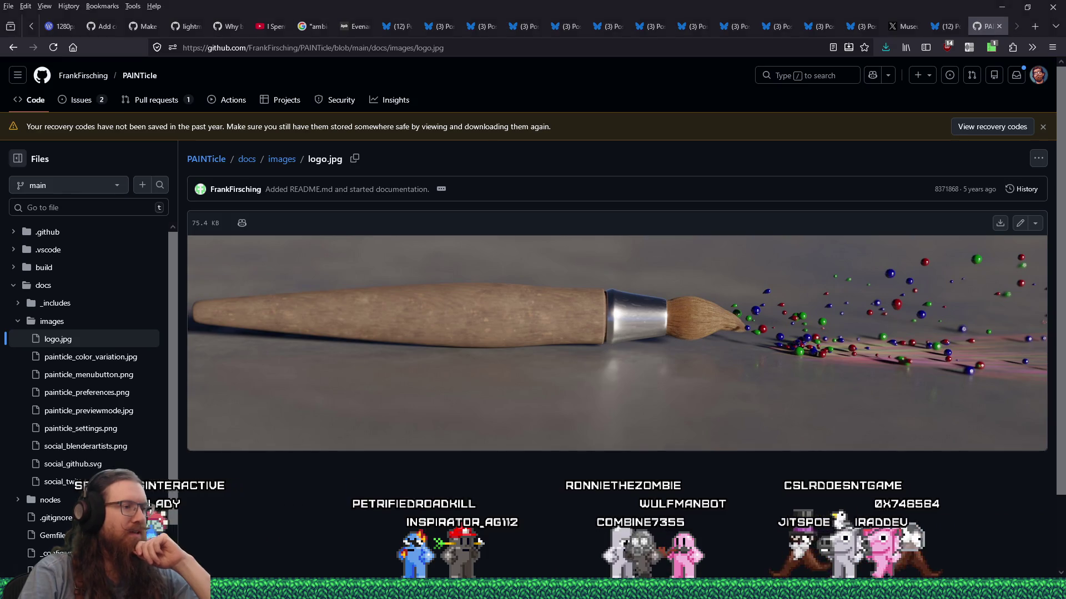
click(366, 555)
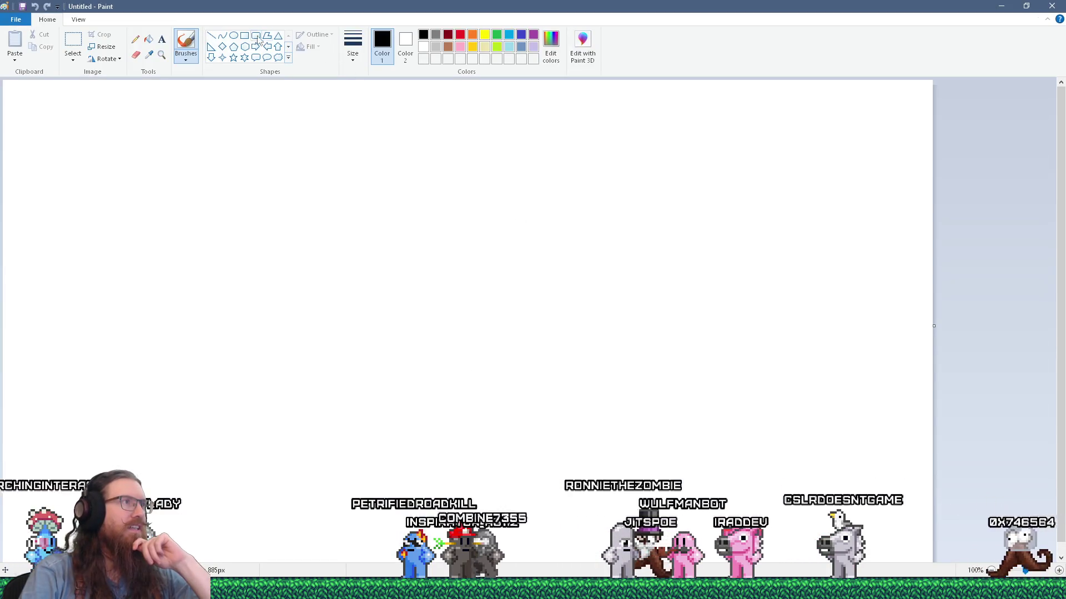
Draw two parallel diagonal lines in Paint and brush a small triangle at their upper end
drag(364, 142, 725, 357)
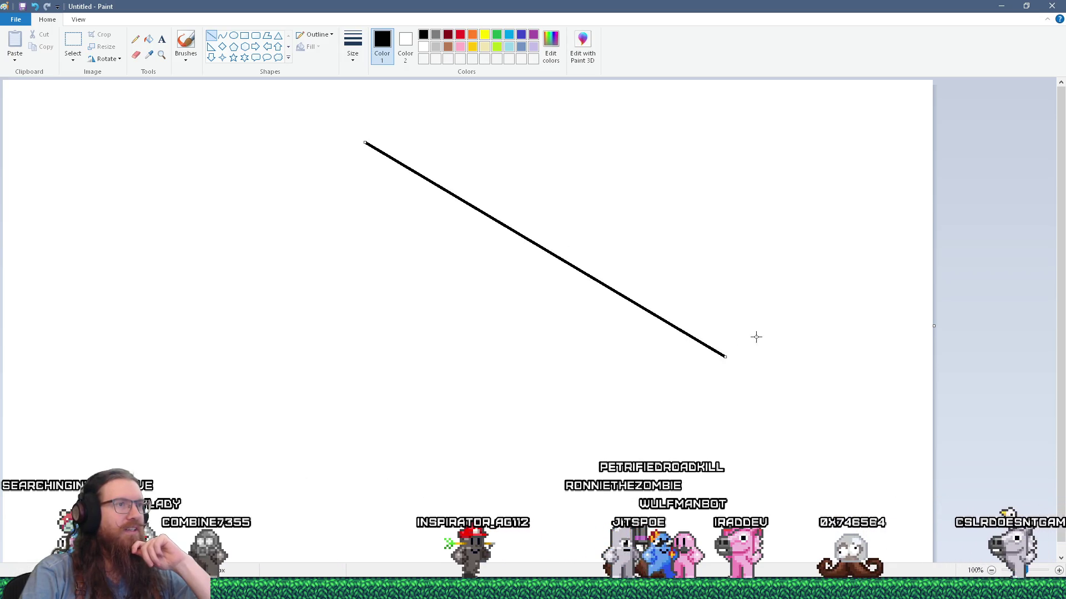
mouse_move(382, 161)
mouse_down()
mouse_move(718, 376)
mouse_move(765, 387)
mouse_up()
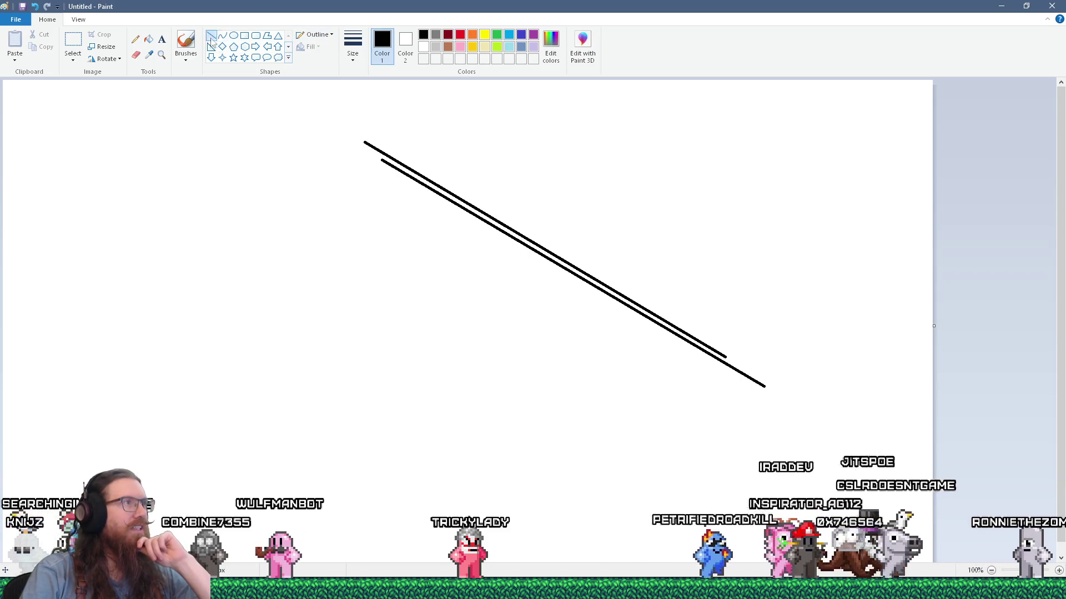
click(183, 42)
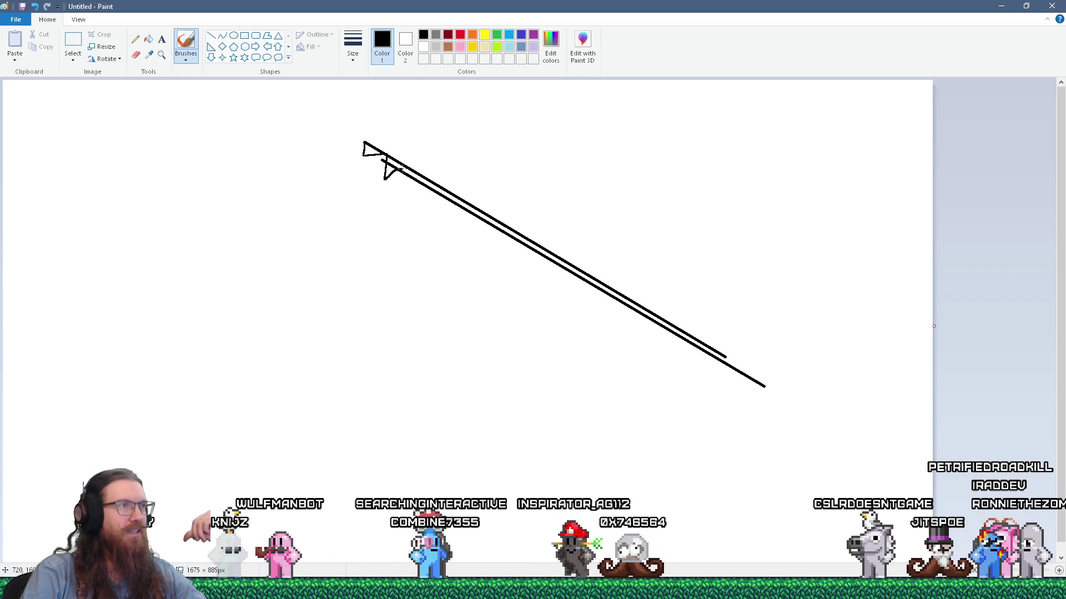
mouse_move(389, 173)
mouse_down()
mouse_move(429, 185)
mouse_move(481, 234)
mouse_move(605, 285)
mouse_move(609, 308)
mouse_move(642, 305)
mouse_move(704, 343)
mouse_up()
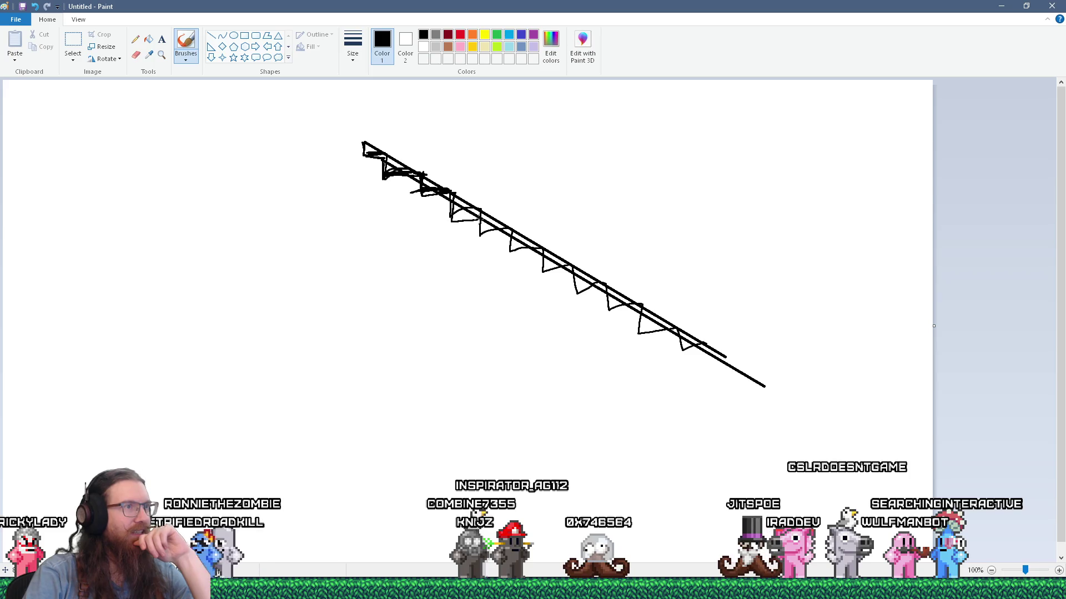
Extend zig-zag brush truss strokes between the lines toward the lower end, then return to Firefox
drag(534, 242, 569, 278)
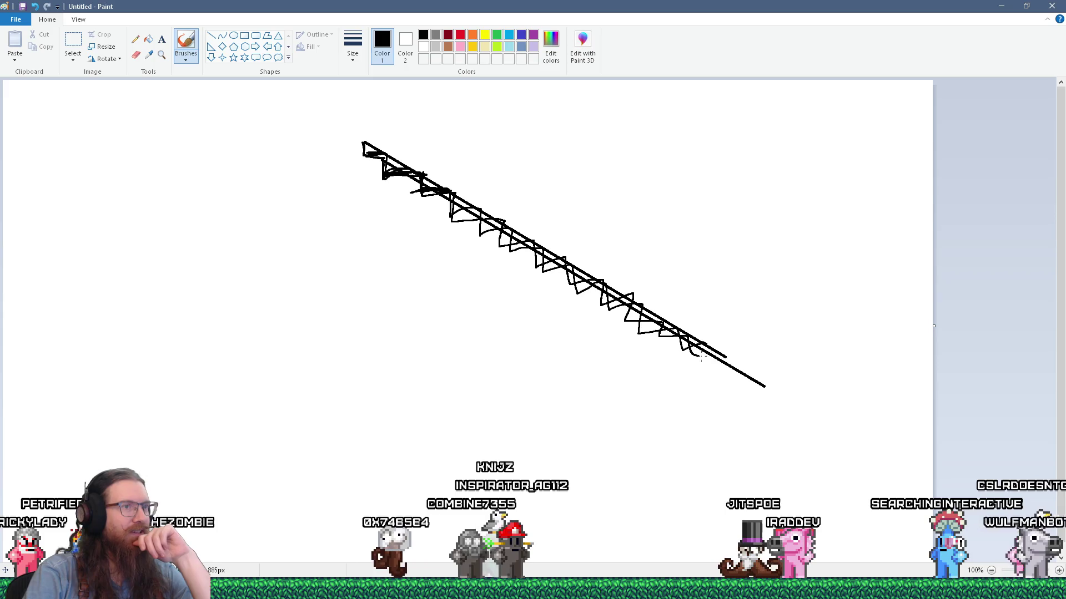
drag(697, 360, 741, 368)
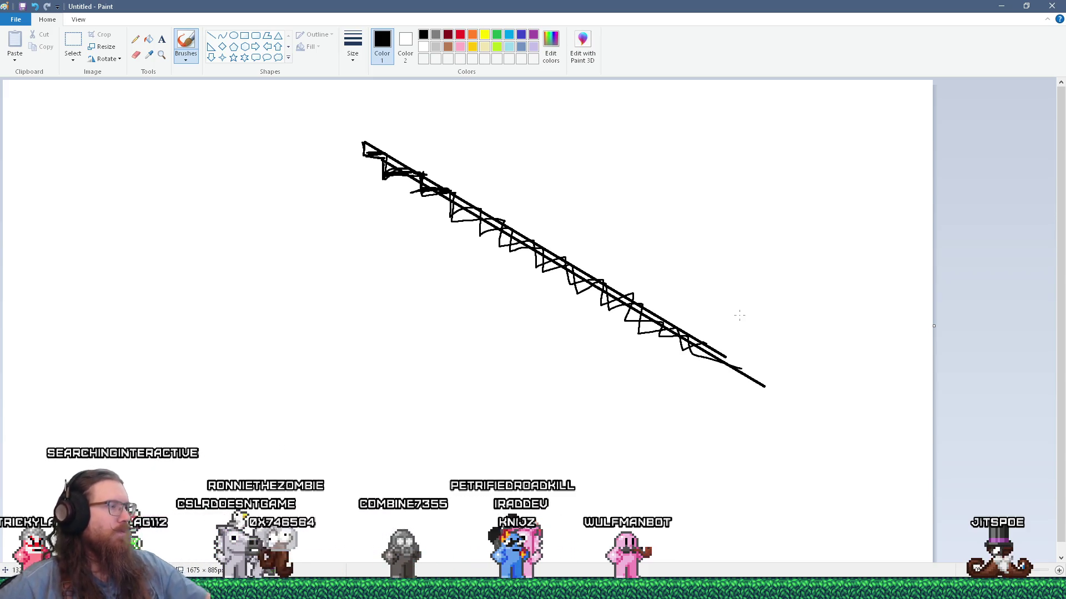
key(alt+Tab)
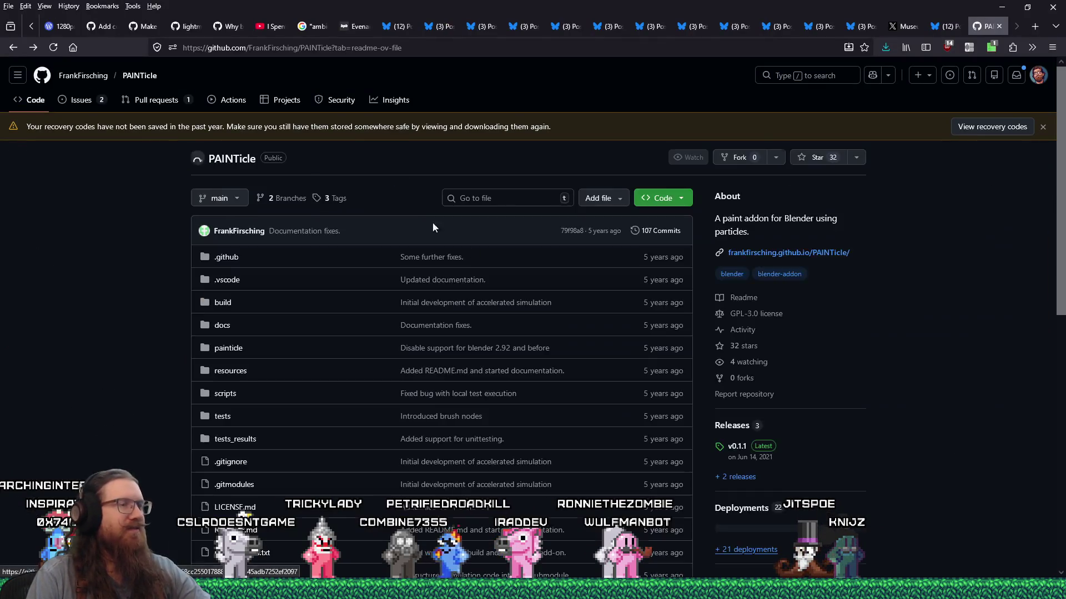
Expand the Development Build's assets and download PAINTicle-Windows-2.93.zip
scroll(545, 261, down, 10)
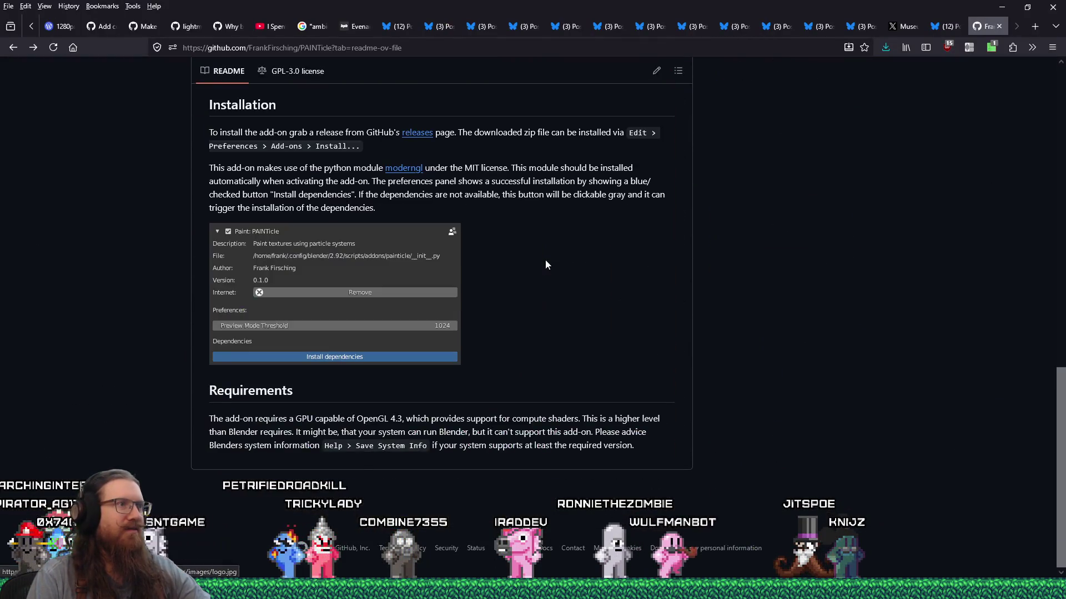
scroll(545, 260, up, 1)
scroll(545, 260, up, 3)
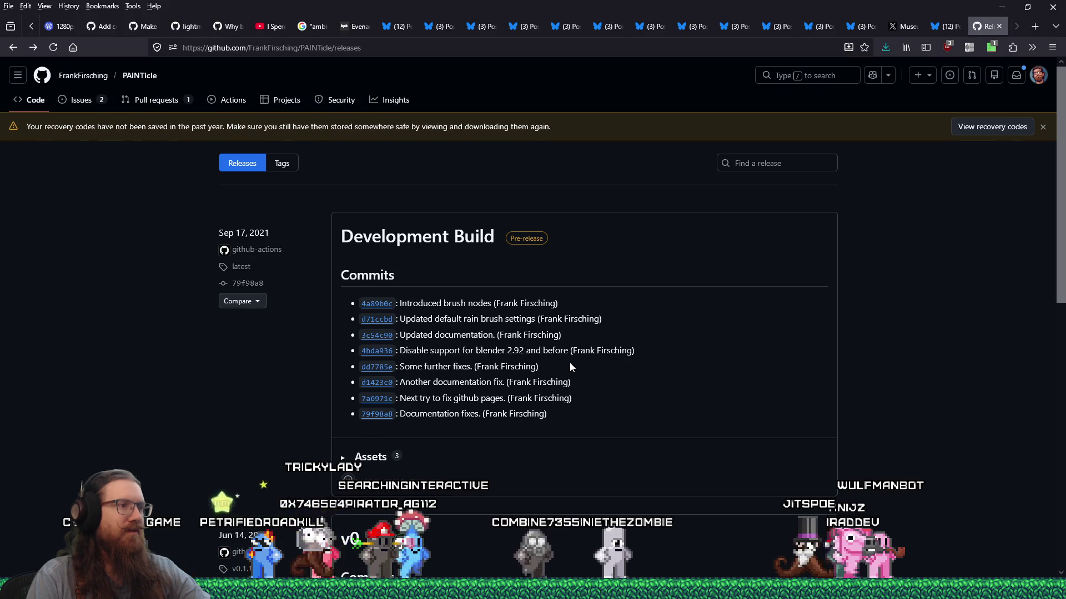
scroll(570, 364, down, 1)
click(344, 404)
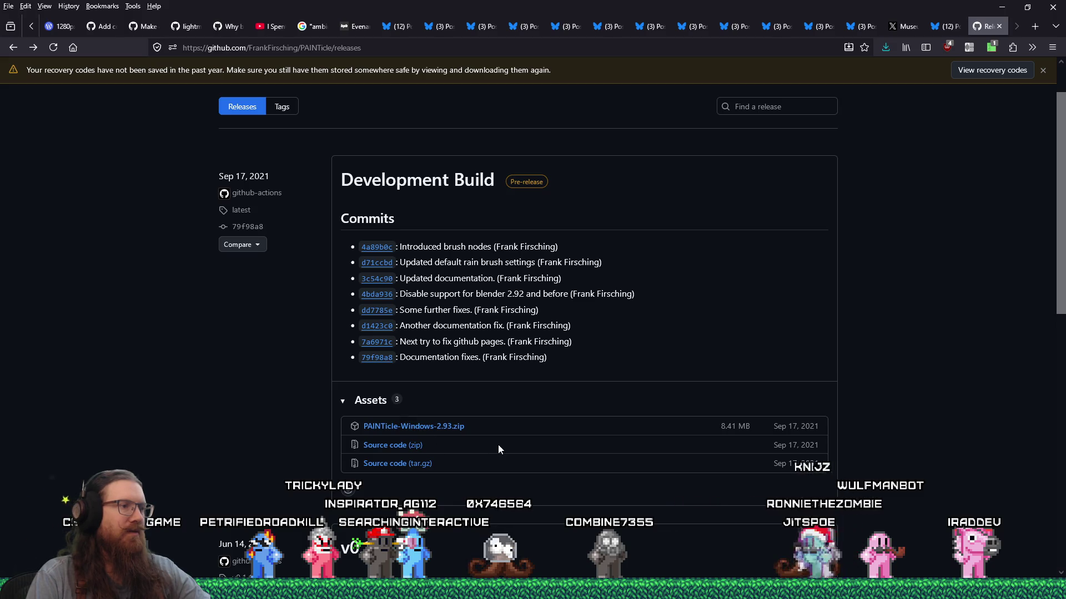
click(451, 427)
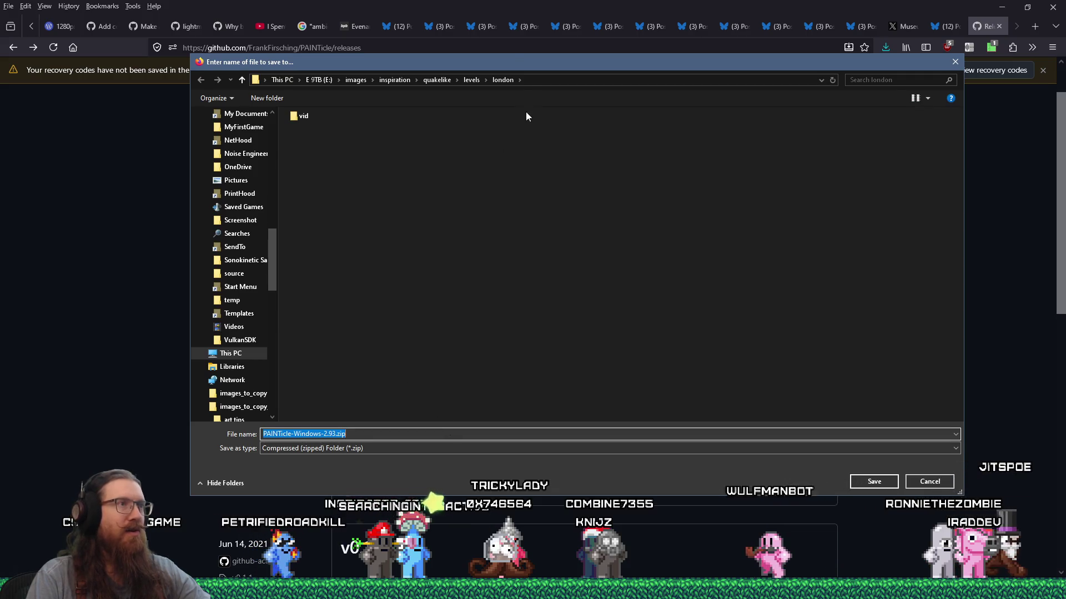
Save the zip into a new PAINTicle folder under e:\downloads\apps\3d\blender\ Addons
text(e:)
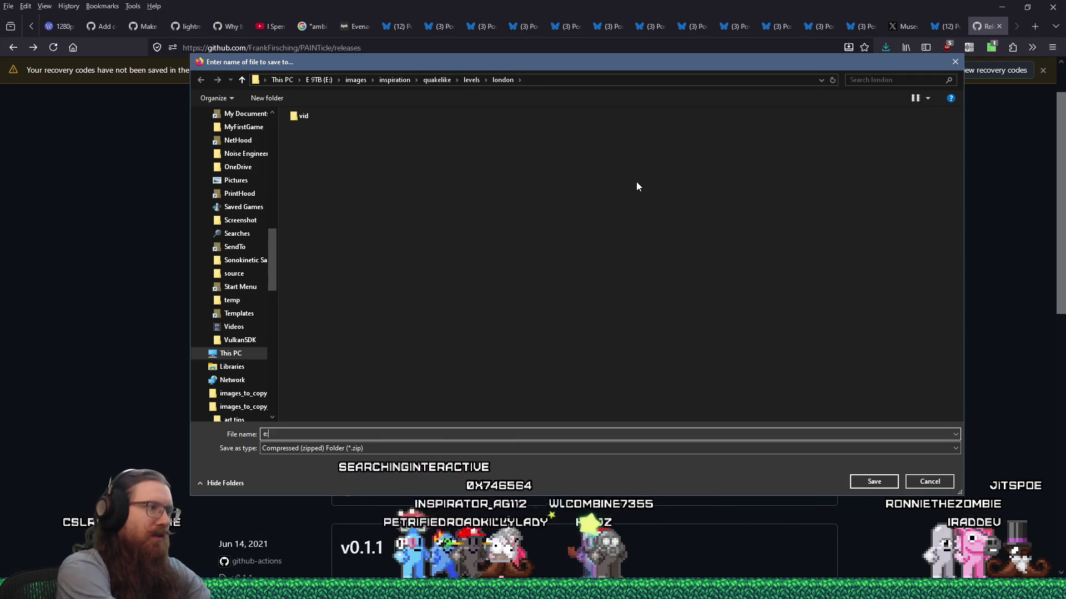
text(\downloads\apps)
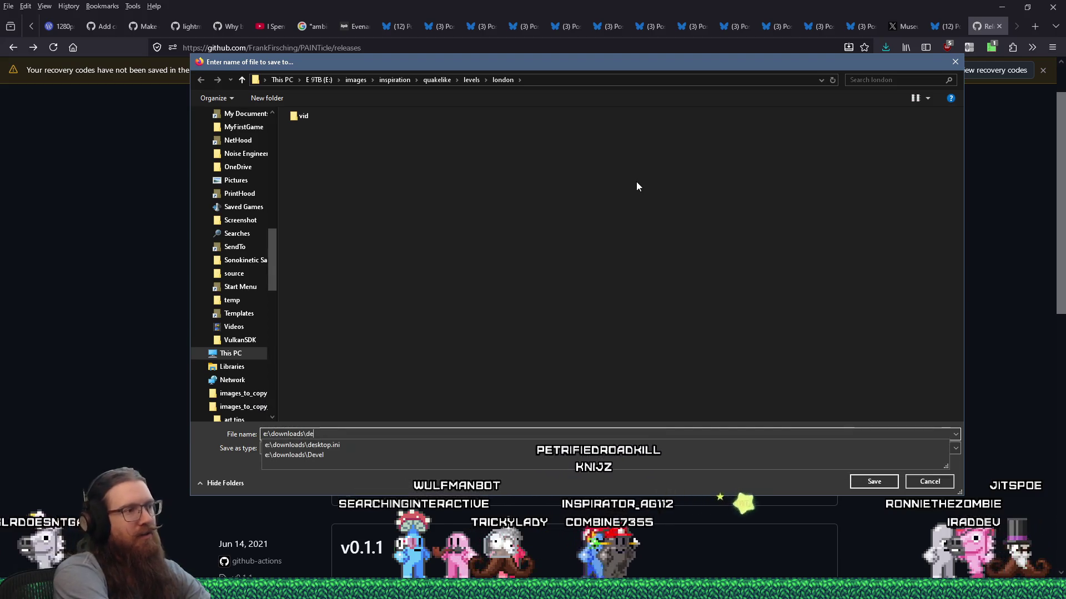
text(\3d\bl)
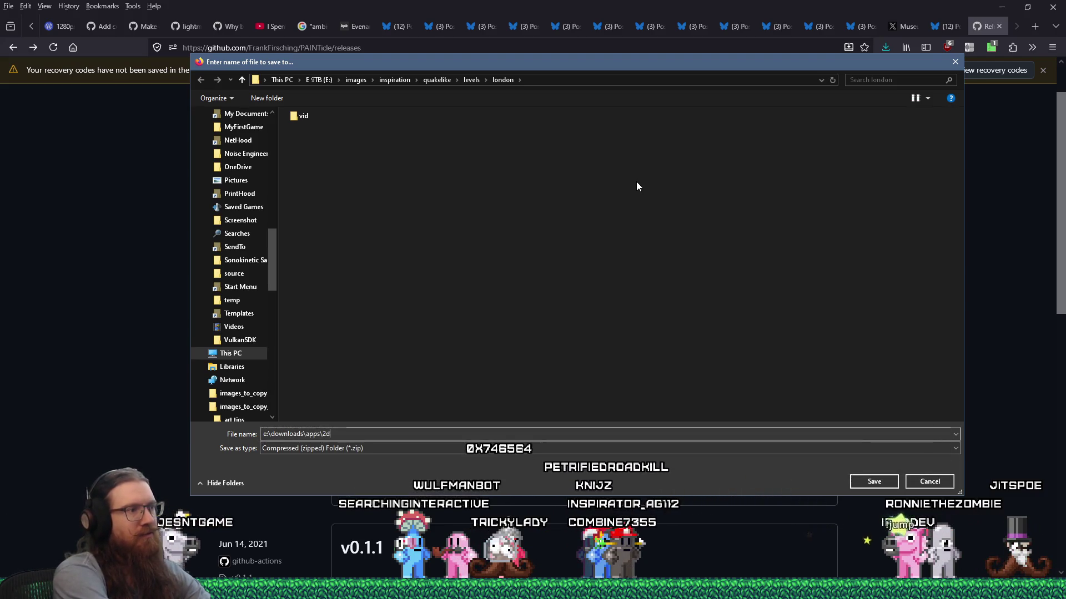
text(ender\)
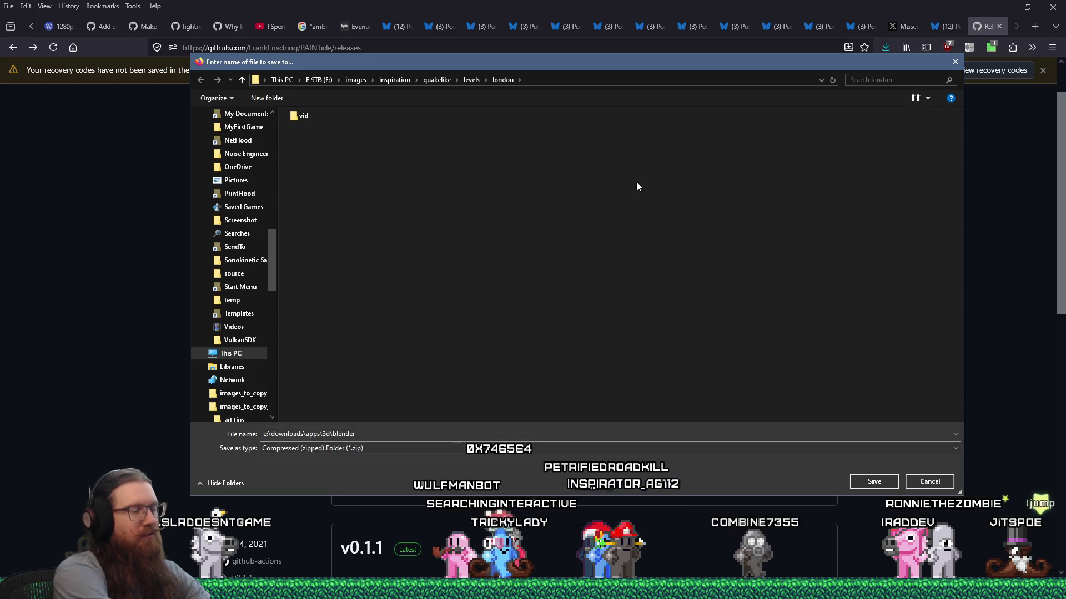
key(Return)
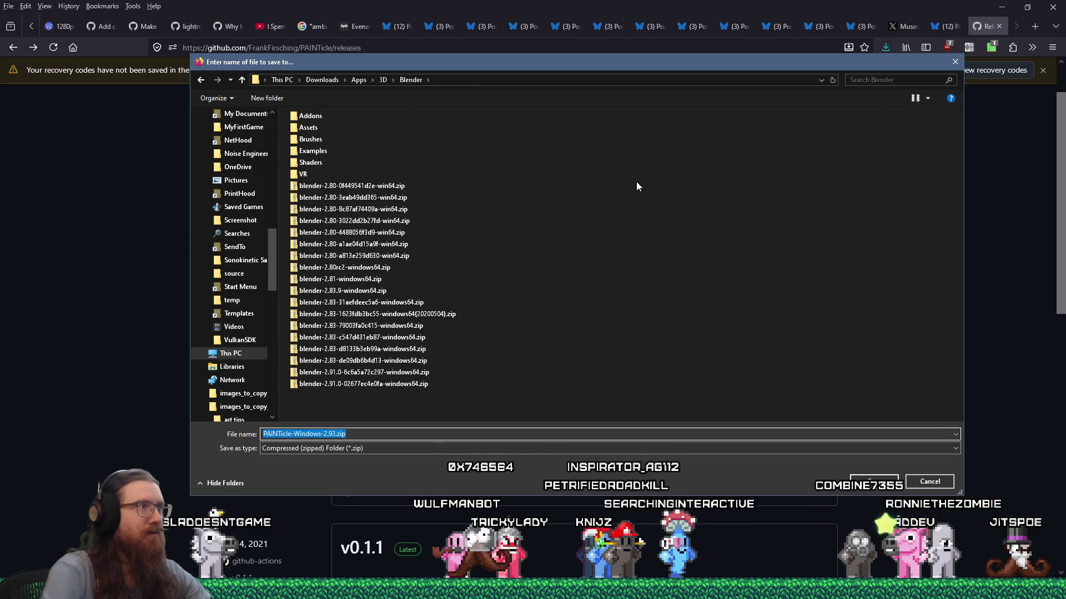
double_click(314, 116)
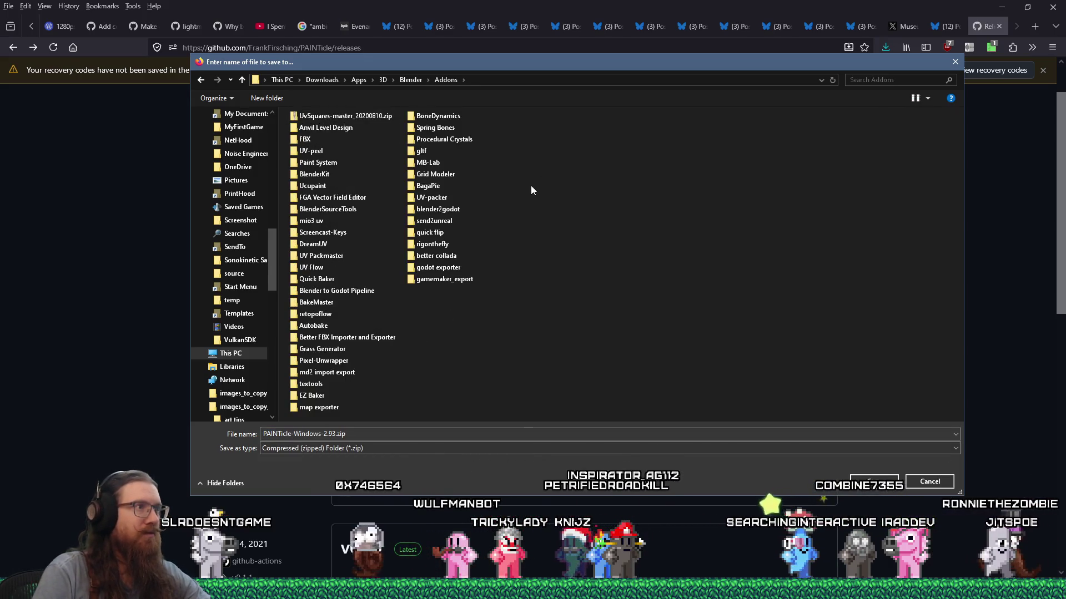
right_click(501, 340)
mouse_move(611, 409)
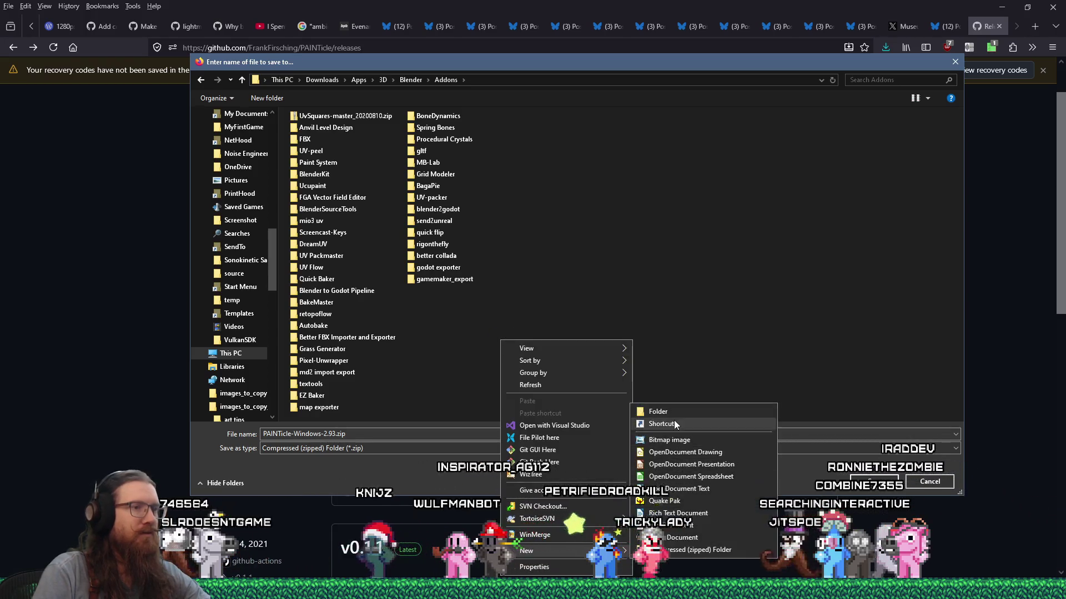
click(675, 414)
text(PAINTicle)
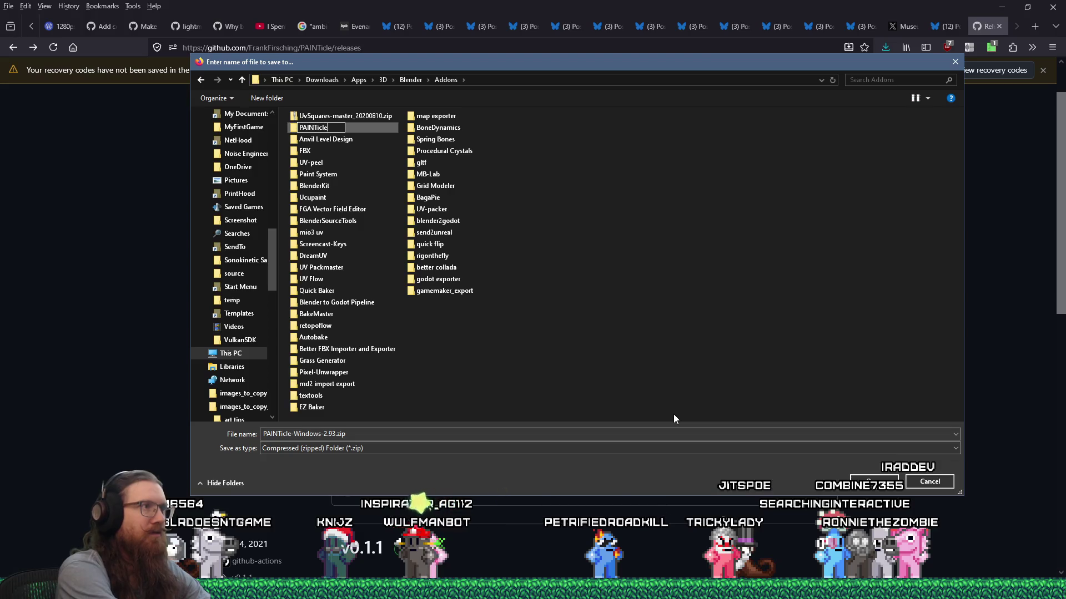
key(Return)
key(Return)
click(870, 478)
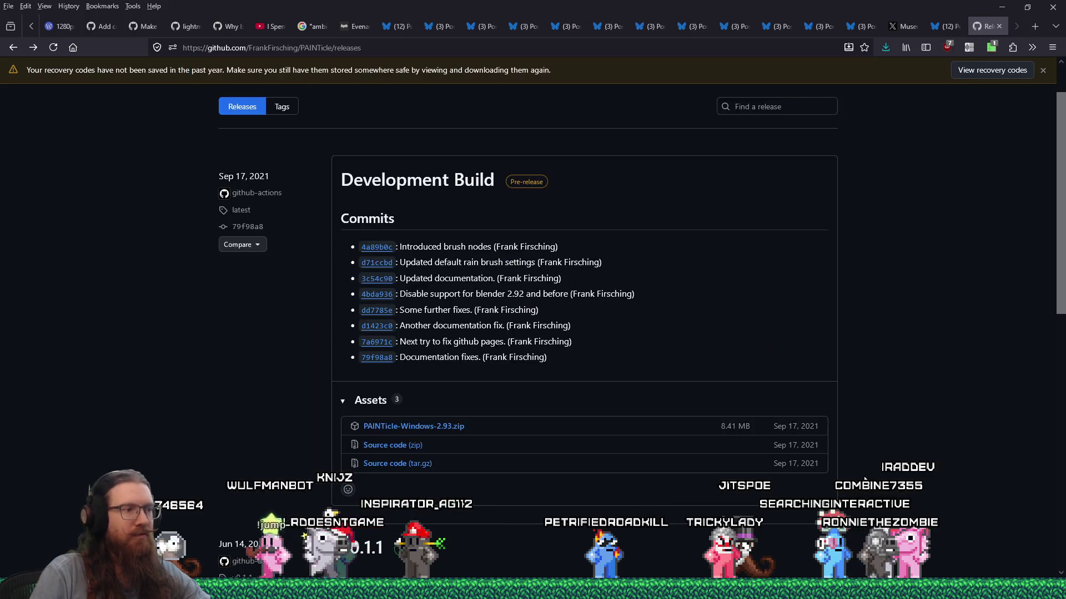
Read the Development Build notes, highlighting the line about dropping old Blender support
scroll(830, 439, down, 5)
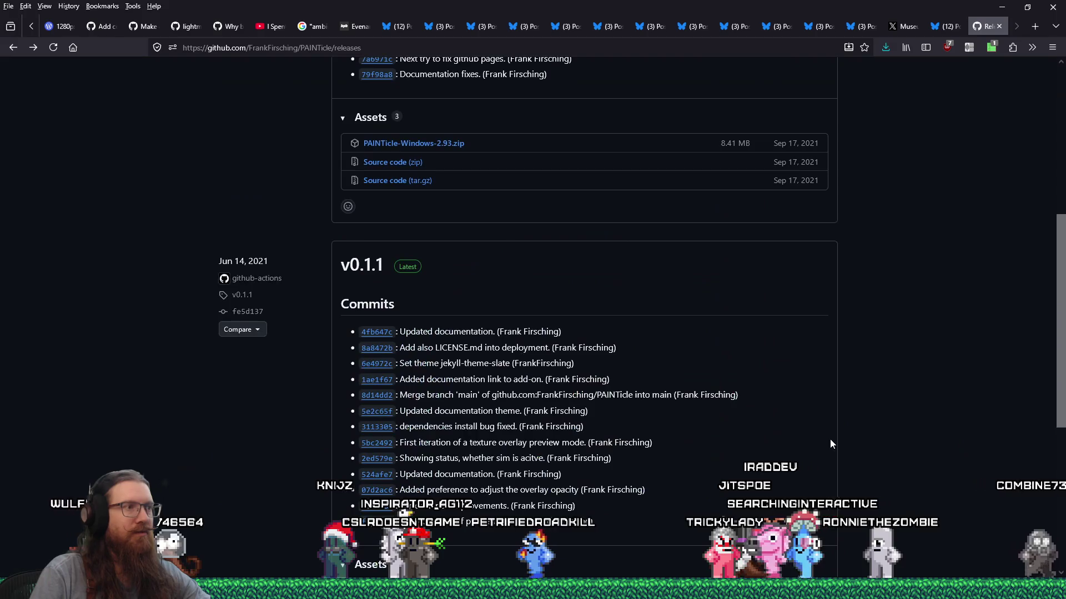
scroll(832, 442, up, 5)
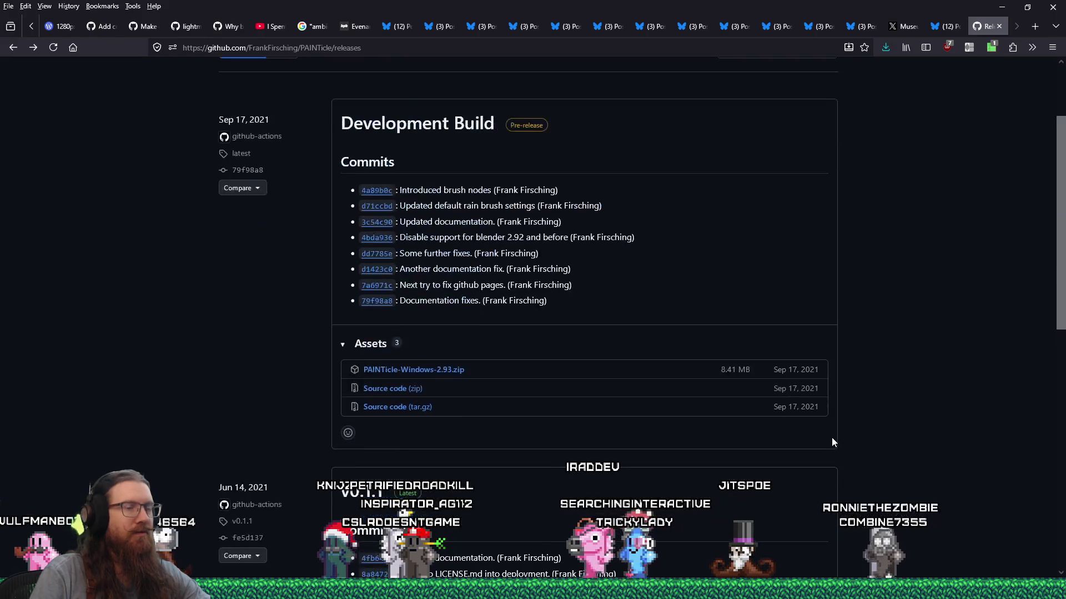
scroll(831, 443, down, 5)
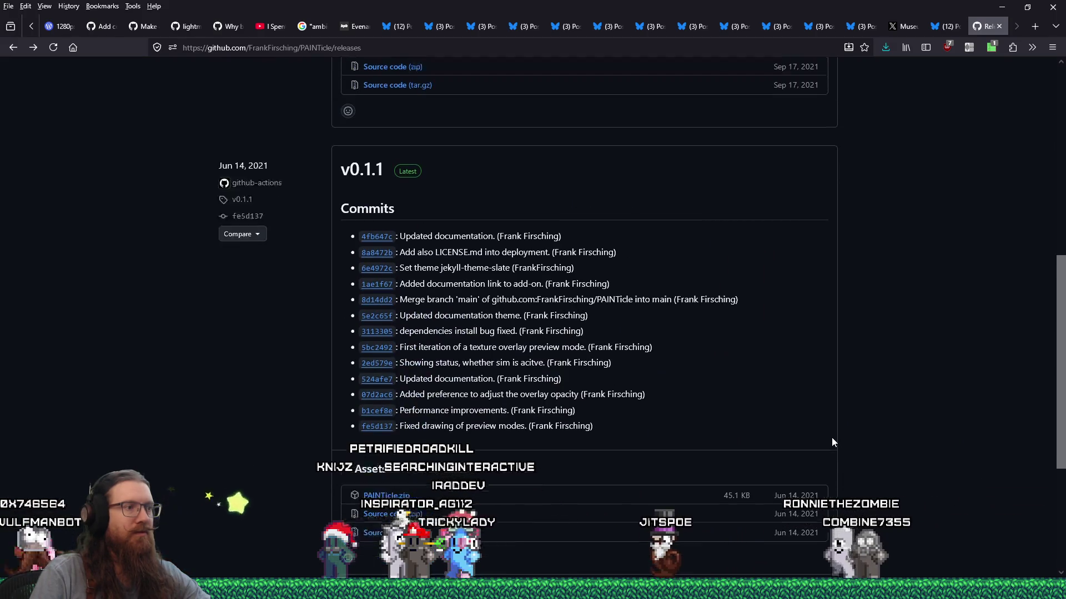
scroll(831, 442, up, 5)
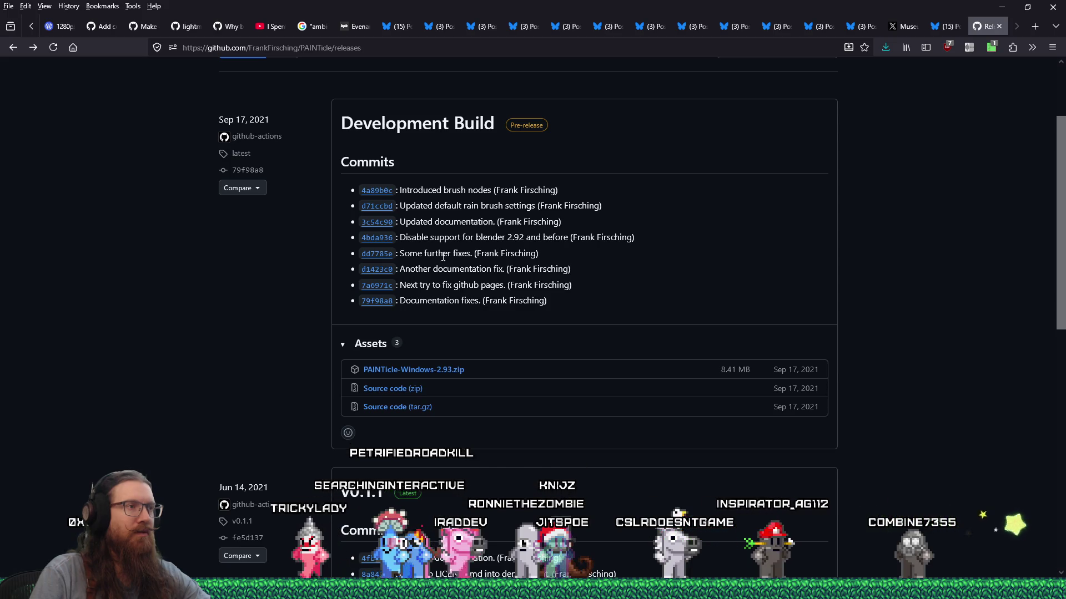
drag(464, 237, 553, 238)
click(641, 267)
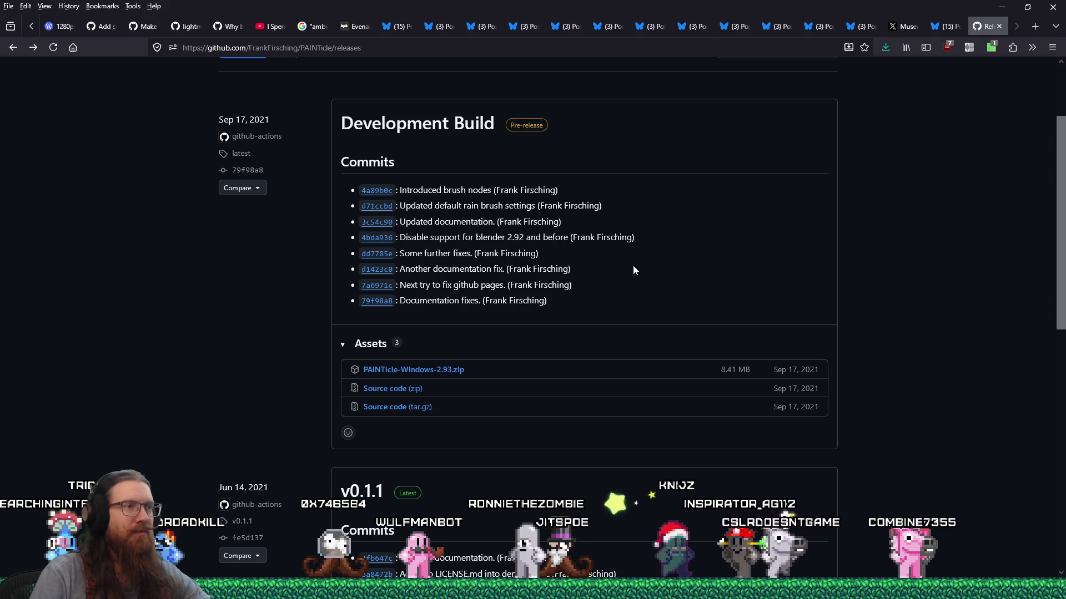
Show the downloaded zip in its folder from Firefox's downloads list, then return to Blender
click(885, 48)
click(882, 75)
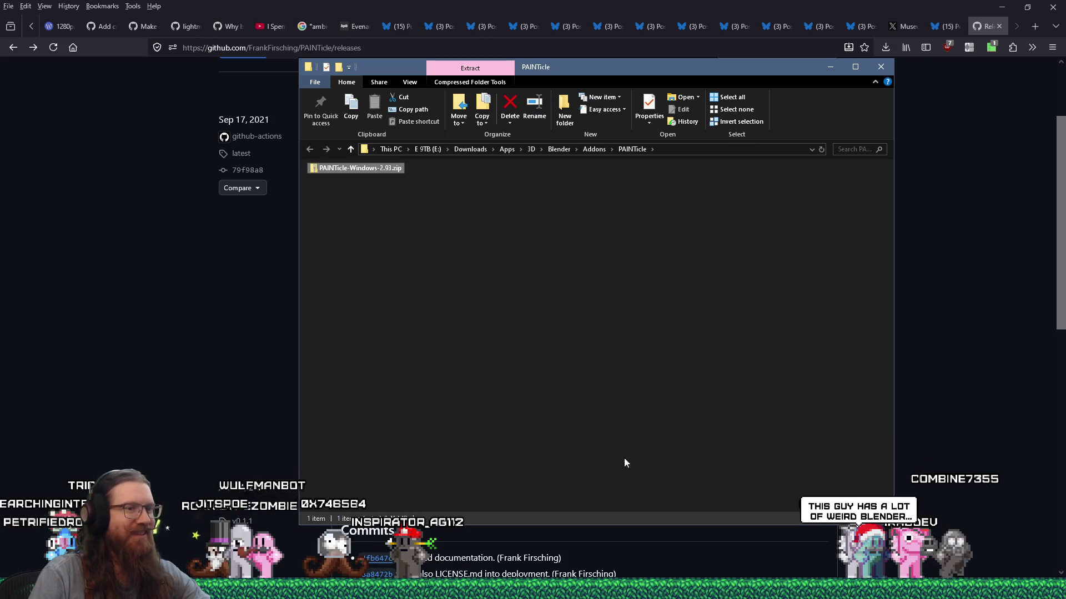
key(alt+Tab)
key(alt+Tab)
key(alt+Tab)
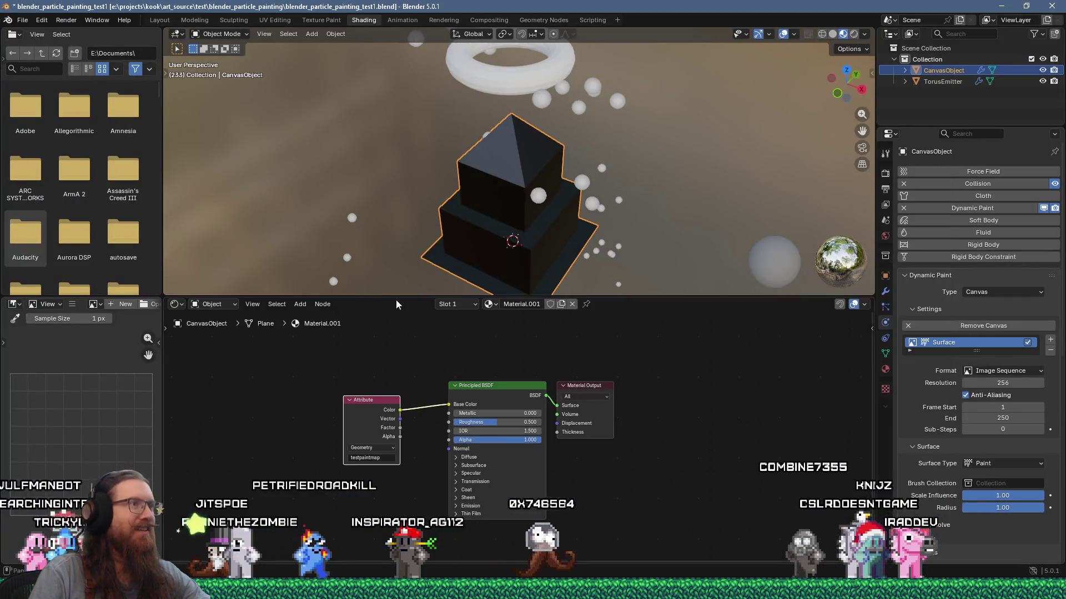
Save the particle painting project from the File menu
click(23, 20)
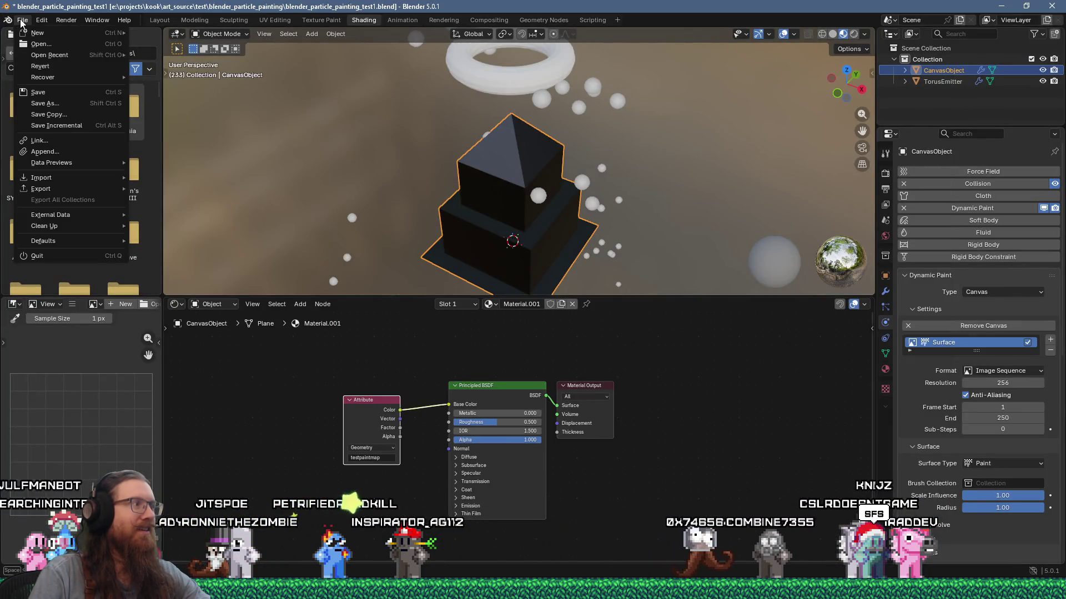
click(23, 22)
click(22, 22)
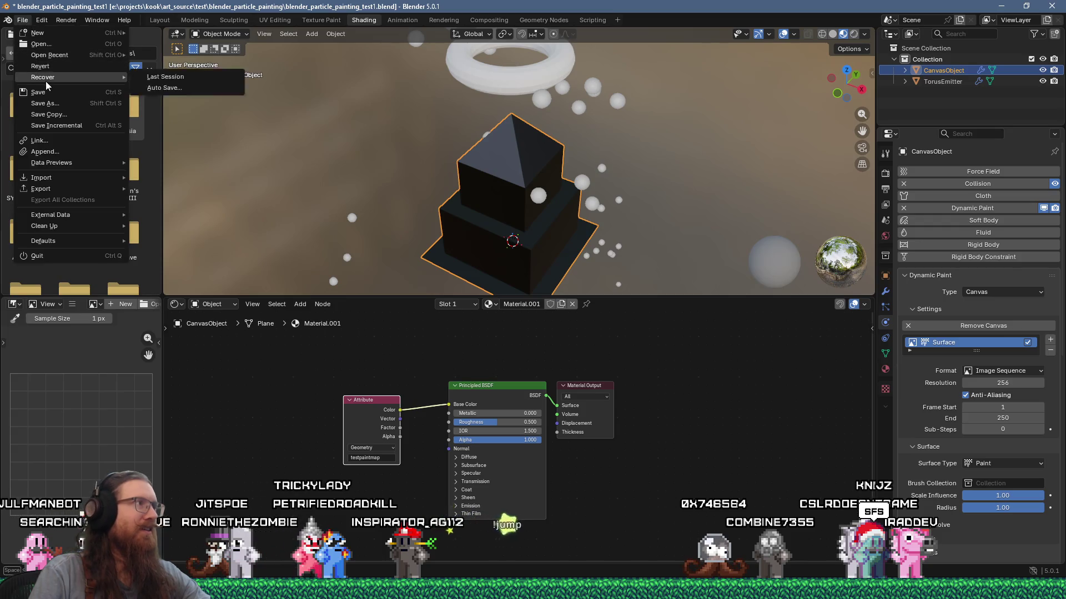
click(52, 94)
click(23, 20)
Start a new General file and add a Suzanne monkey mesh via Shift+A
mouse_move(83, 33)
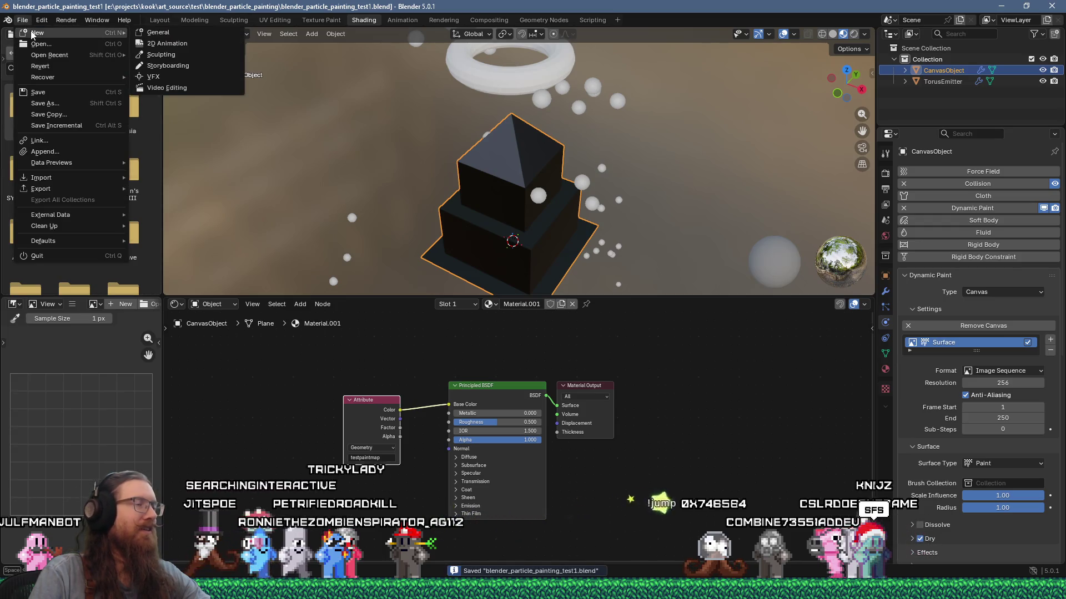
click(176, 35)
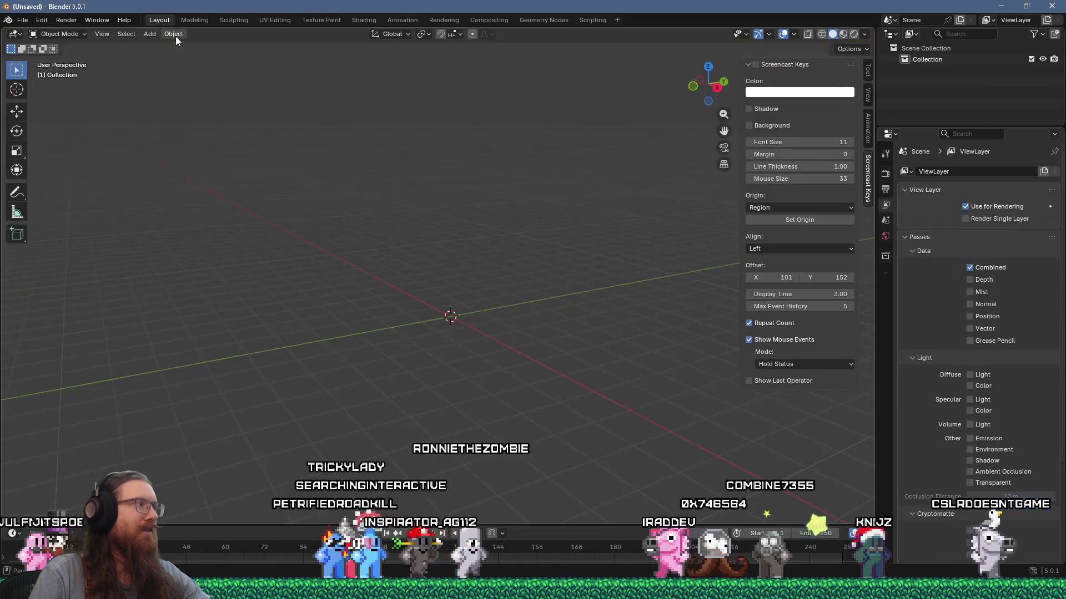
key(shift+a)
mouse_move(350, 257)
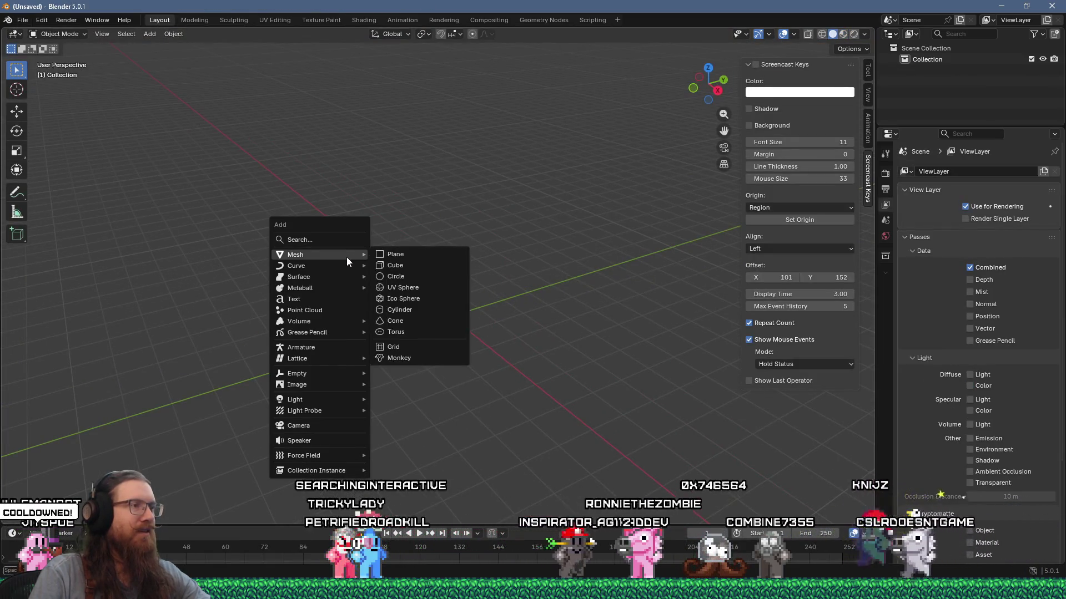
click(412, 357)
scroll(413, 348, up, 3)
mouse_move(412, 348)
middle_down()
mouse_move(425, 310)
mouse_move(495, 284)
mouse_move(480, 240)
middle_up()
scroll(481, 240, up, 2)
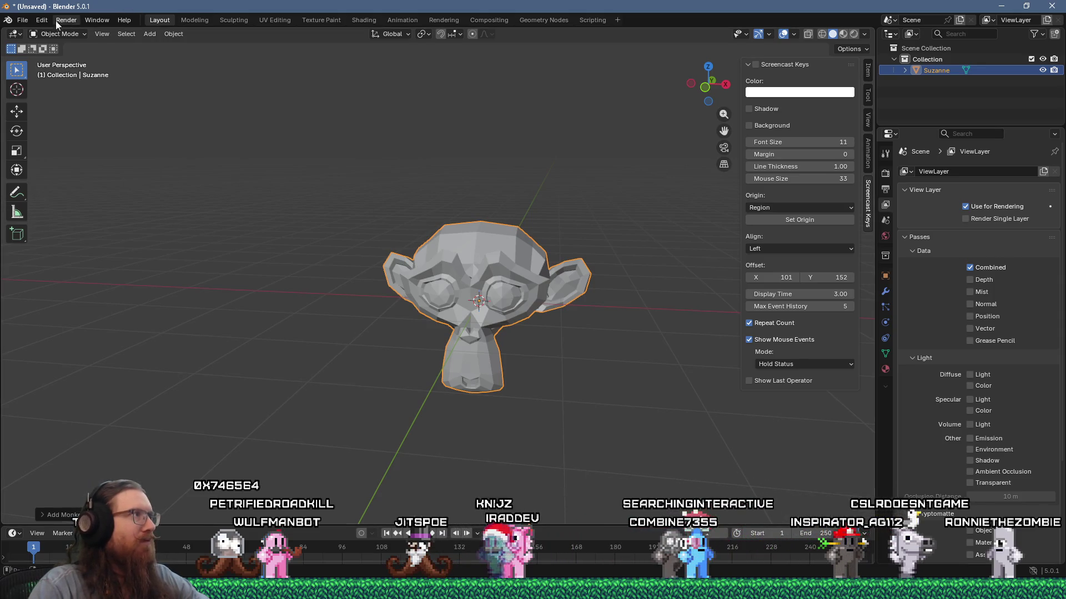
Open Blender's Preferences on the Add-ons section and move the window to the right
click(23, 21)
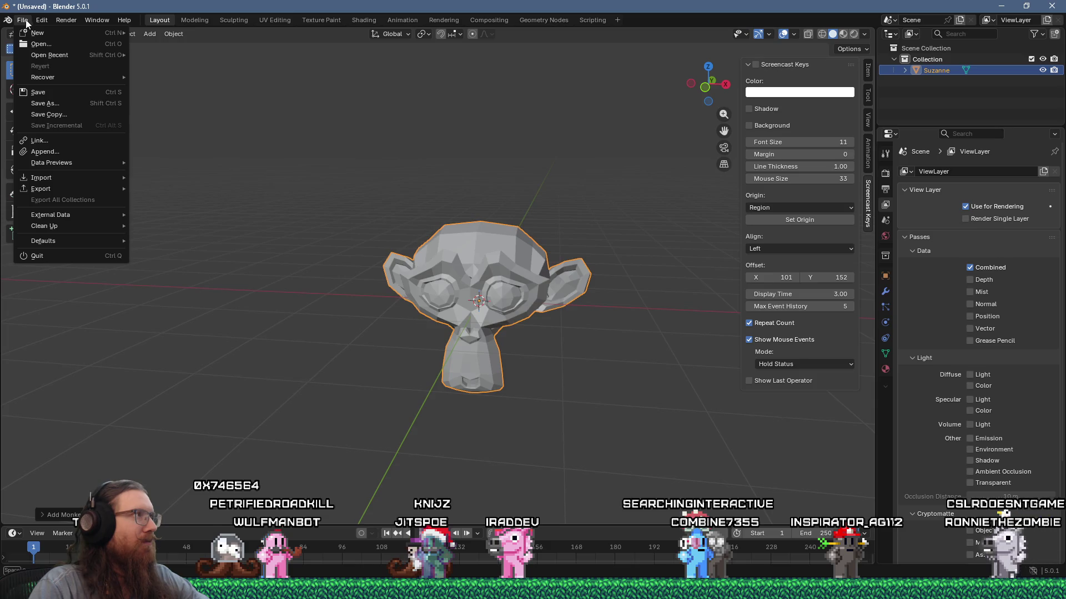
mouse_move(52, 18)
click(81, 162)
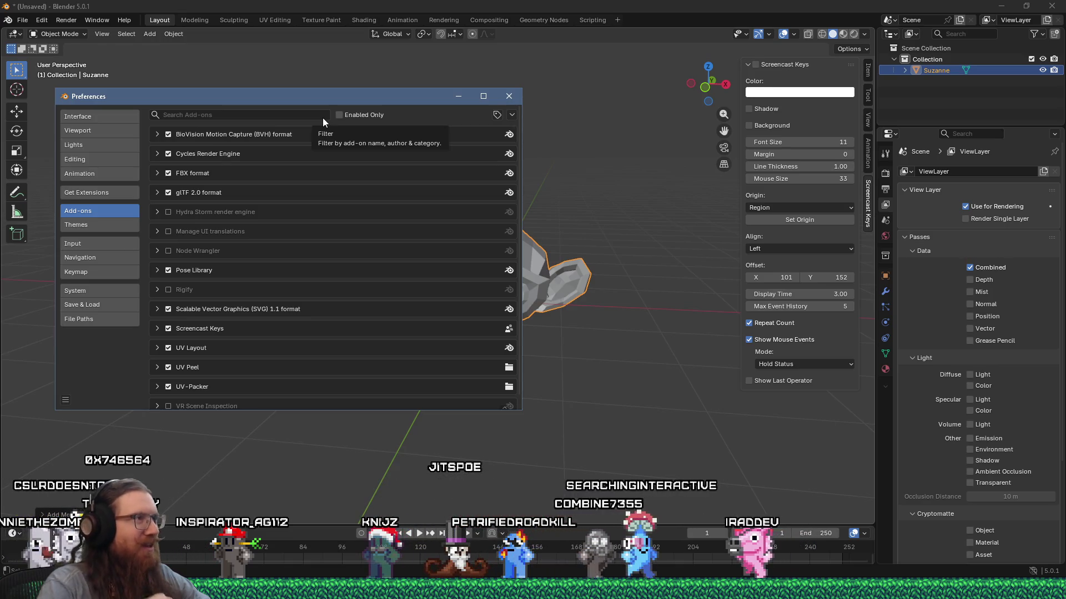
drag(293, 97, 371, 102)
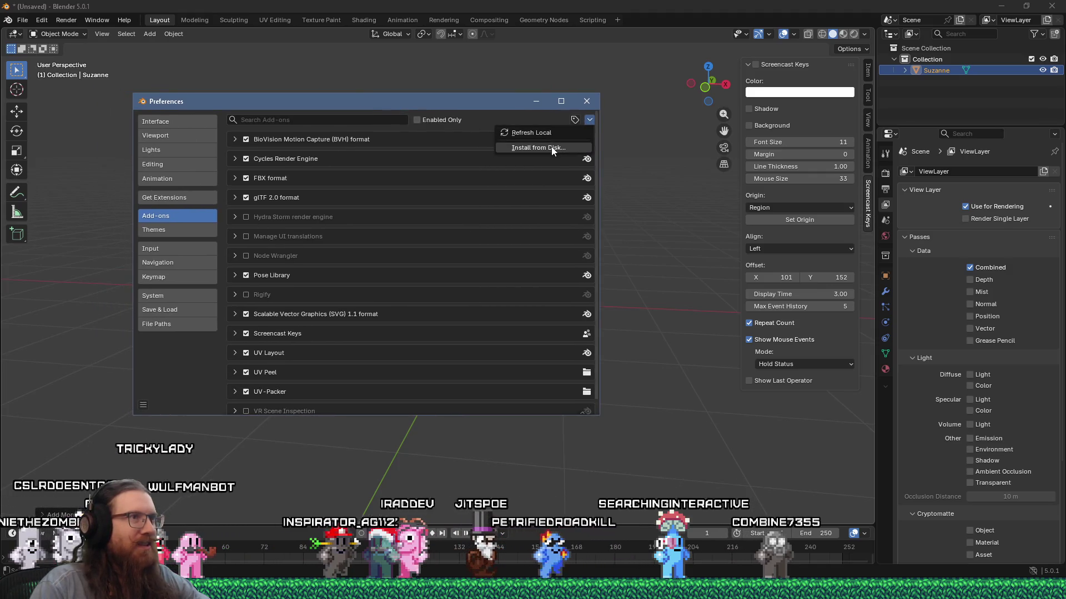
Install PAINTicle-Windows-2.93.zip from the Addons PAINTicle folder and dismiss the bpy_types error
click(553, 149)
click(343, 97)
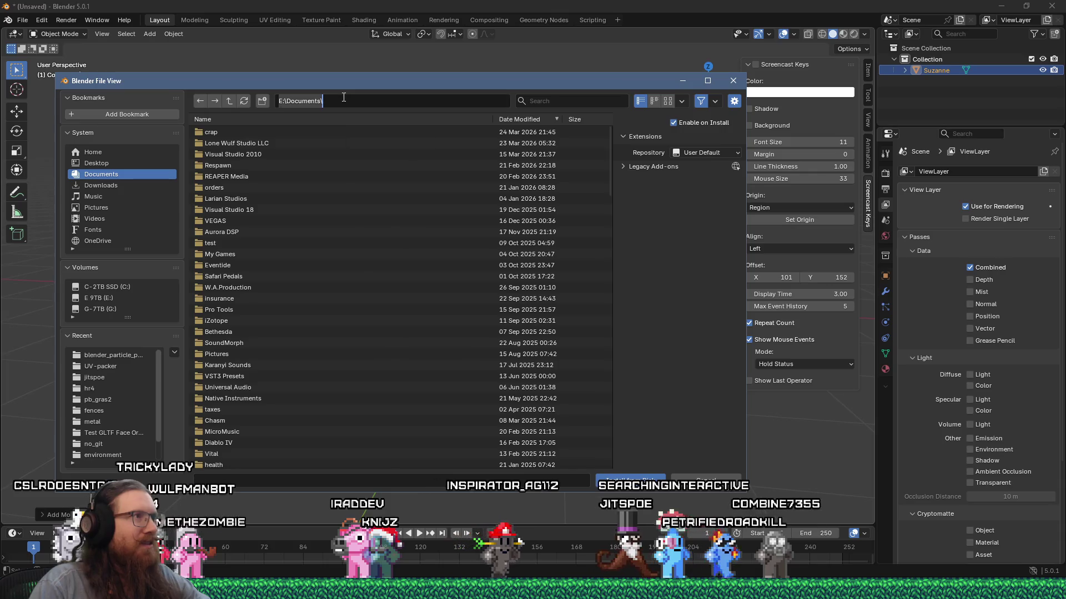
text(loads\appa)
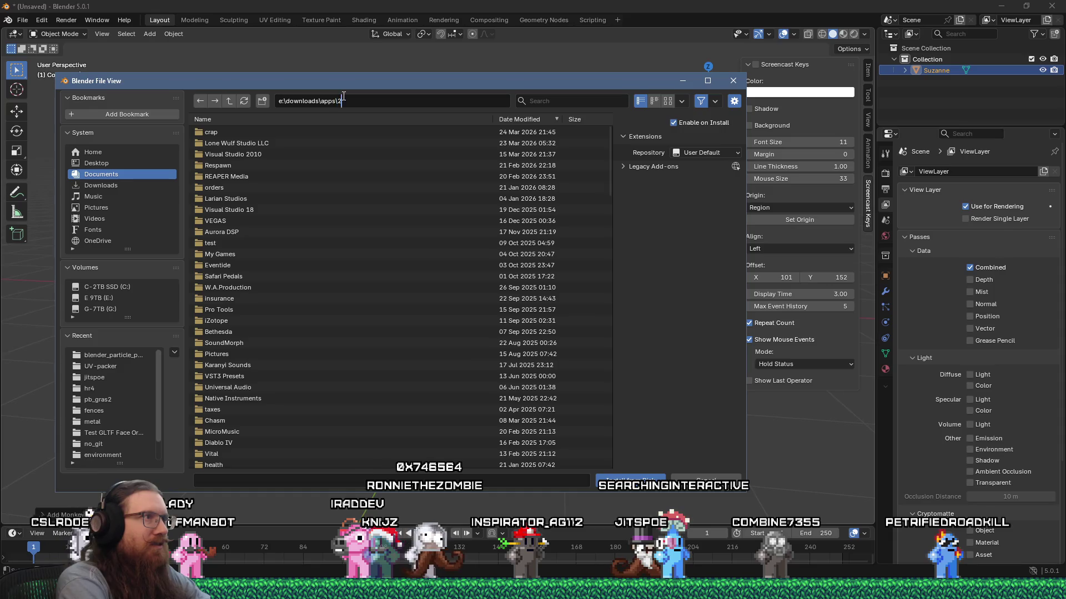
text(\addons)
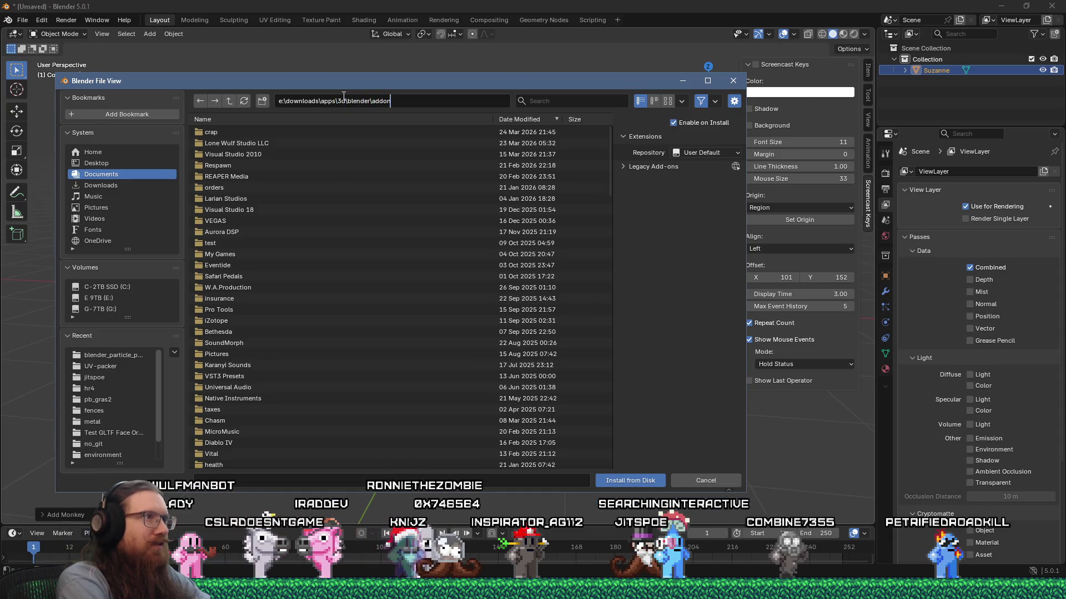
key(Return)
double_click(219, 136)
click(221, 135)
click(631, 481)
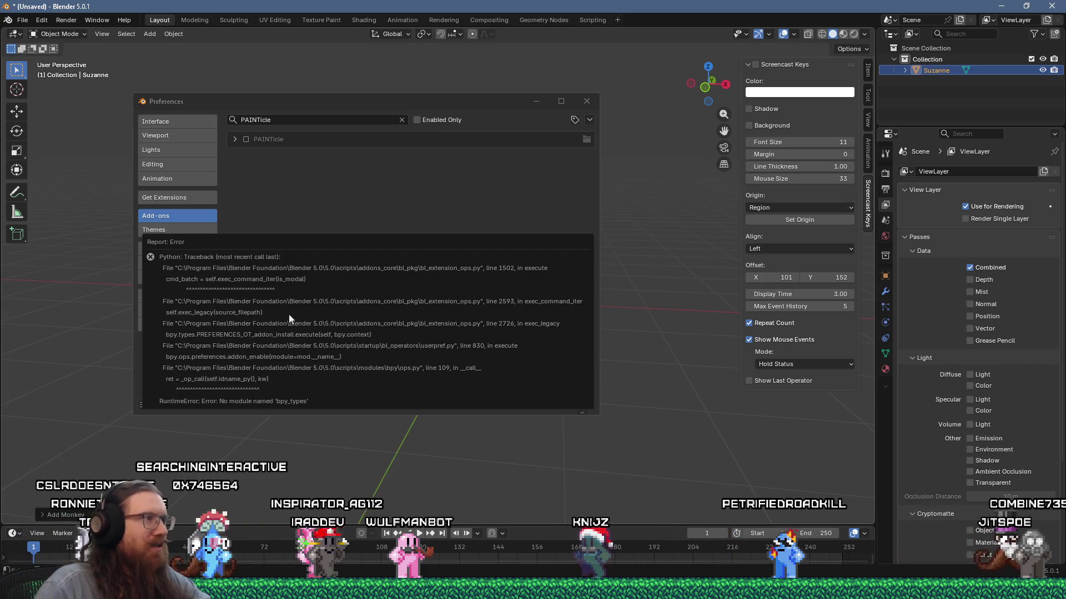
click(285, 237)
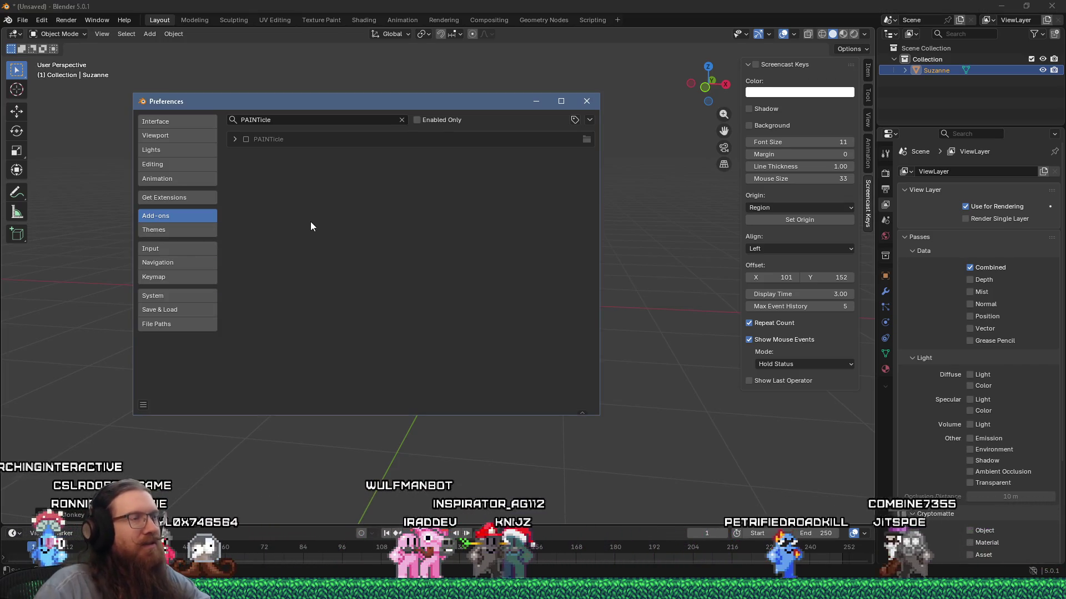
Check the PAINTicle repository's open issues in Firefox, then open the Windows Start menu
key(alt+Tab)
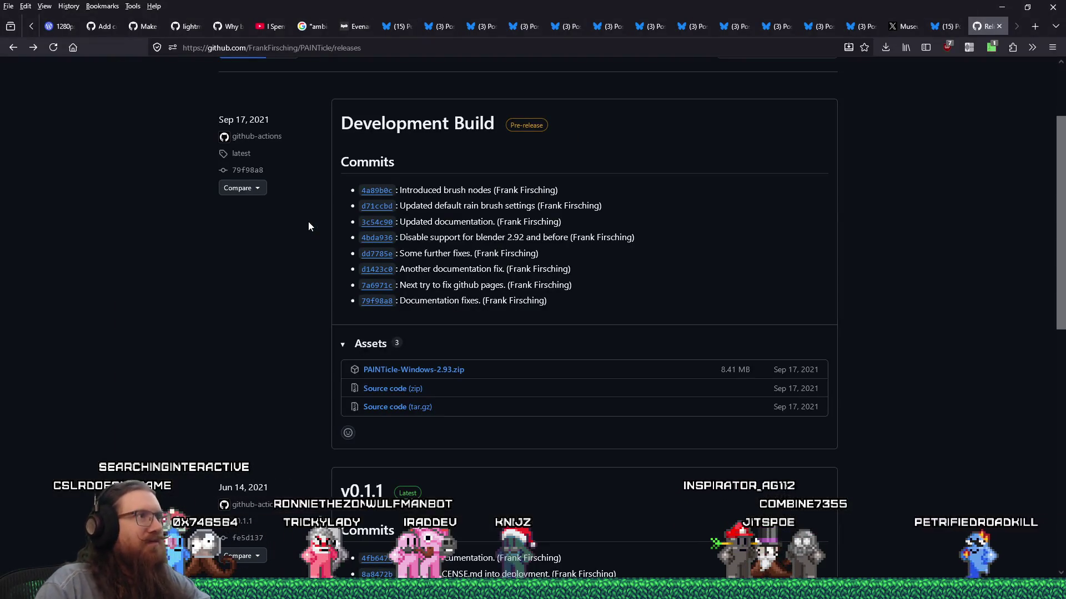
scroll(310, 222, up, 2)
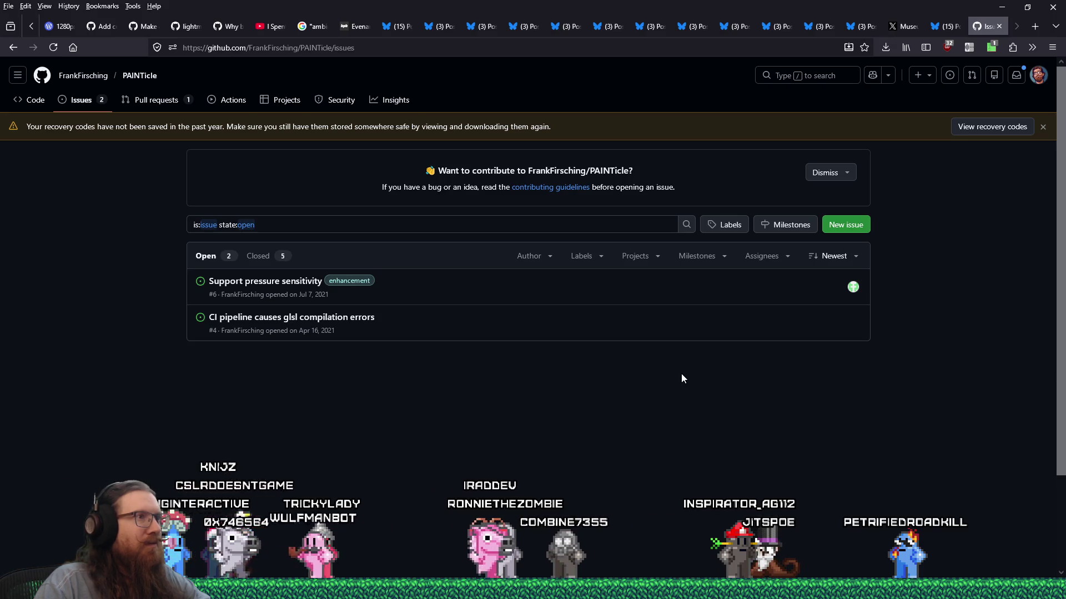
key(alt+Tab)
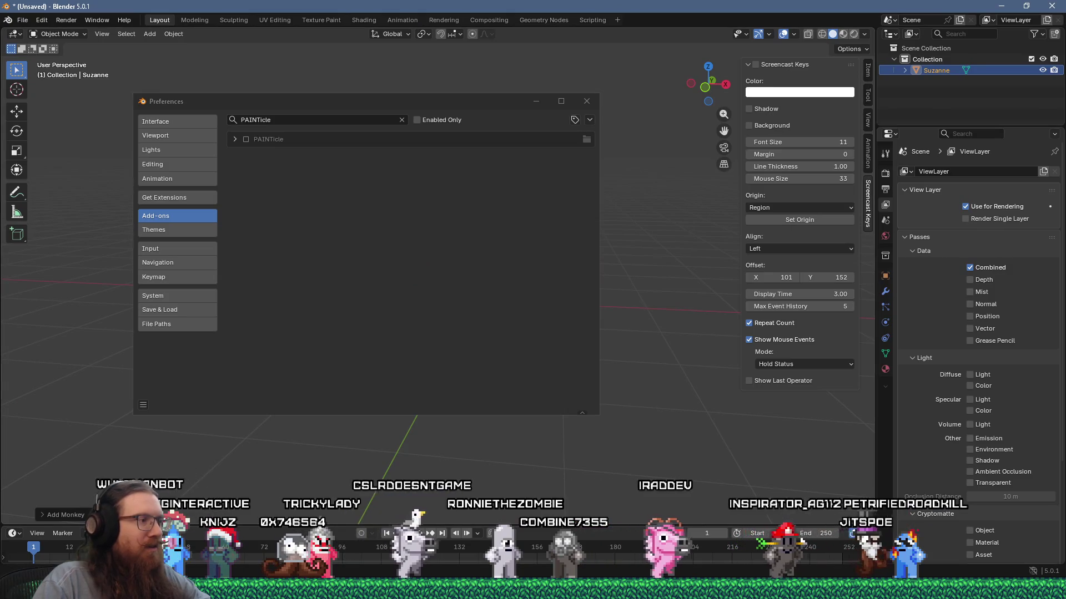
key(super)
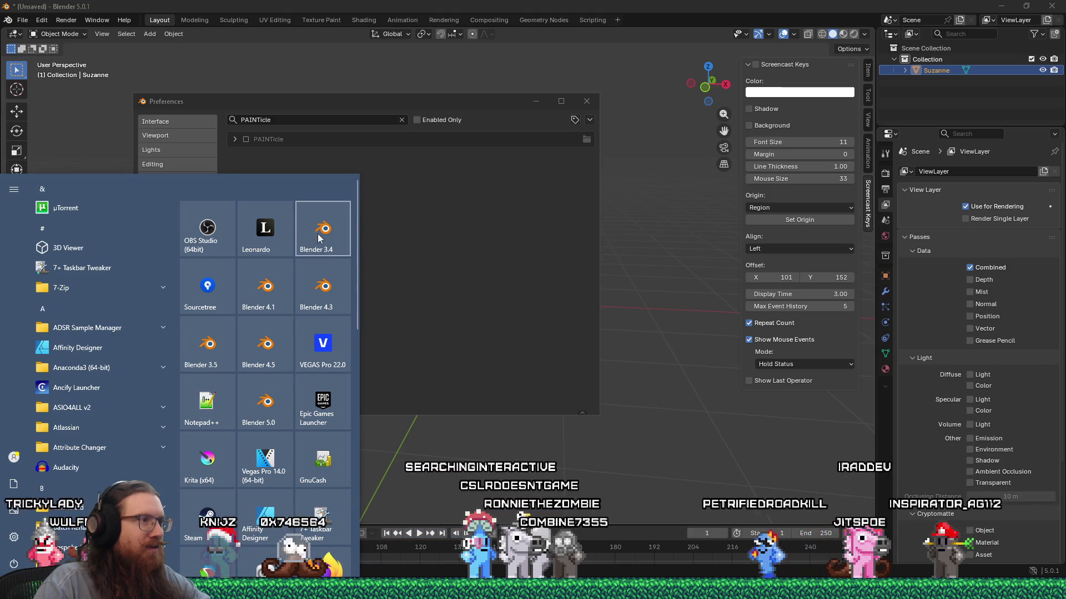
Launch Blender 3.5, dismiss its splash screen, select the default cube and open Preferences
click(212, 343)
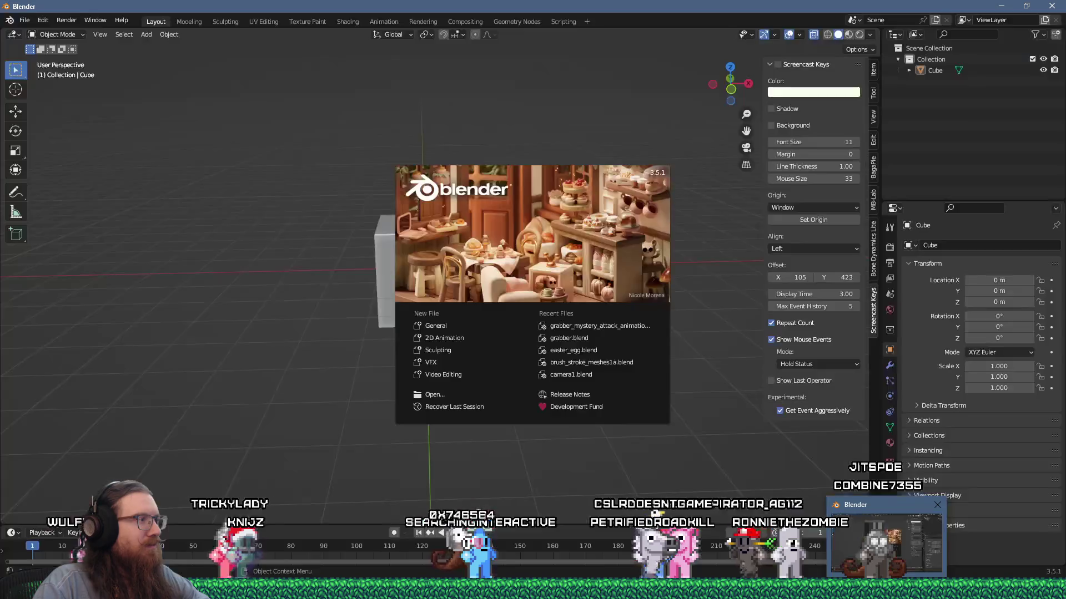
click(351, 345)
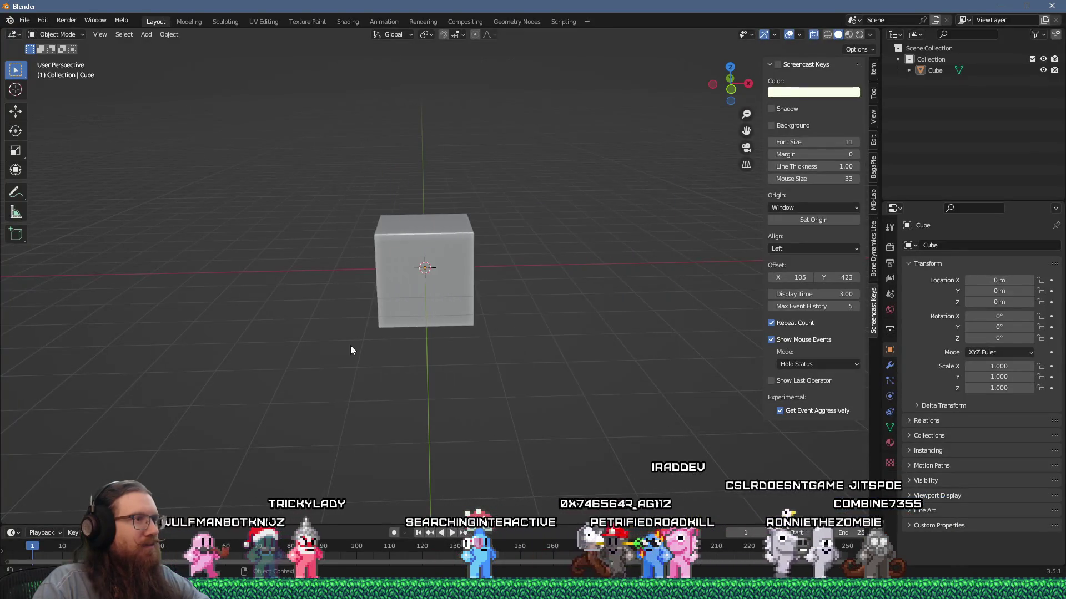
click(410, 278)
scroll(405, 315, up, 2)
click(26, 21)
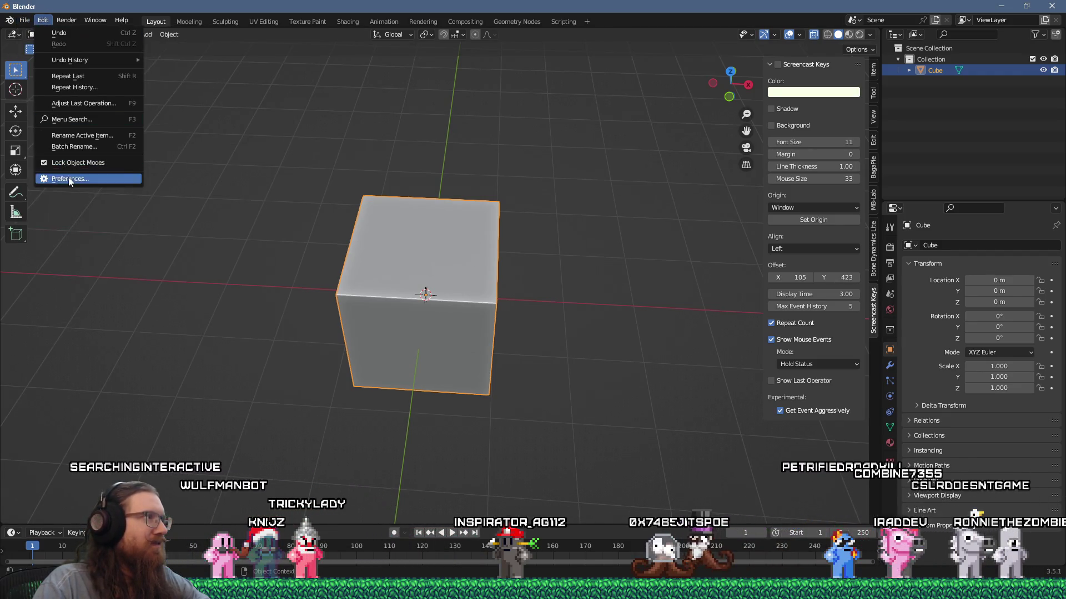
click(73, 175)
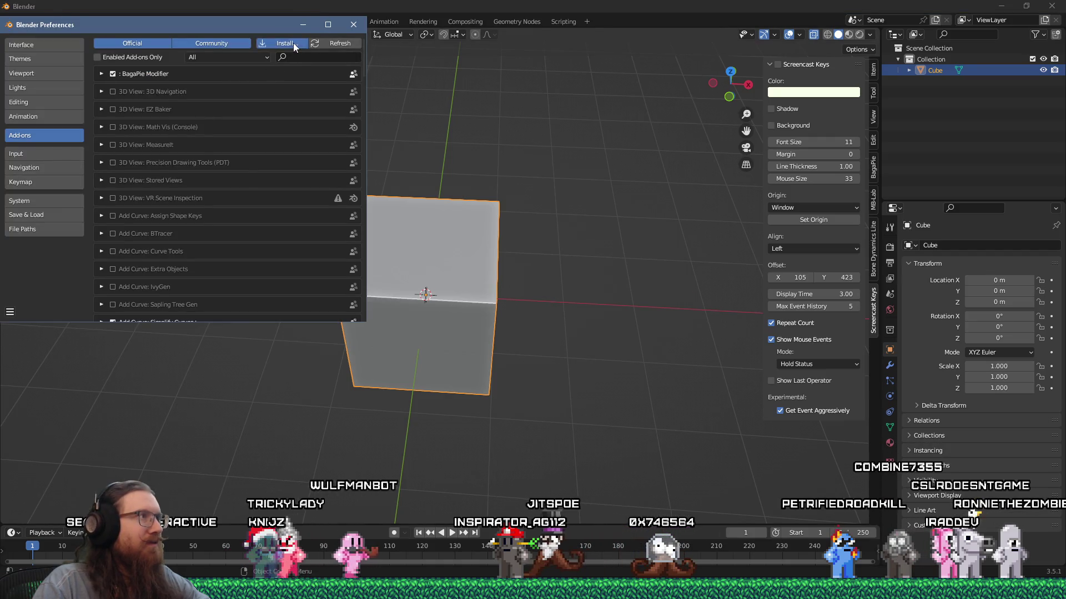
Install the add-on from downloads\apps\3d\blender\Addons\PAINTicle\PAINTicle-Windows-2.93.zip
click(293, 43)
click(287, 30)
text(e:\downloads\)
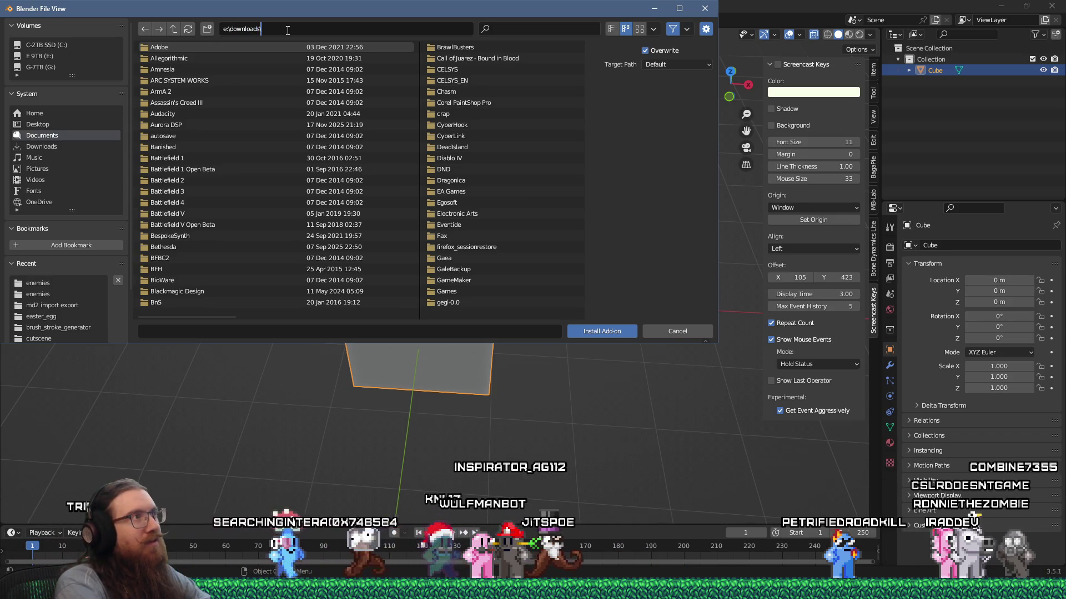
text(apps\3d)
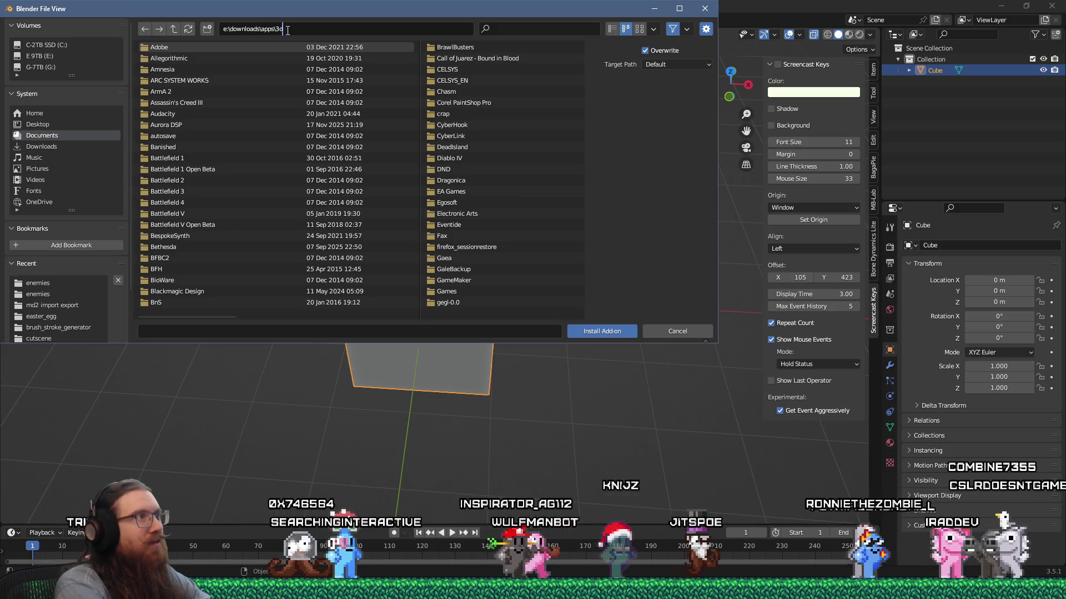
text(\fender)
key(Return)
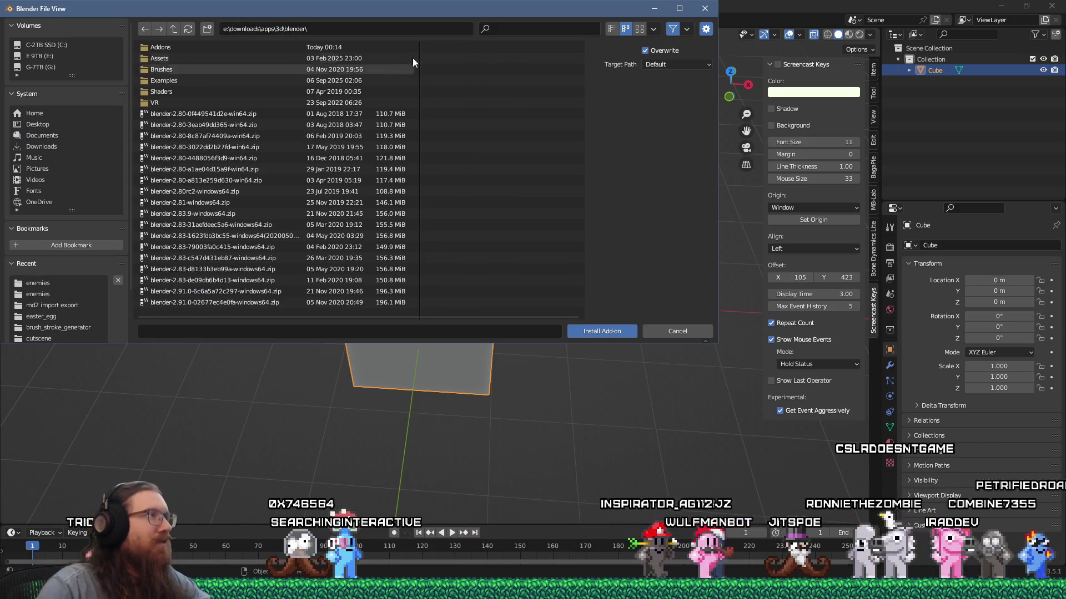
double_click(175, 48)
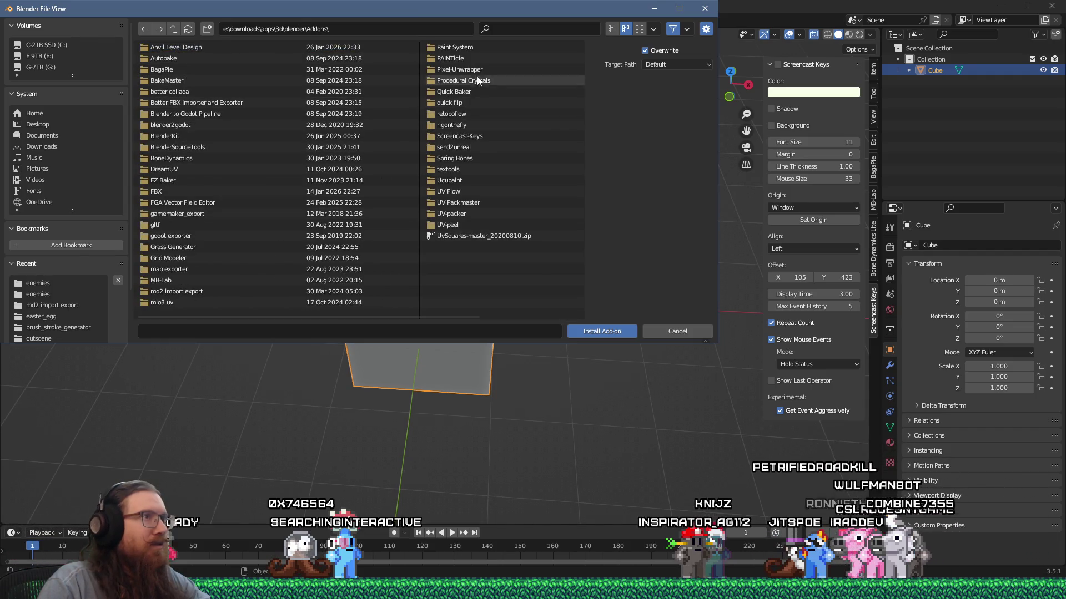
double_click(465, 58)
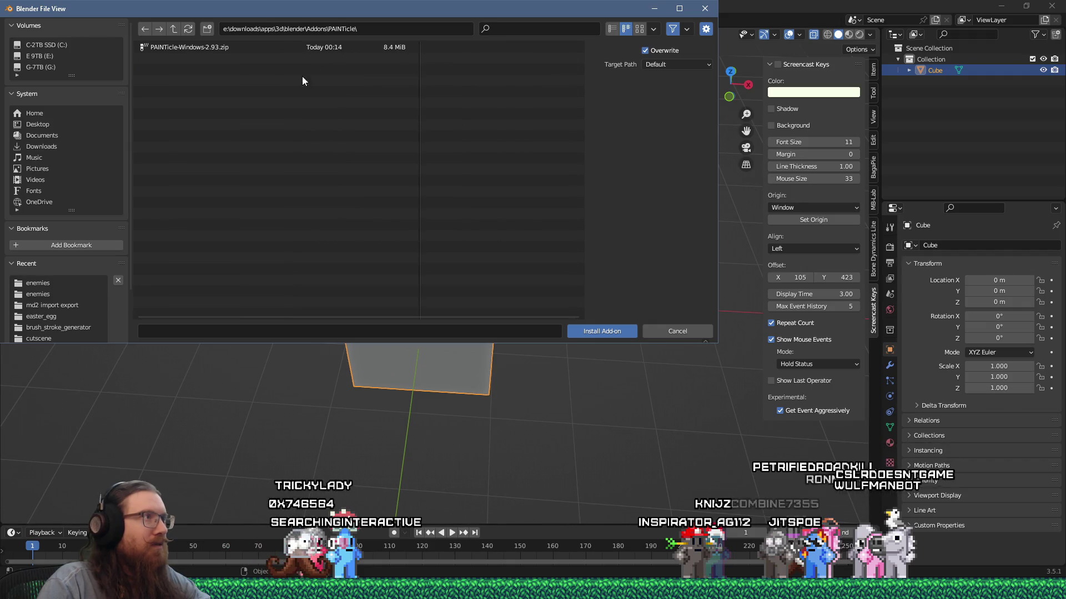
double_click(220, 49)
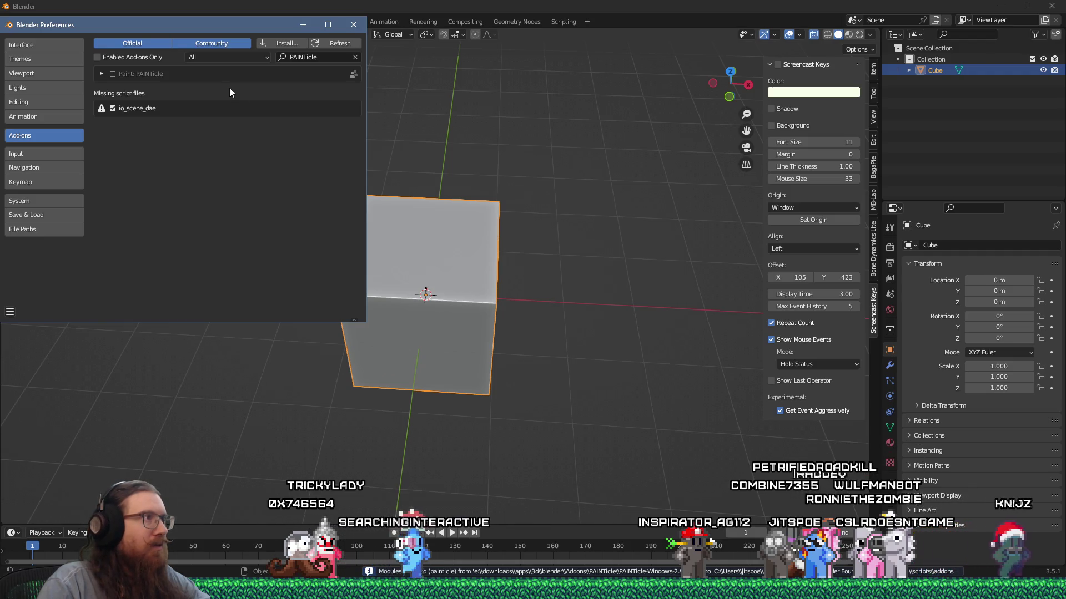
Expand the Paint: PAINTicle entry to show its description, author and version 0.1.0
click(100, 73)
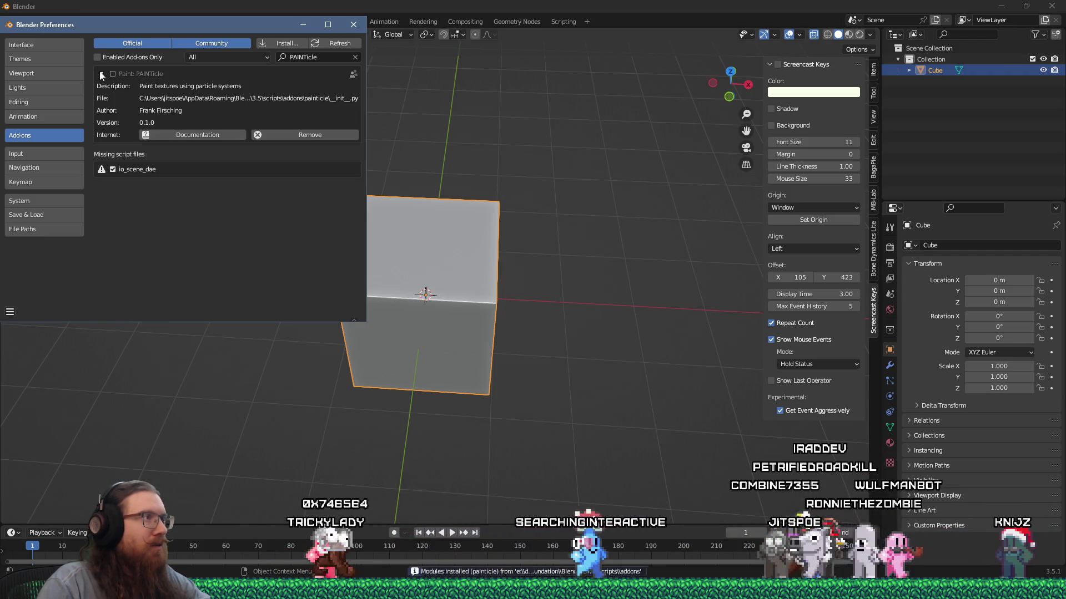
mouse_move(158, 28)
mouse_down()
mouse_move(342, 29)
mouse_move(347, 100)
mouse_up()
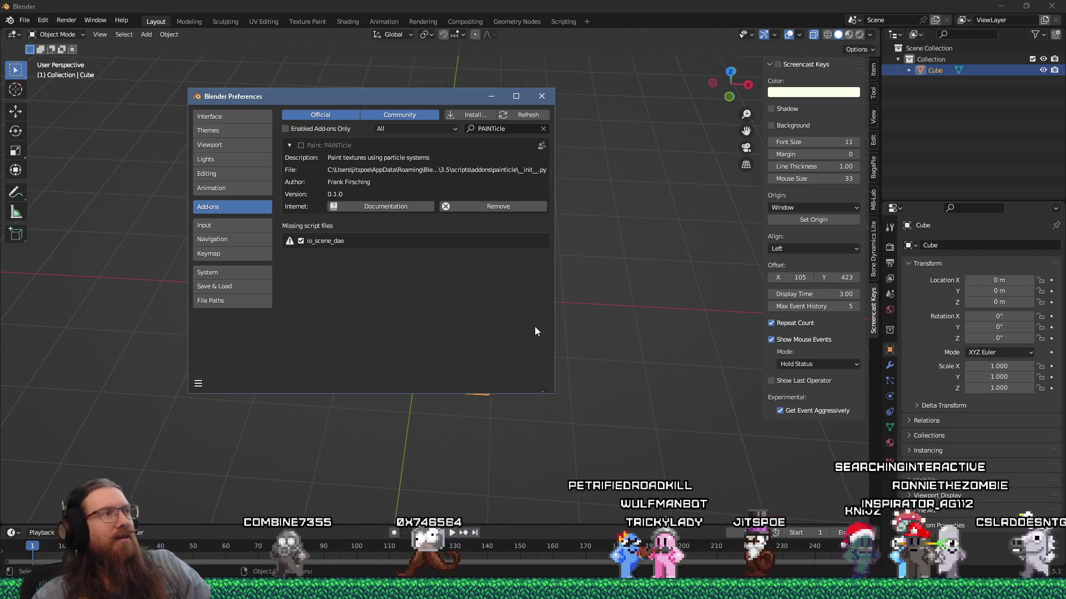
key(alt+Tab)
key(alt+Tab)
key(alt+Tab)
key(alt+Tab)
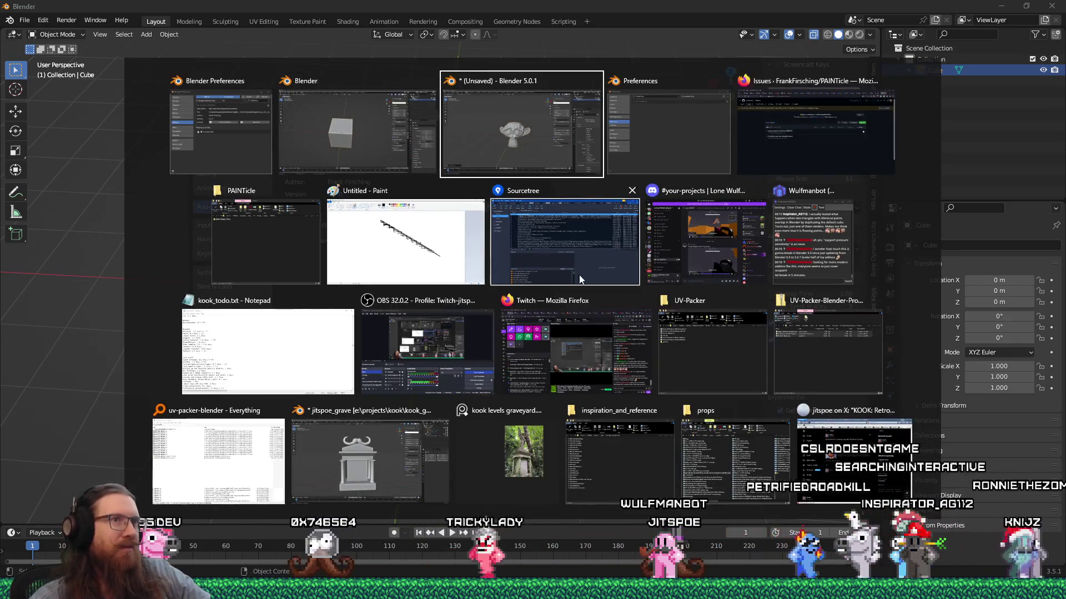
In a new Firefox tab, search DuckDuckGo for ucupaint "particles" with particles quoted
click(747, 114)
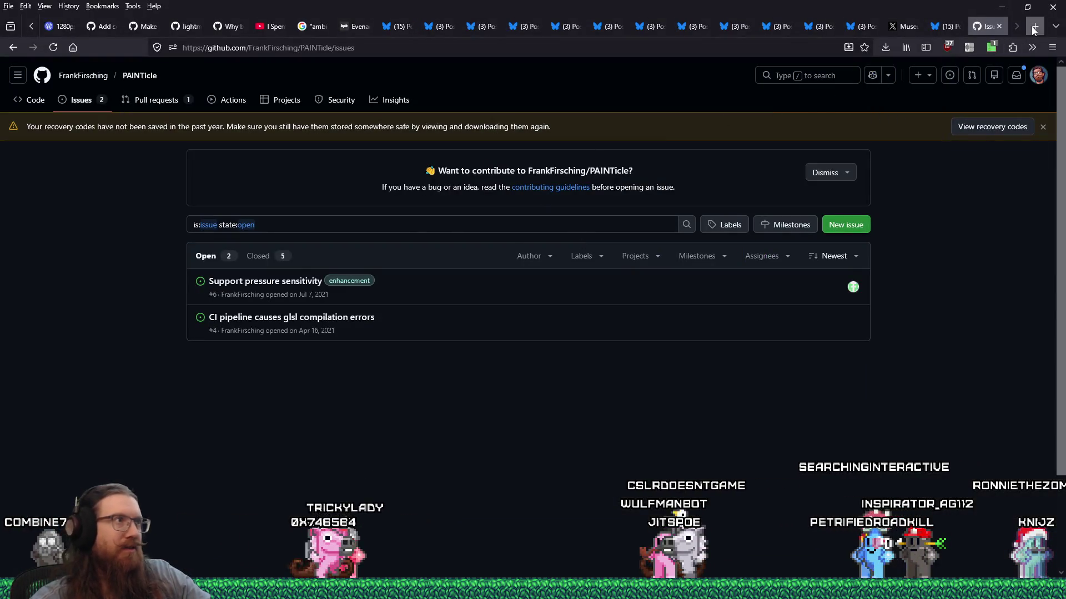
click(1033, 27)
text(ucupaint pa)
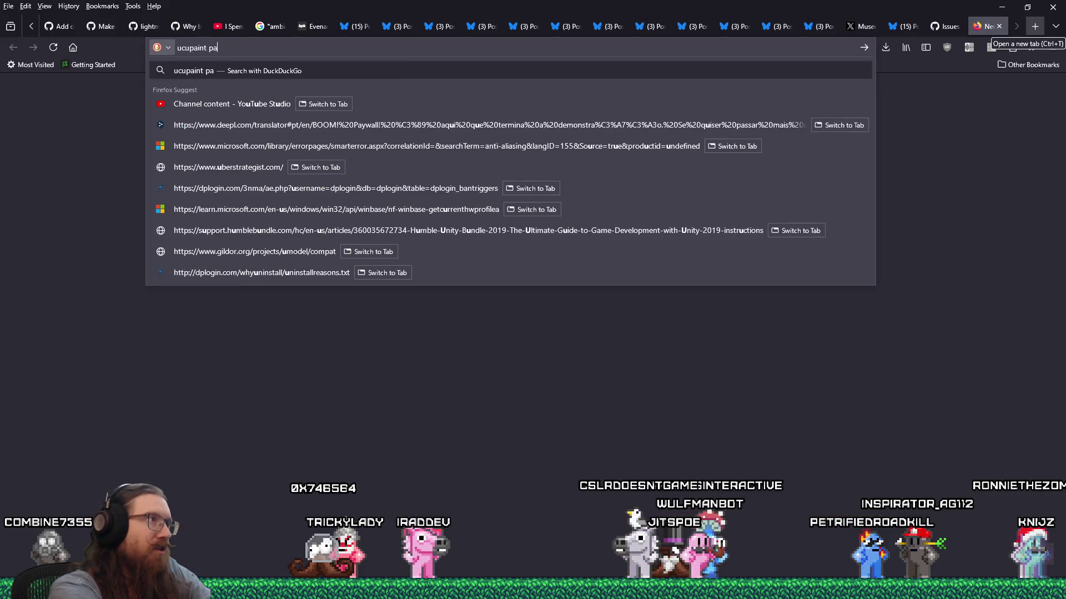
text(es)
key(Return)
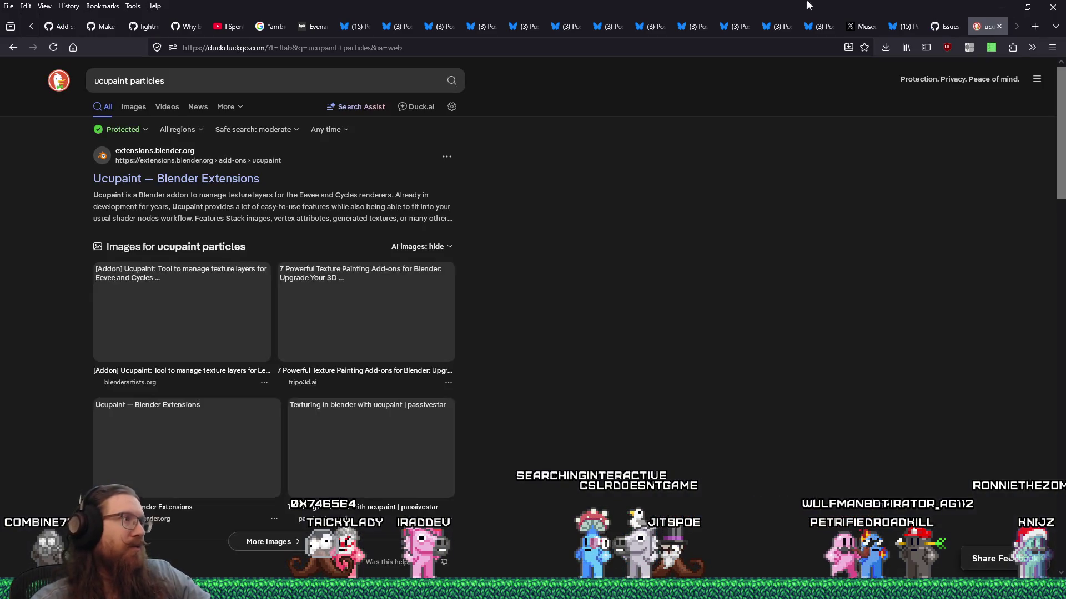
click(132, 80)
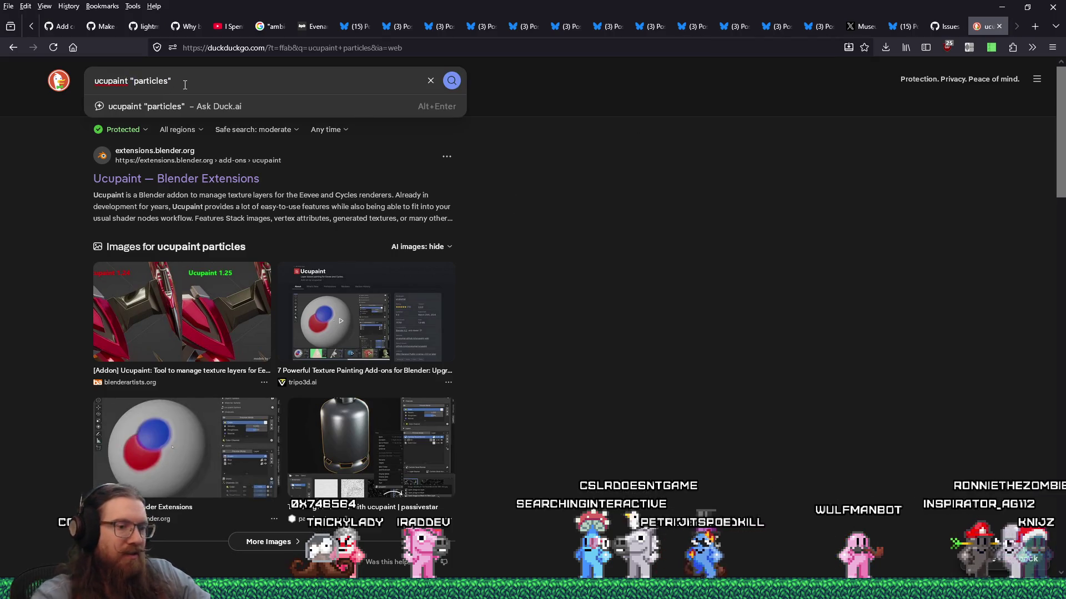
key(Return)
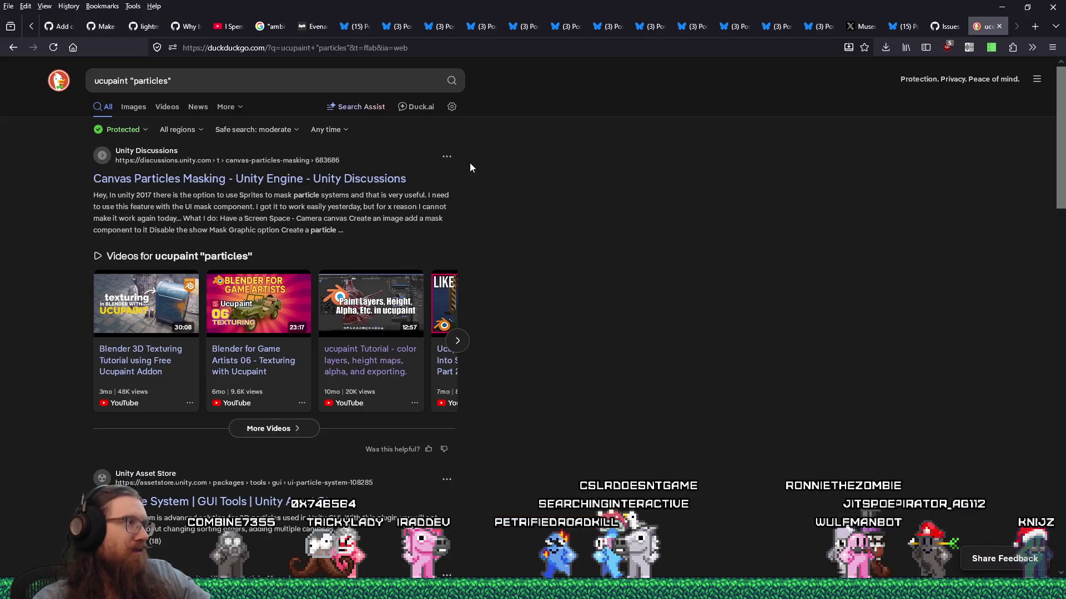
Look through the Ucupaint tutorial results, then close the DuckDuckGo tab
scroll(481, 170, down, 1)
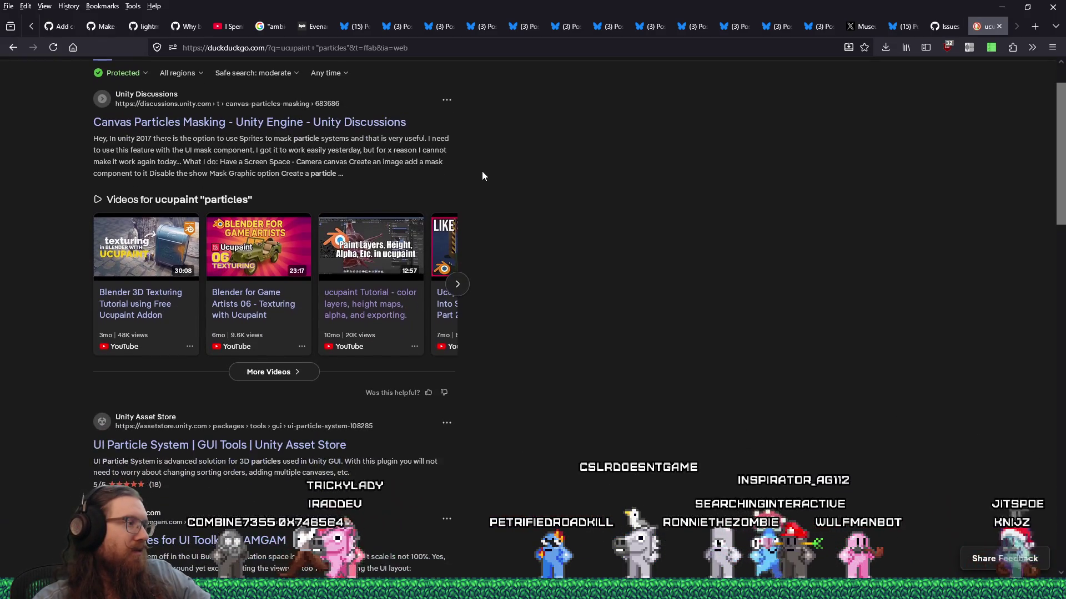
scroll(481, 176, down, 6)
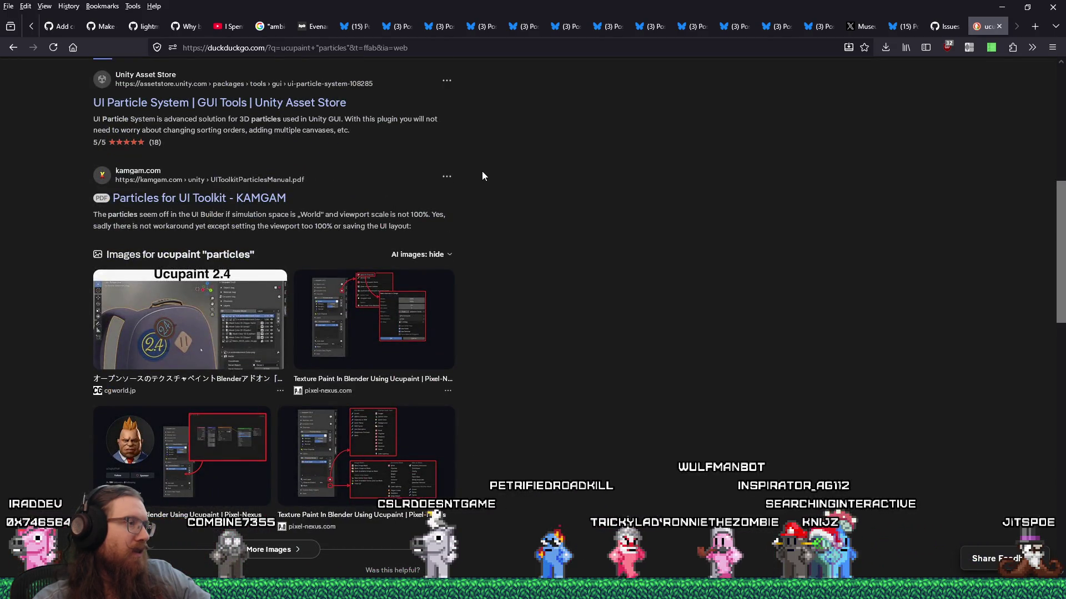
scroll(481, 176, down, 5)
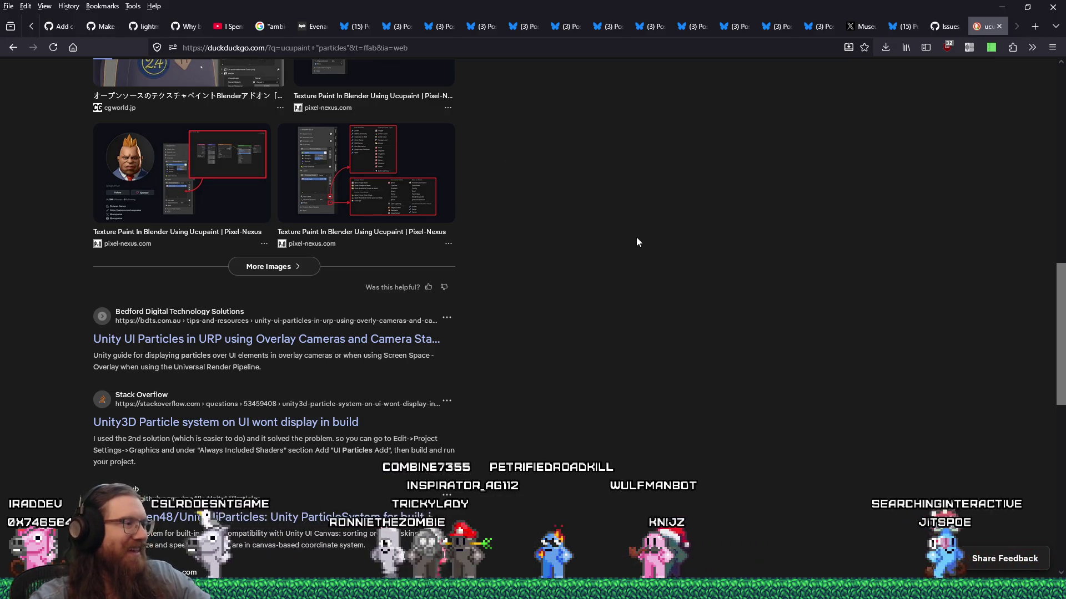
key(alt+Tab)
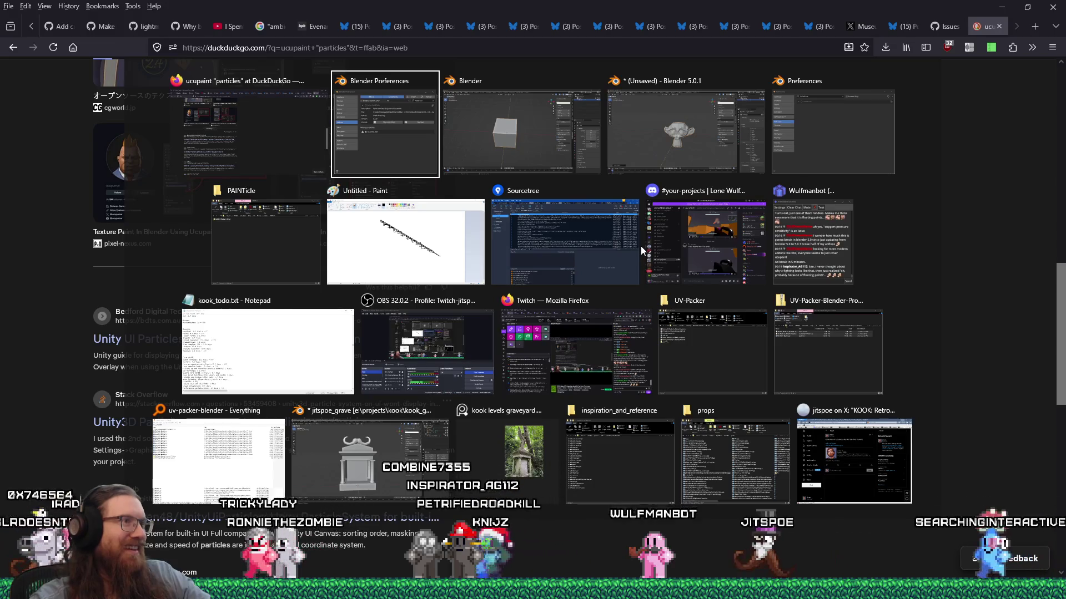
key(alt+shift+Tab)
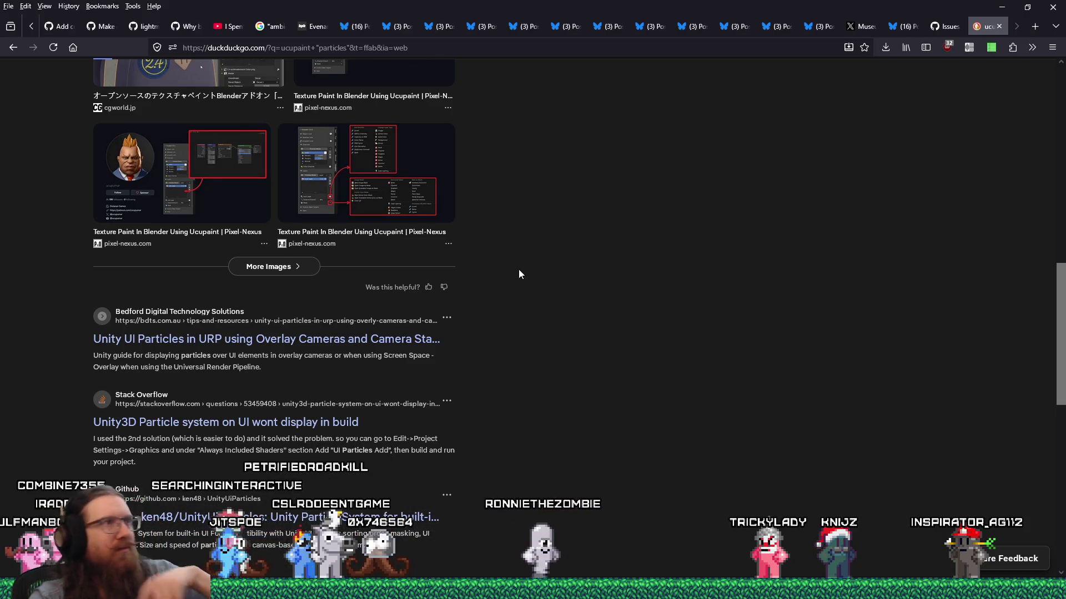
scroll(519, 270, up, 10)
scroll(517, 269, up, 2)
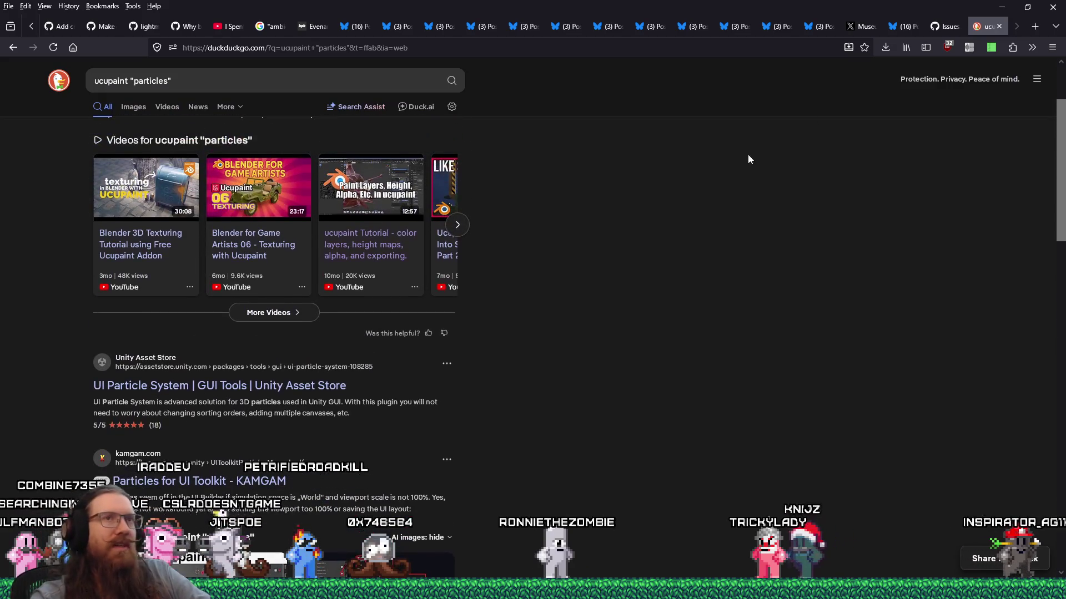
click(999, 26)
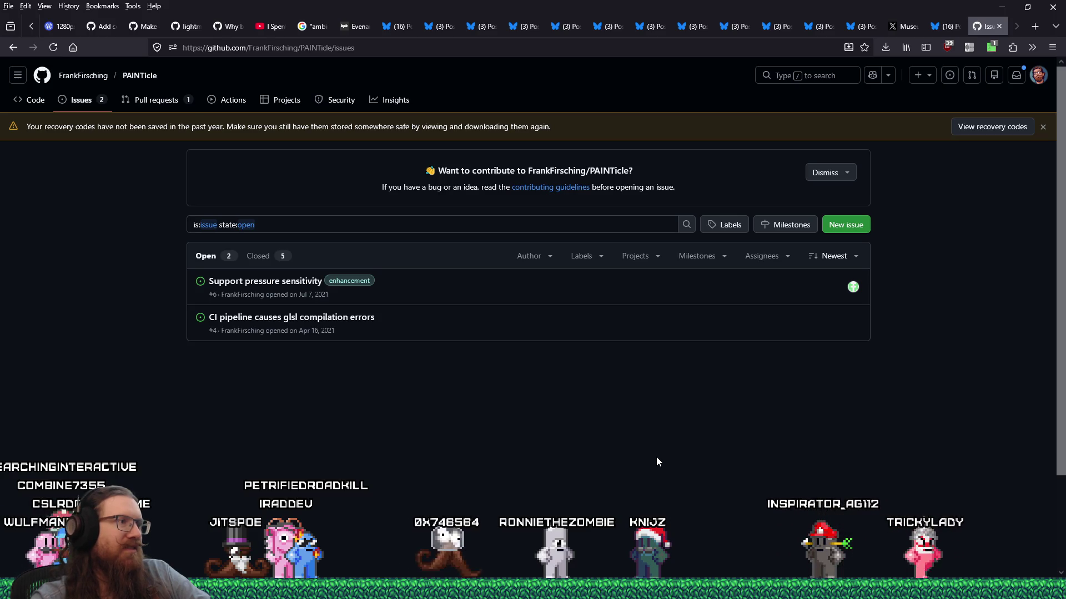
Close Preferences, quit Blender without saving, and relaunch Blender 3.5 from the Start menu
key(alt+Tab)
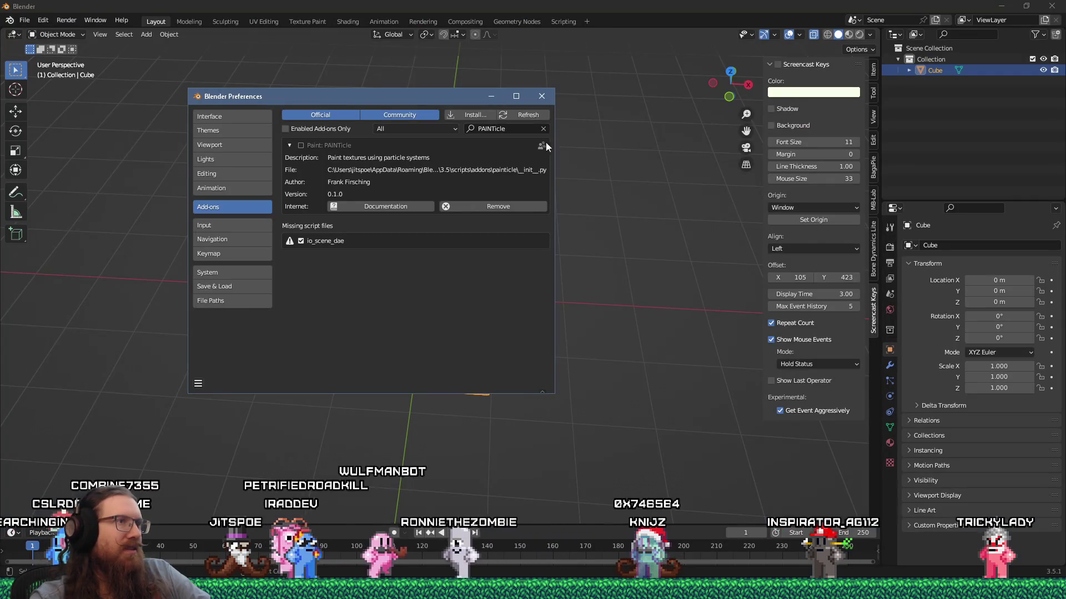
click(541, 97)
middle_drag(397, 205, 514, 169)
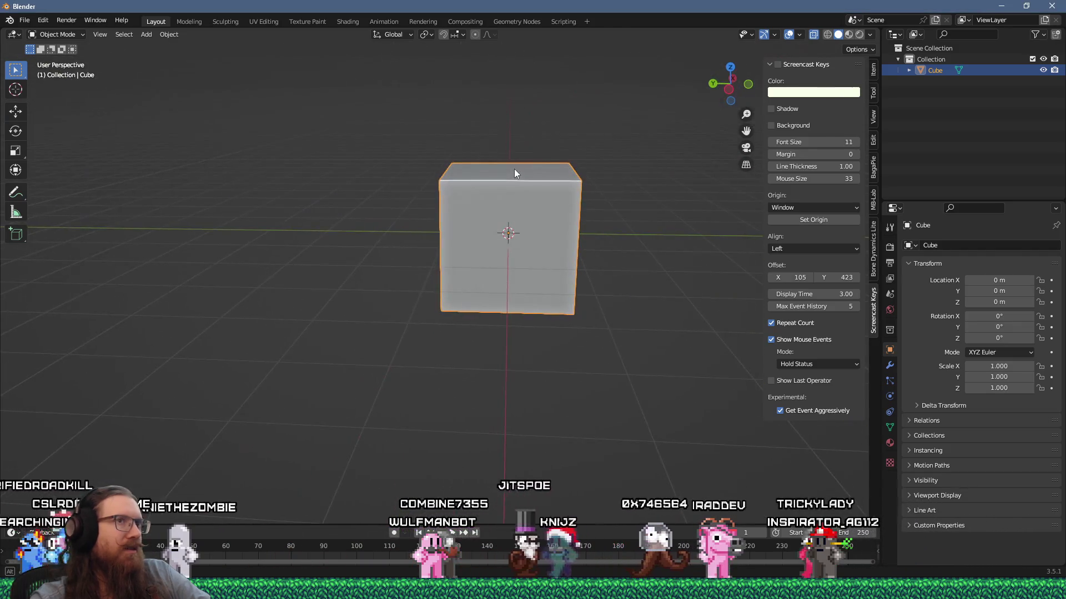
click(1052, 6)
click(577, 318)
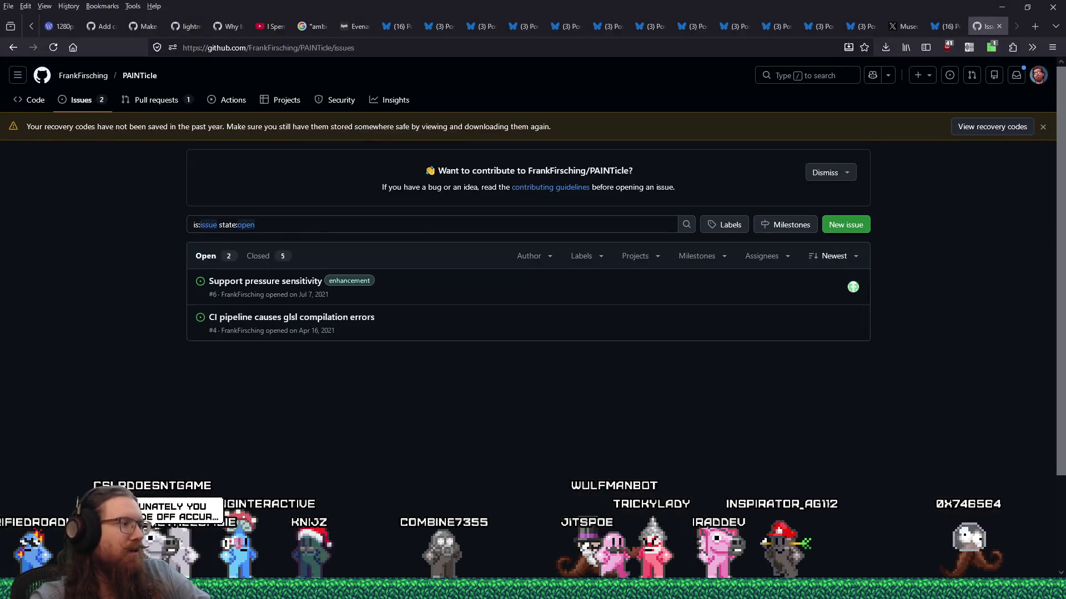
key(super)
click(211, 348)
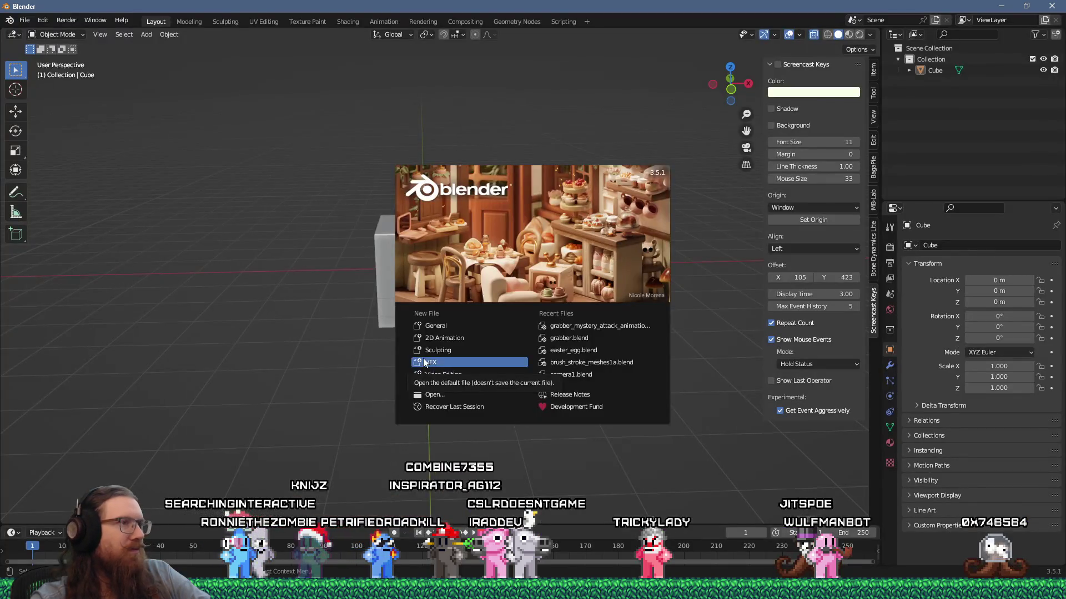
Open Preferences on the Add-ons list and filter it by 'paint'
click(216, 350)
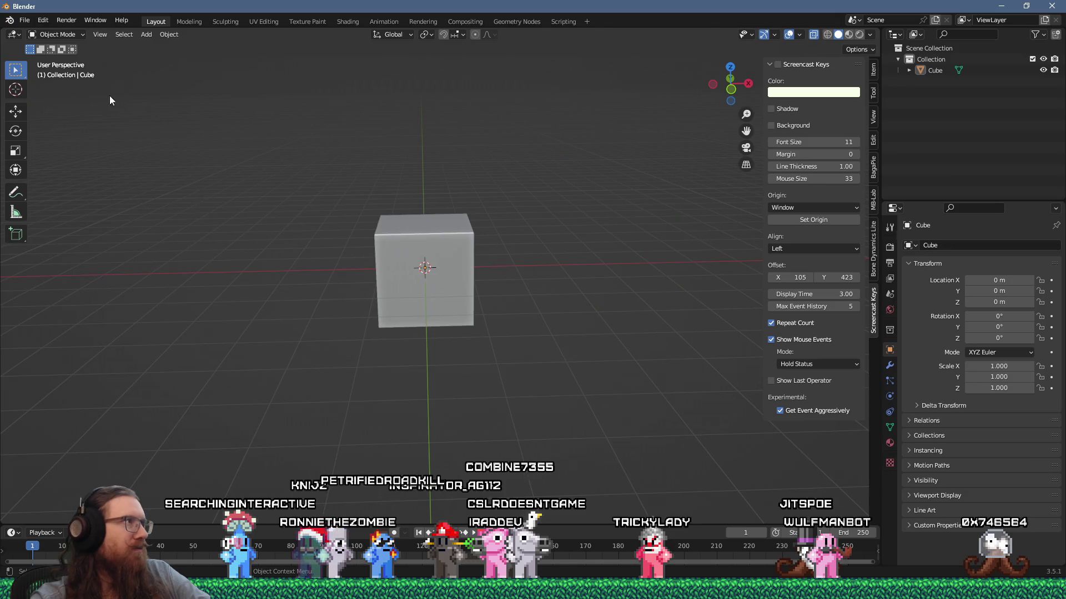
click(25, 22)
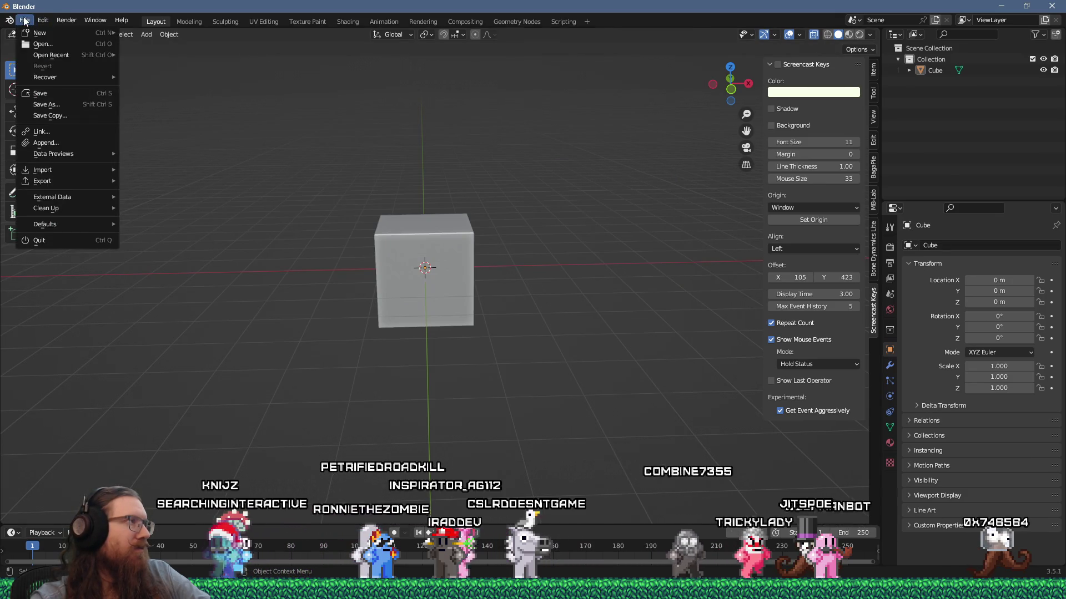
mouse_move(40, 21)
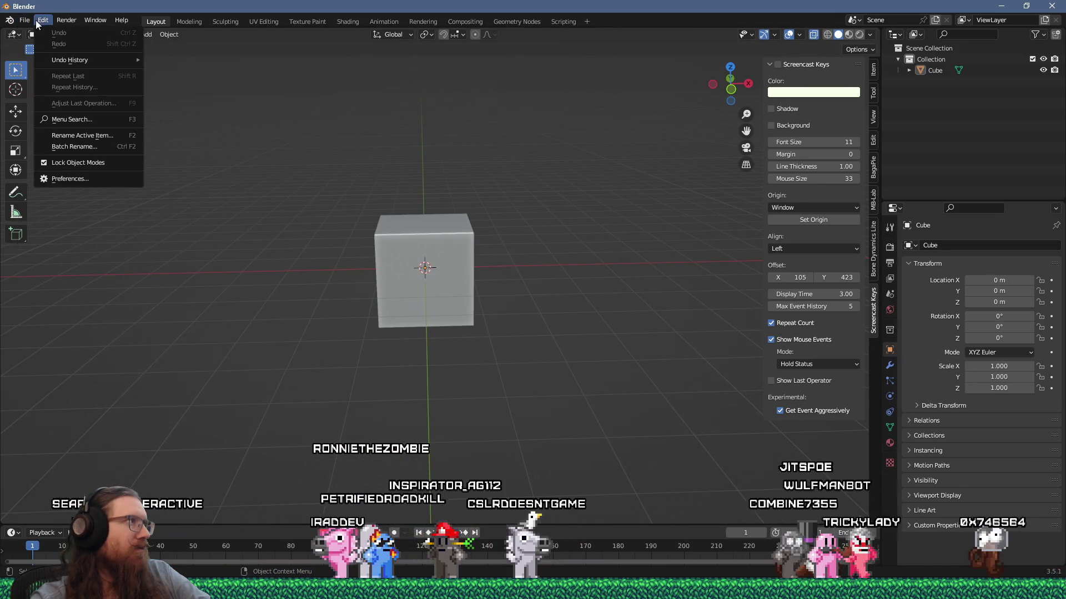
click(82, 179)
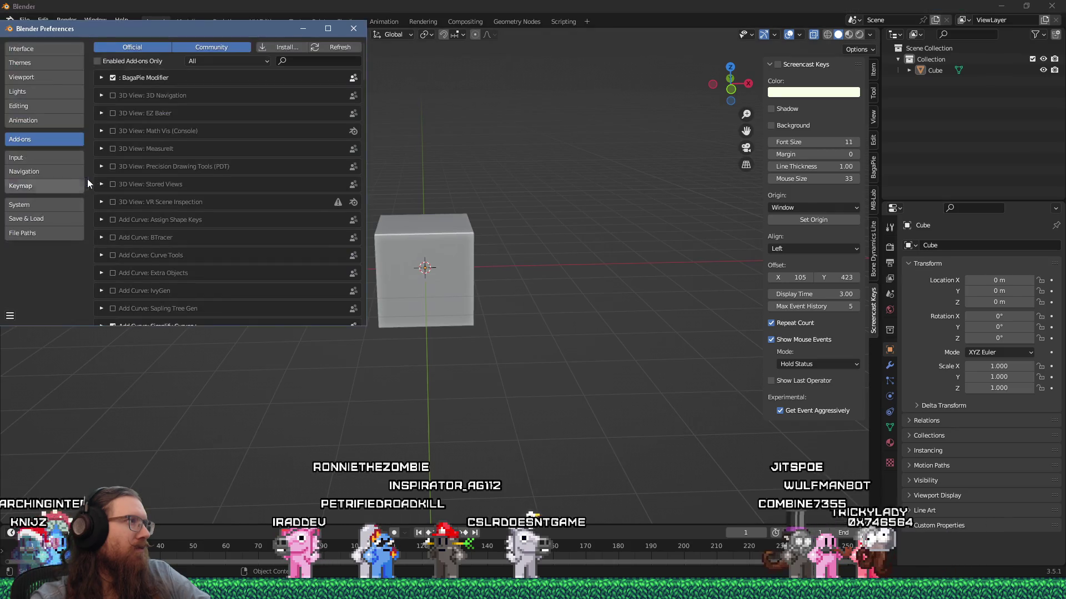
click(319, 60)
text(paint)
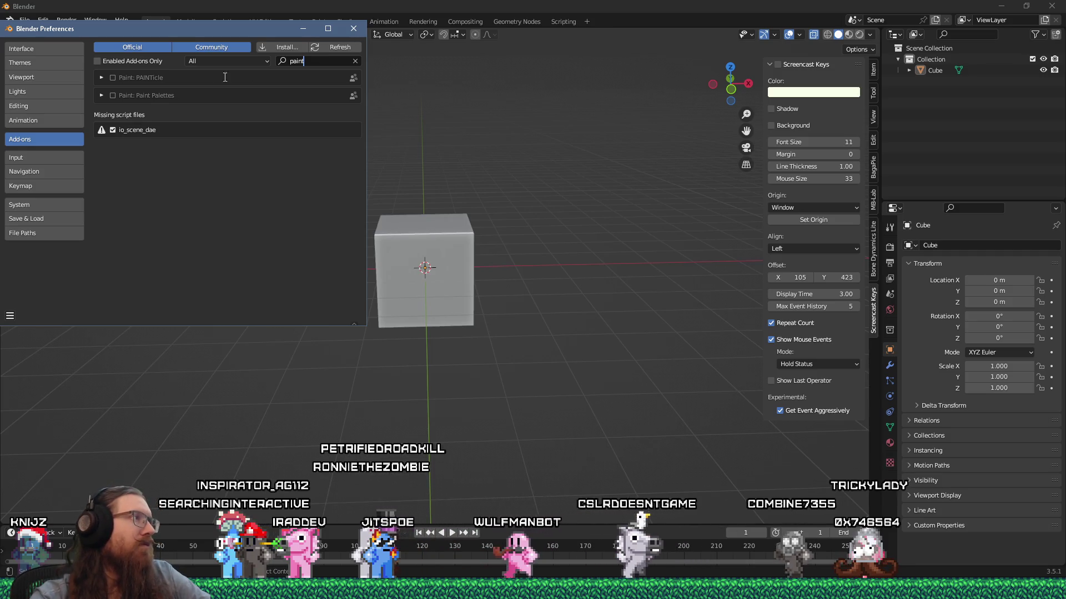
Remove the Paint: PAINTicle add-on, confirm, and return to the PAINTicle issues page in the browser
click(100, 77)
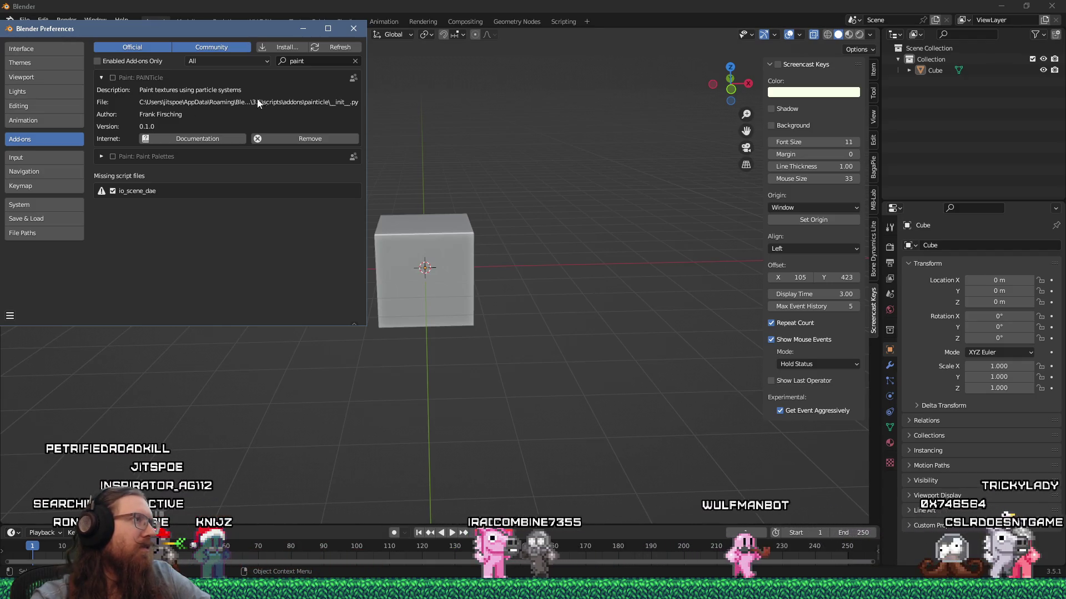
click(101, 77)
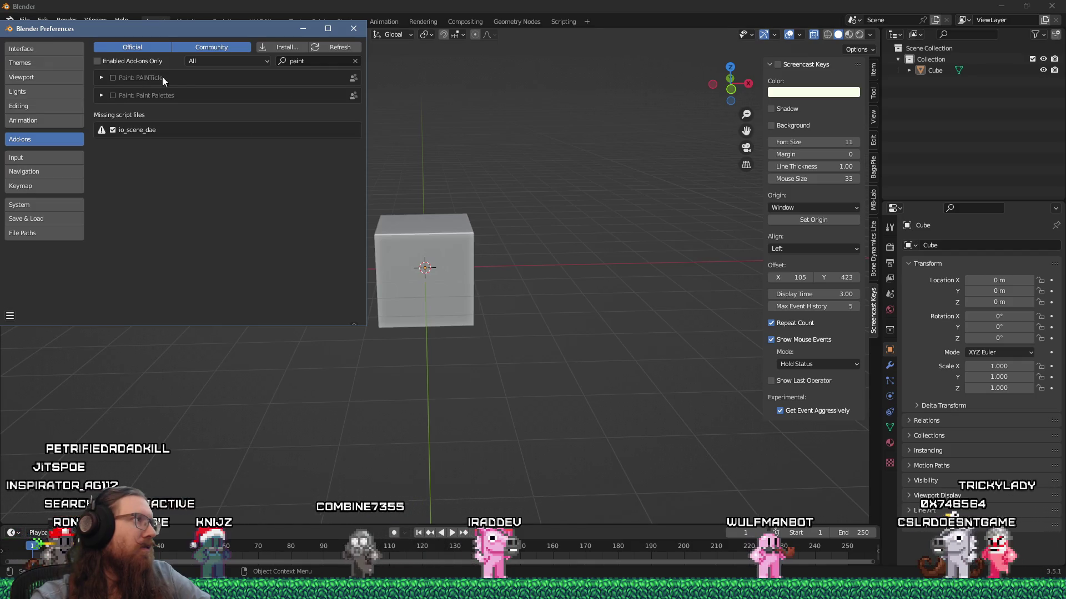
click(101, 78)
click(310, 139)
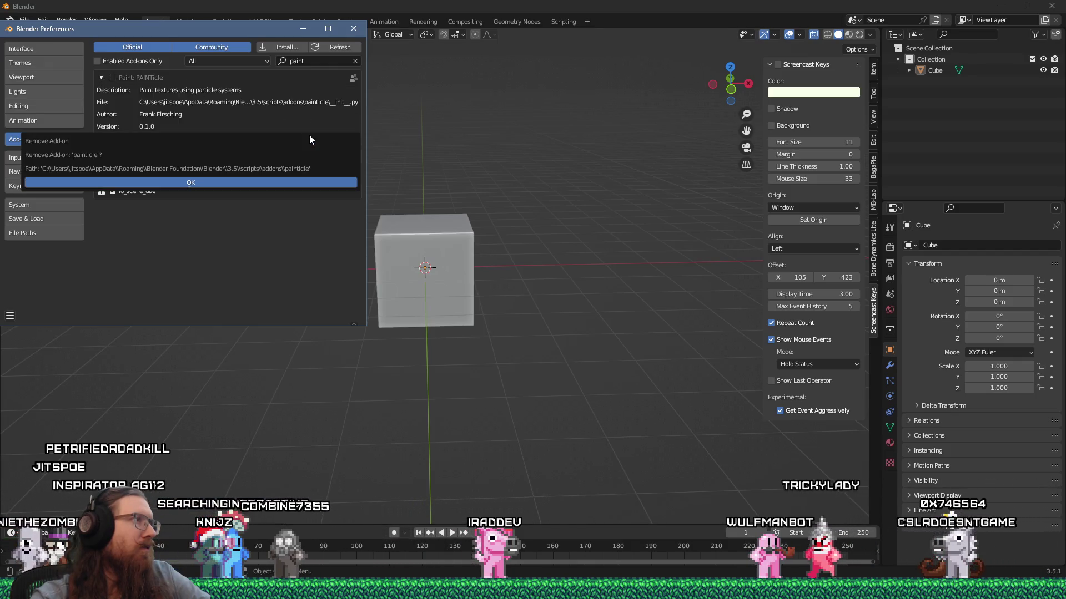
click(247, 183)
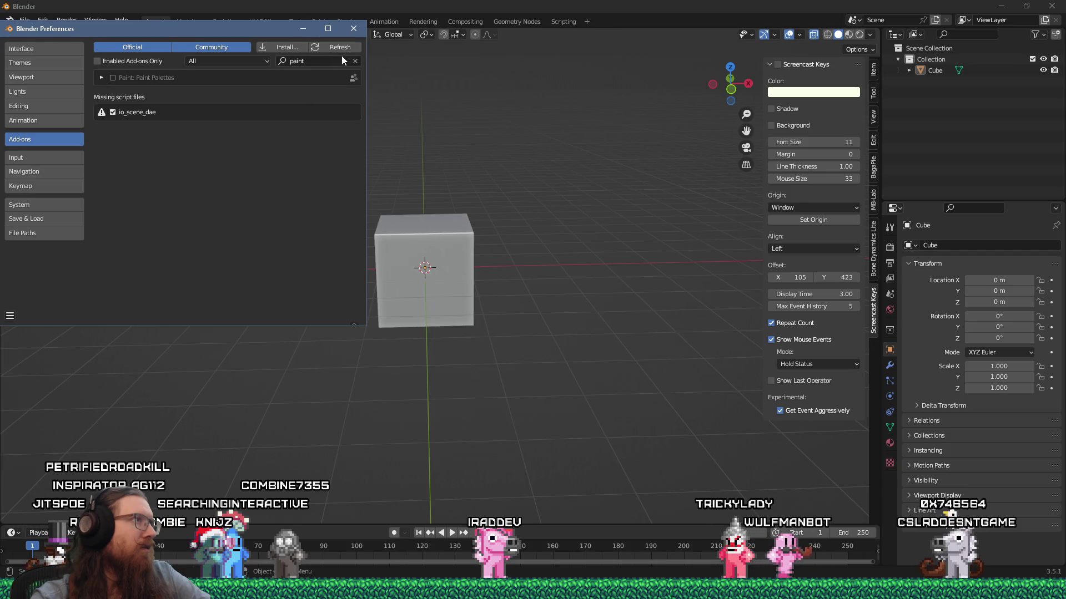
click(353, 28)
click(1000, 6)
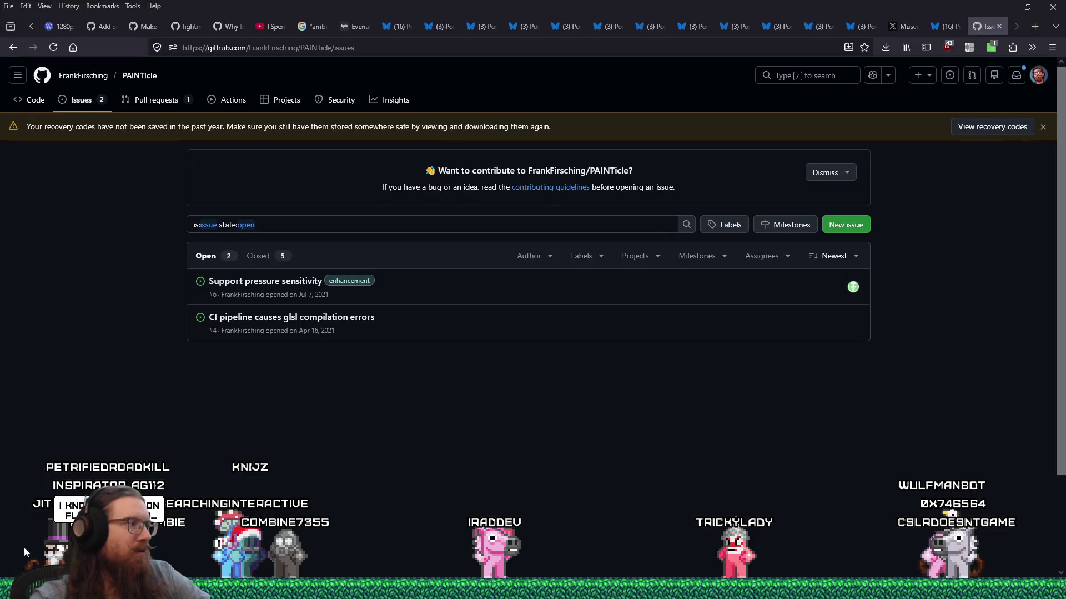
Launch Blender 3.4 from the Windows Start menu
key(super)
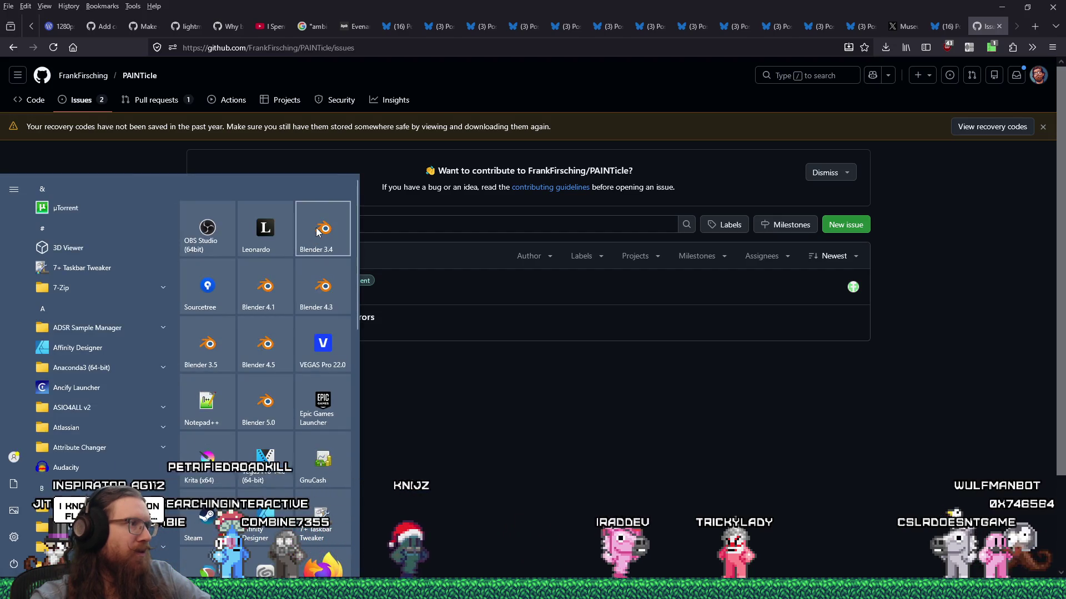
scroll(319, 372, down, 5)
scroll(288, 367, up, 5)
click(312, 240)
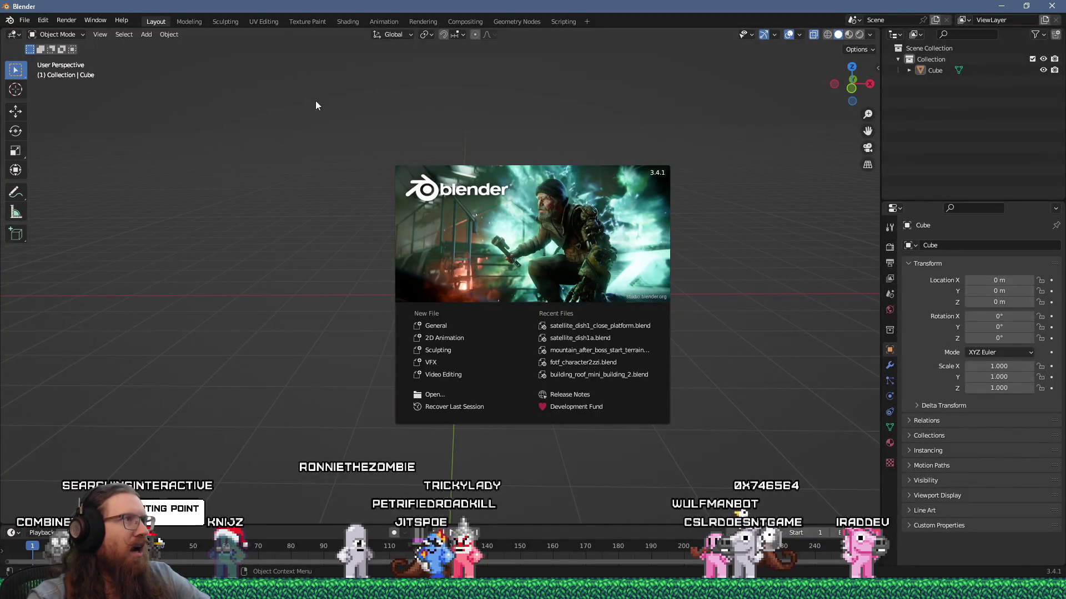
Dismiss the splash screen and open Blender's Preferences window
click(232, 118)
click(25, 20)
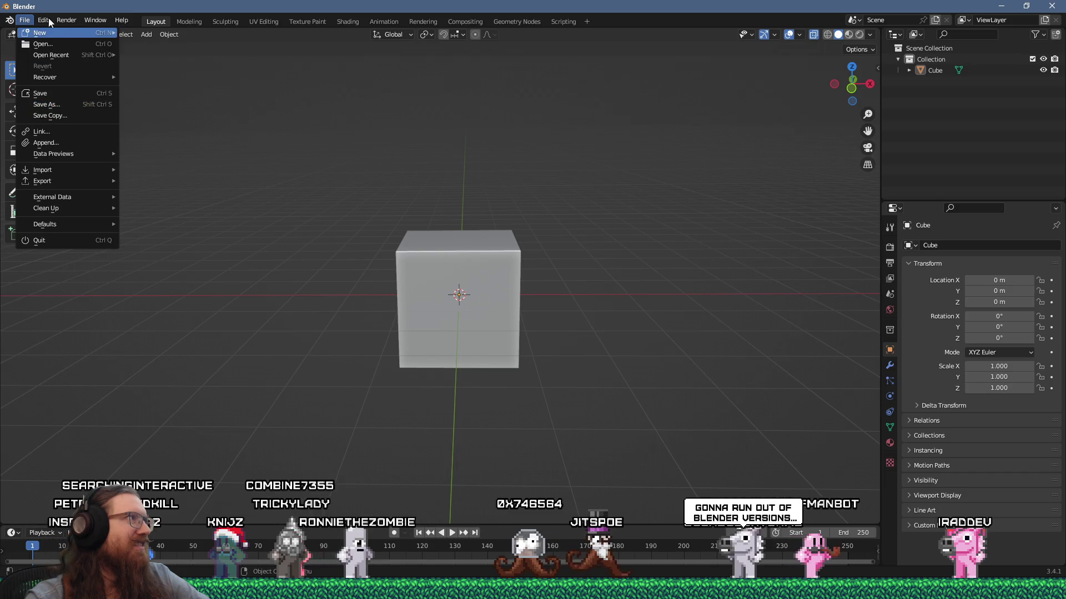
click(66, 175)
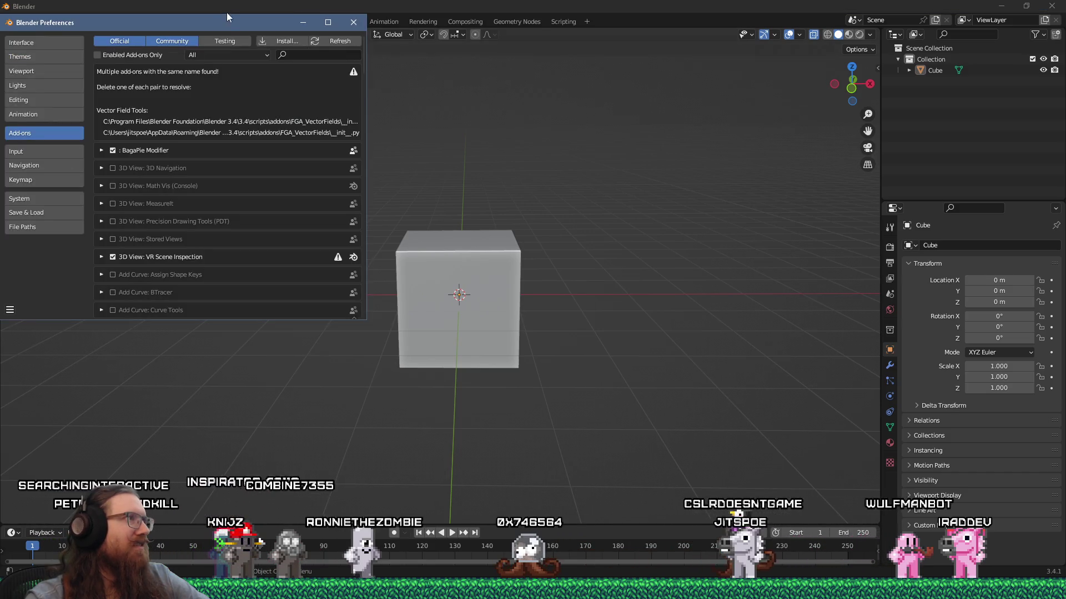
drag(228, 21, 323, 101)
Install PAINTicle-Windows-2.93.zip from the PAINTicle folder in the Blender Addons downloads
click(385, 121)
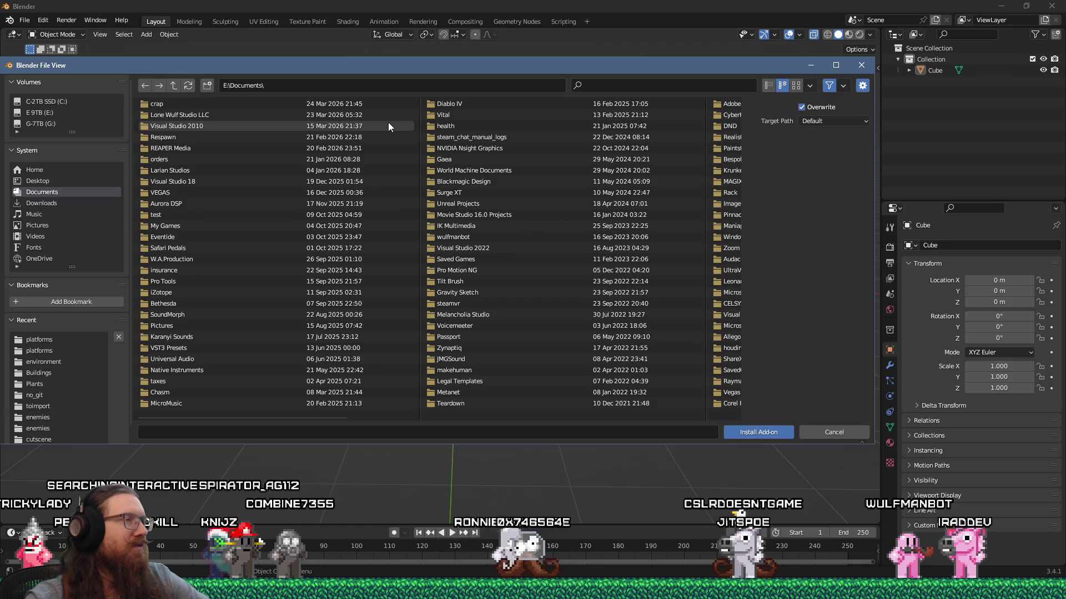
click(327, 85)
text(e)
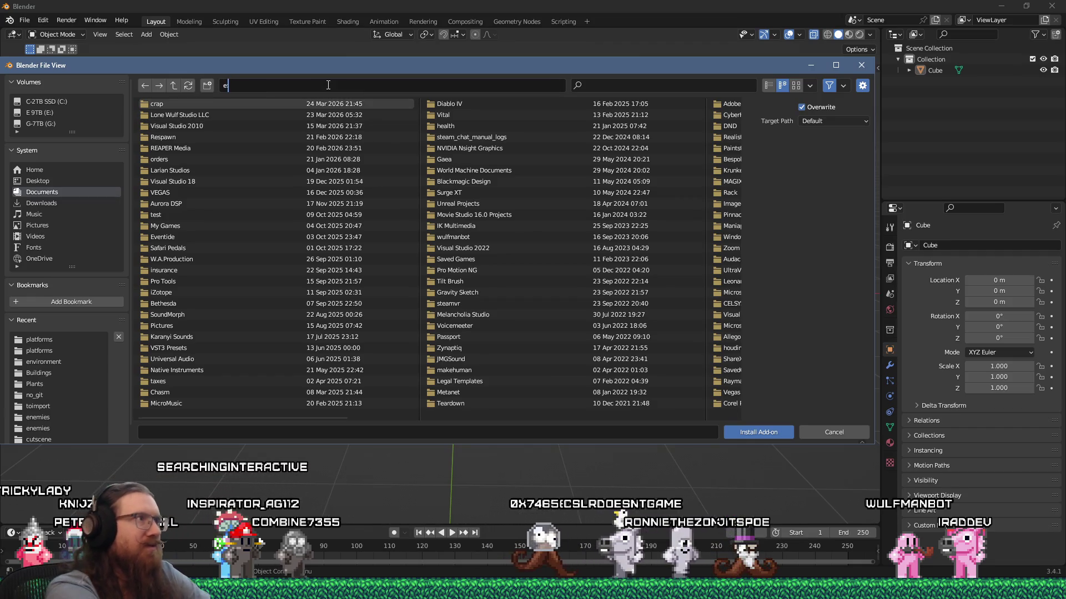
text(:\downloads\apps\3)
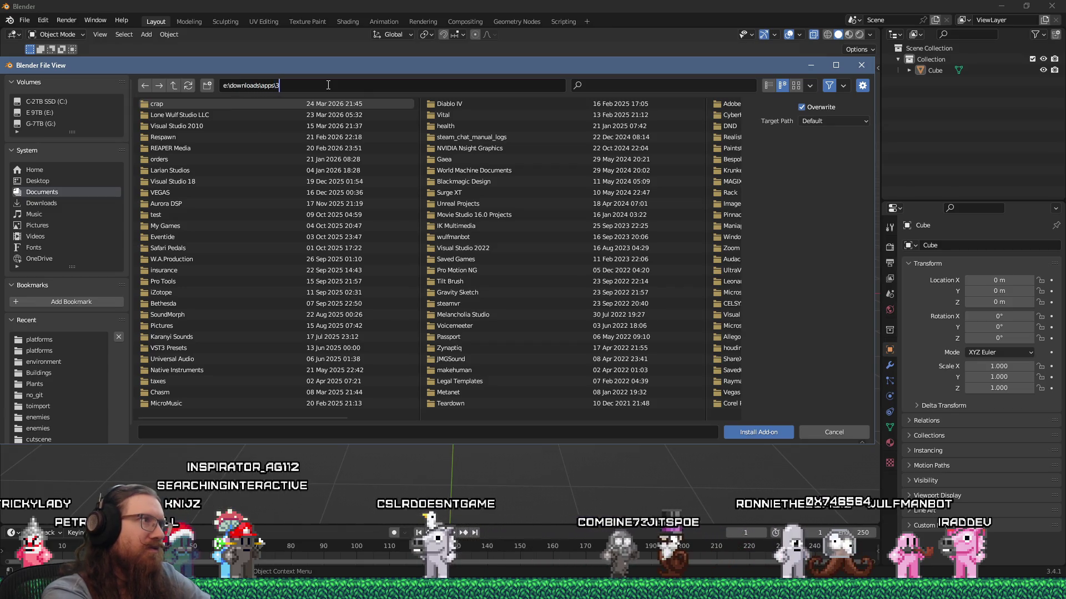
text(ons)
key(Return)
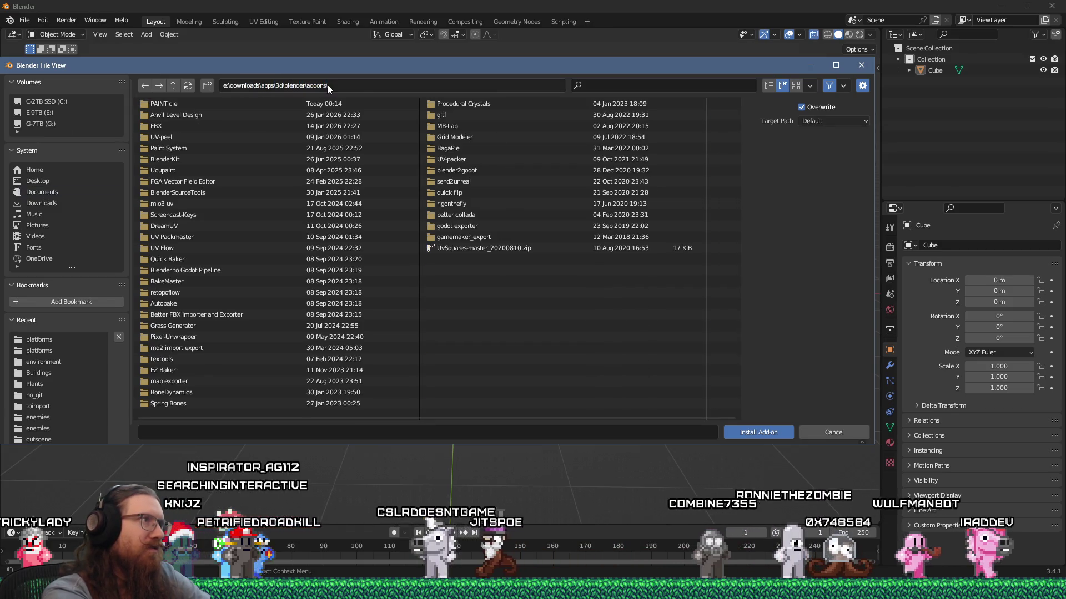
double_click(178, 103)
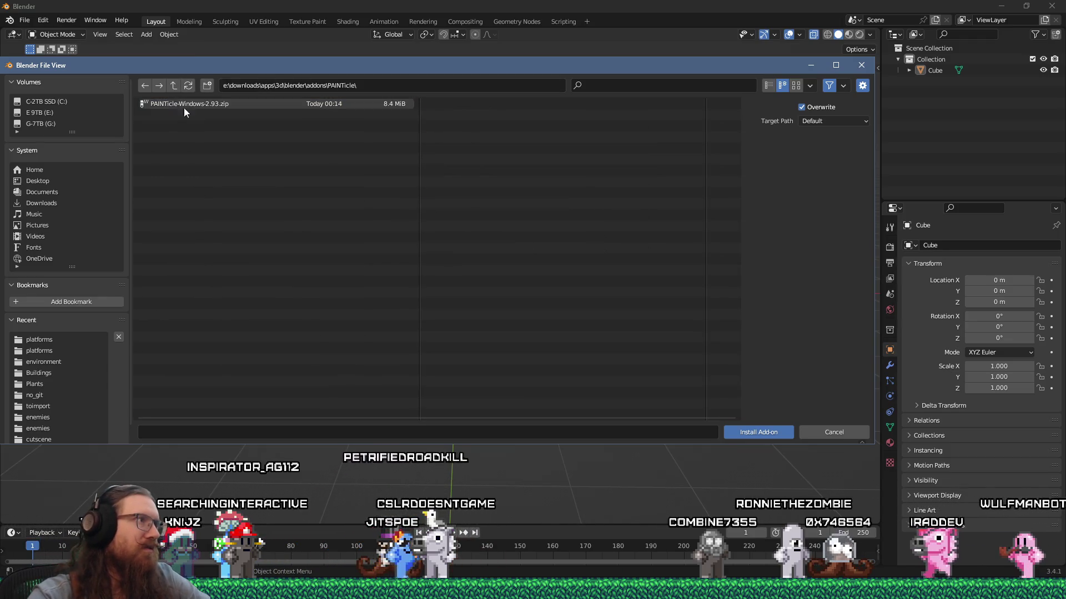
double_click(224, 106)
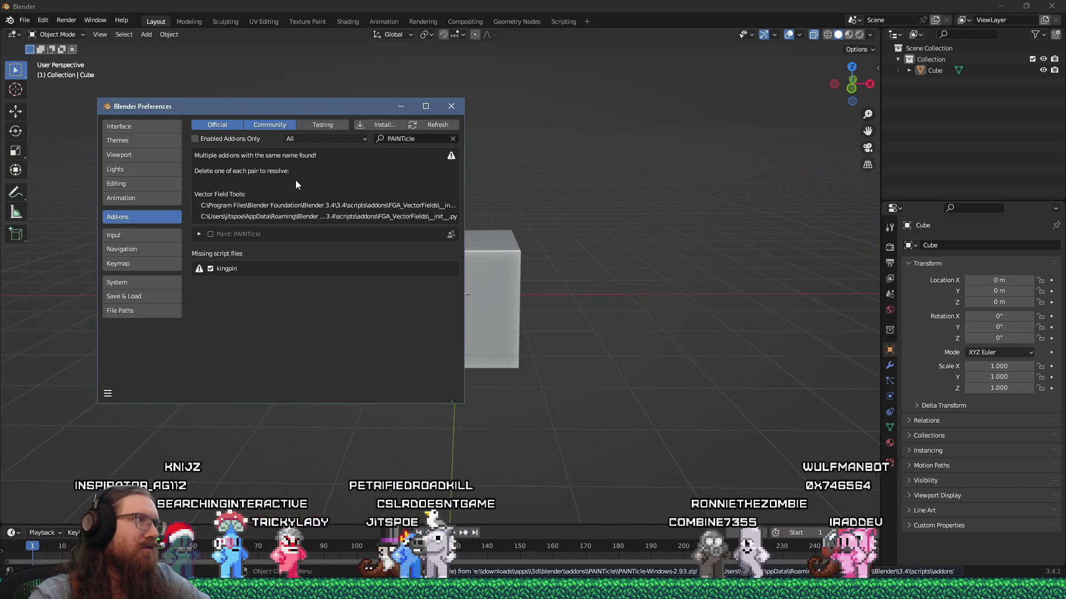
Expand the PAINTicle entry and remove the add-on, confirming the removal
click(198, 235)
click(401, 294)
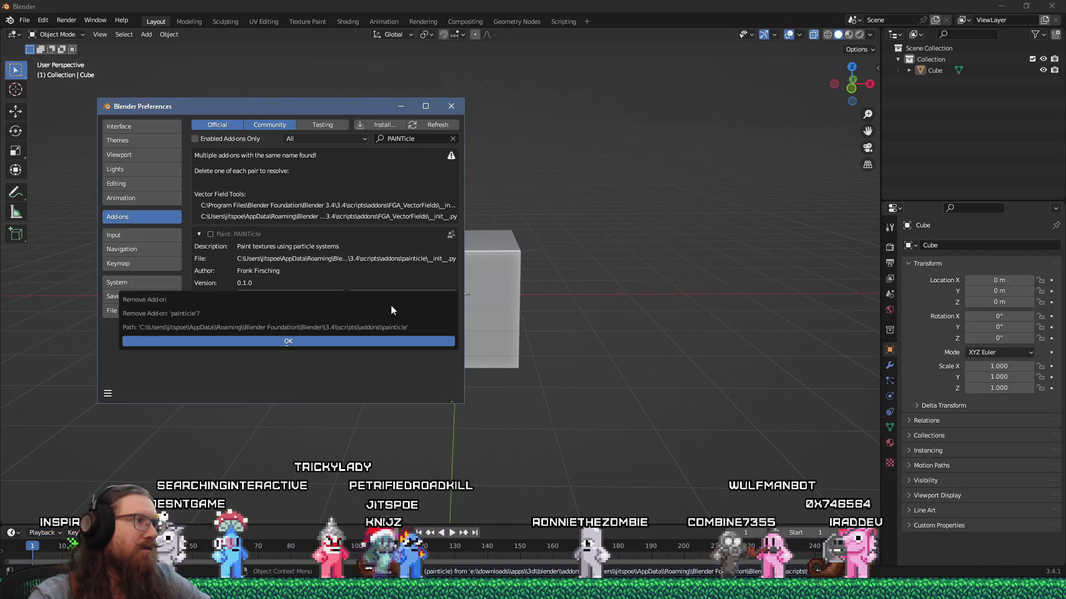
click(326, 344)
key(alt+Tab)
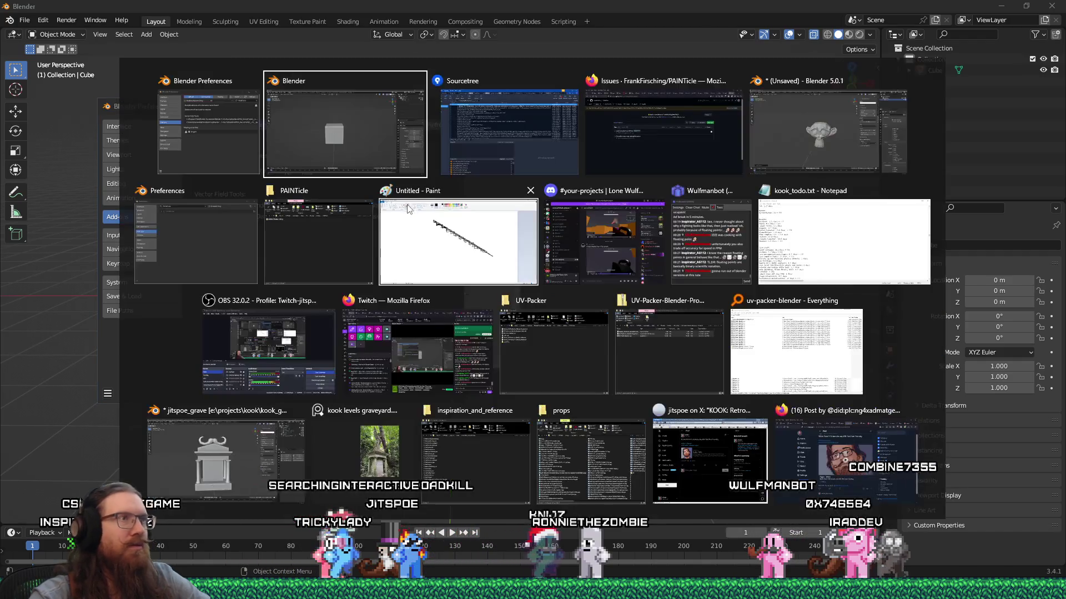
Return to the PAINTicle GitHub releases page and find the v0.1.1 assets
key(alt+Tab)
key(alt+Tab)
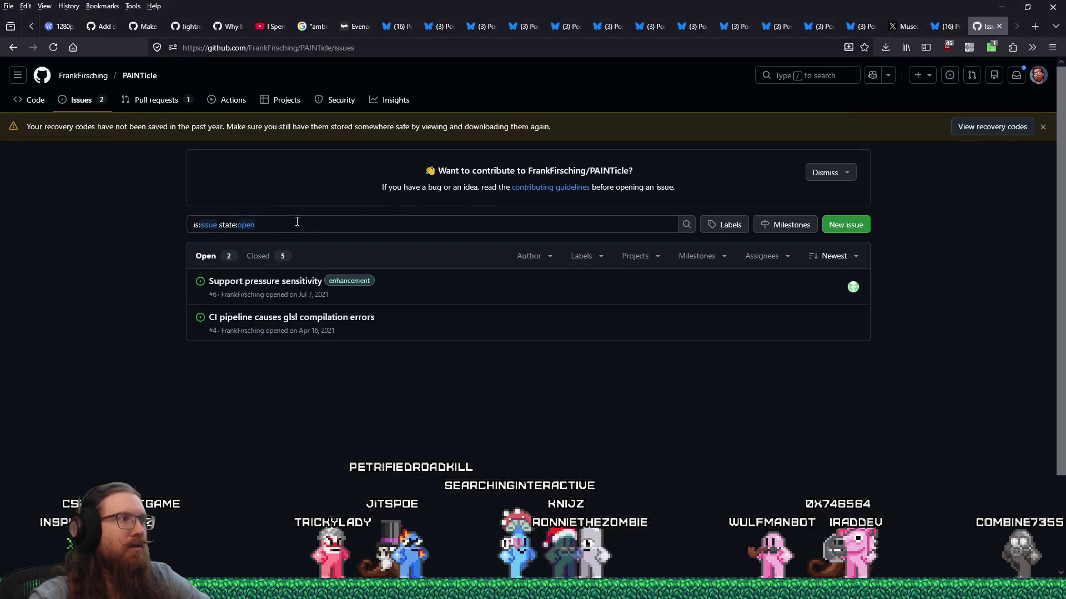
click(13, 47)
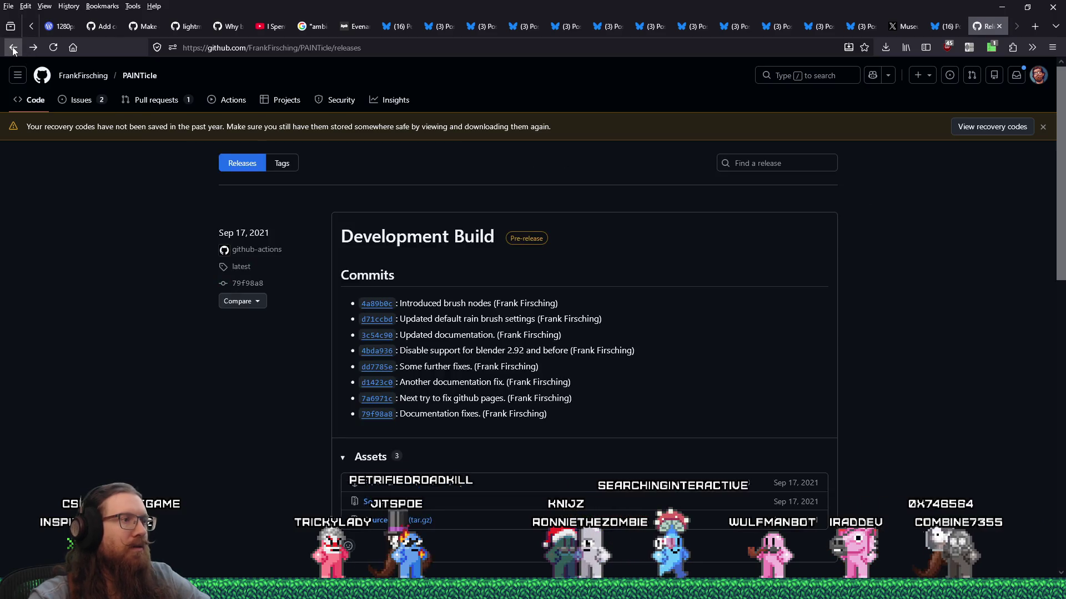
scroll(352, 382, down, 4)
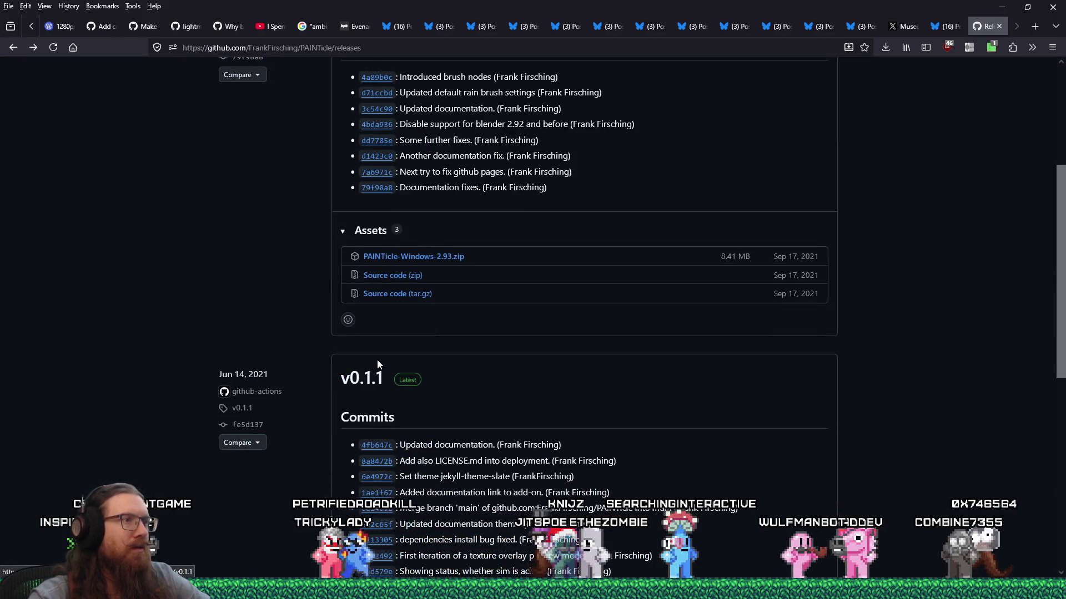
scroll(378, 360, down, 4)
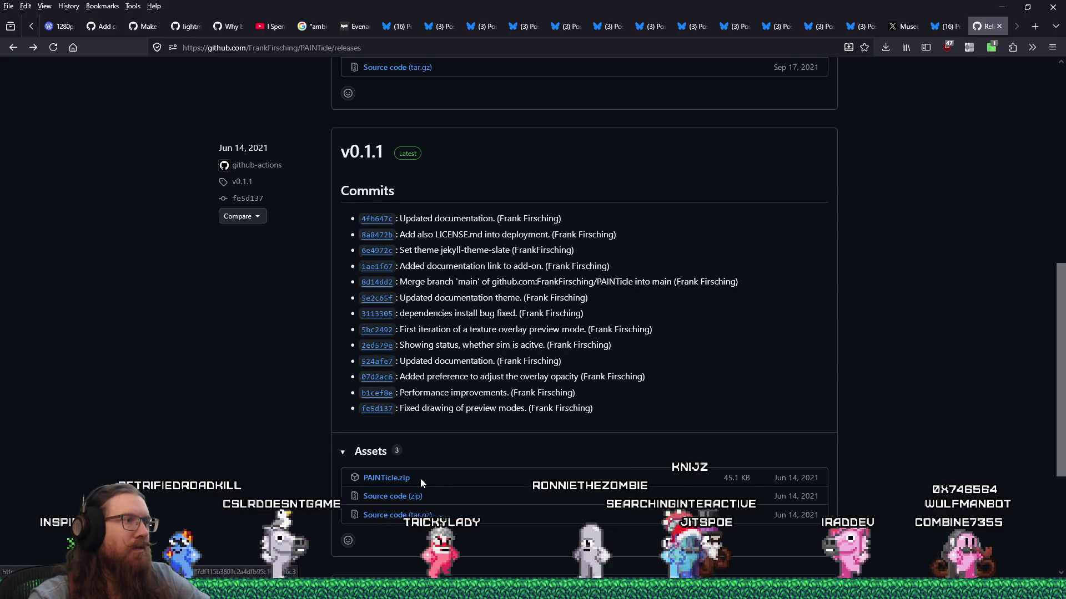
scroll(408, 487, up, 4)
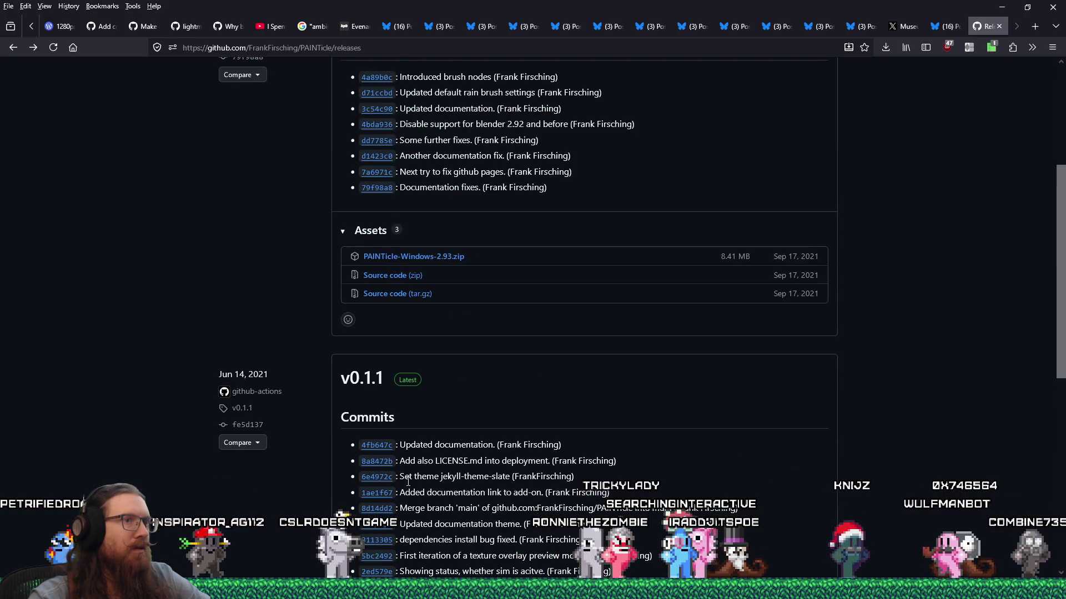
scroll(408, 481, down, 5)
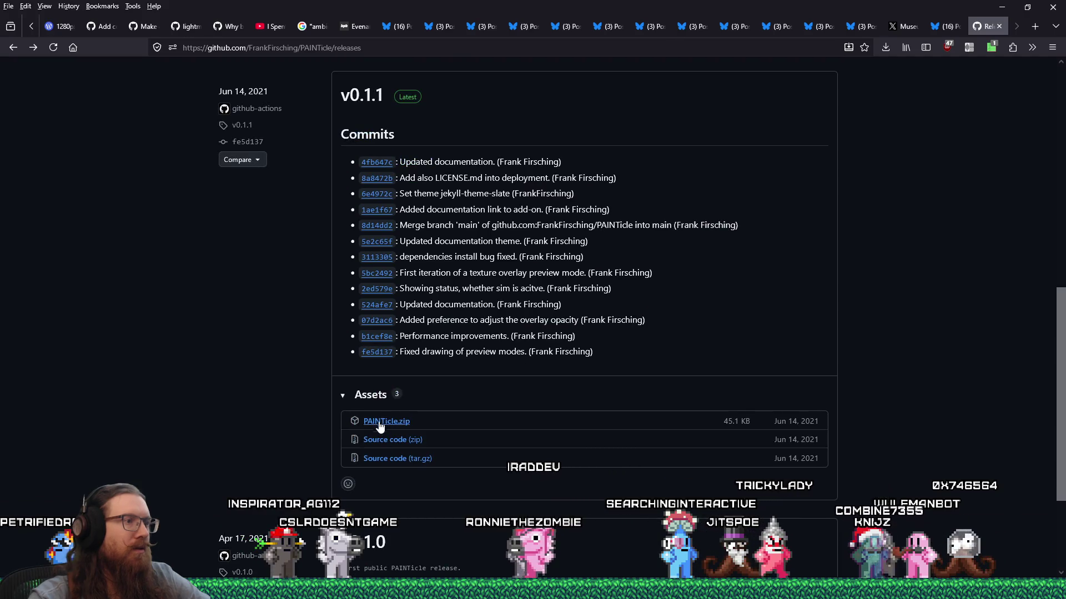
Download the v0.1.1 PAINTicle.zip, saving it as PAINTicle(v0.1.1).zip in the PAINTicle folder
click(384, 422)
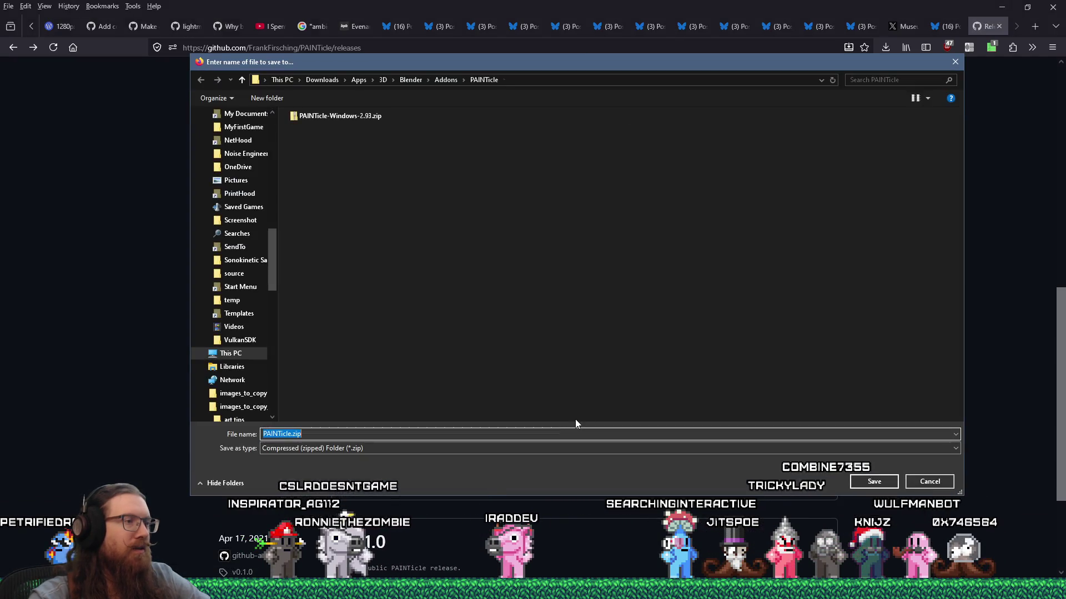
mouse_move(440, 61)
mouse_down()
mouse_move(599, 75)
mouse_move(537, 68)
mouse_up()
mouse_move(387, 73)
mouse_down()
mouse_move(487, 82)
mouse_move(390, 89)
mouse_move(456, 109)
mouse_move(667, 105)
mouse_move(666, 125)
mouse_move(648, 62)
mouse_move(388, 62)
mouse_move(671, 56)
mouse_move(361, 29)
mouse_up()
click(371, 396)
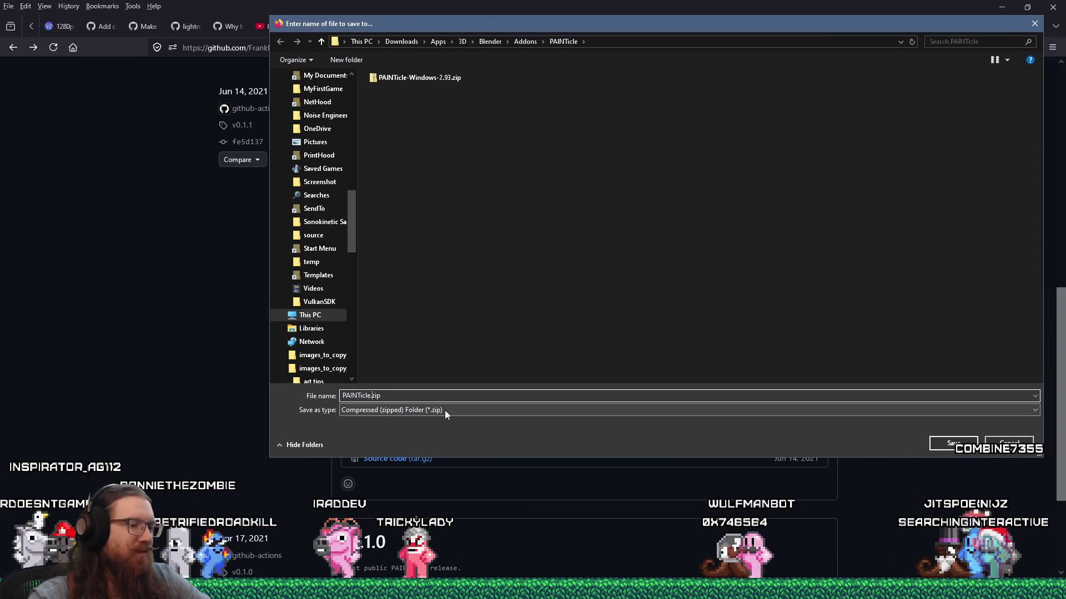
text((v0)
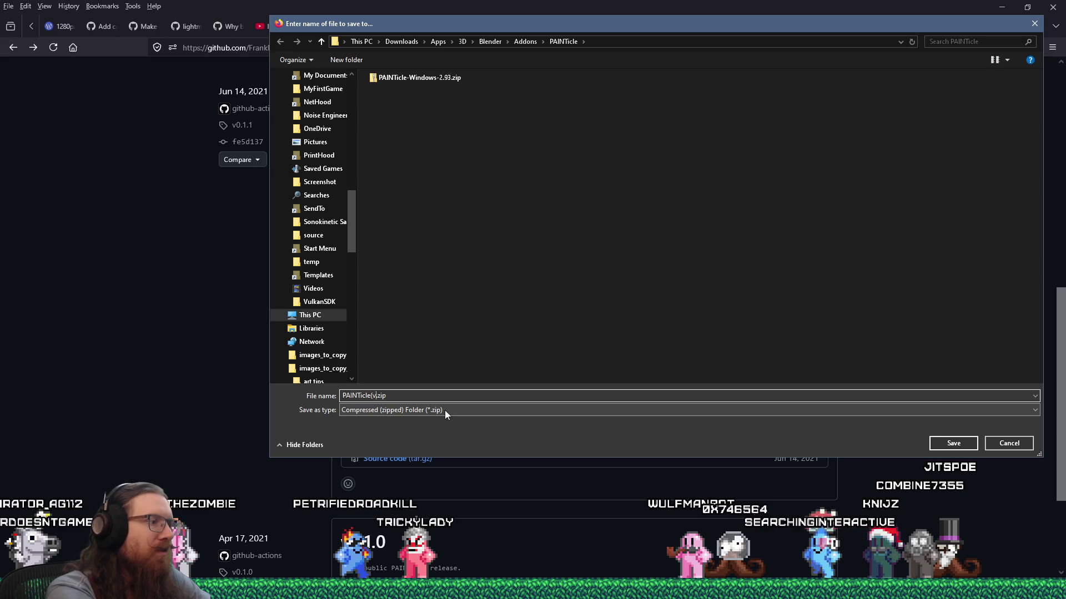
text(.1.1))
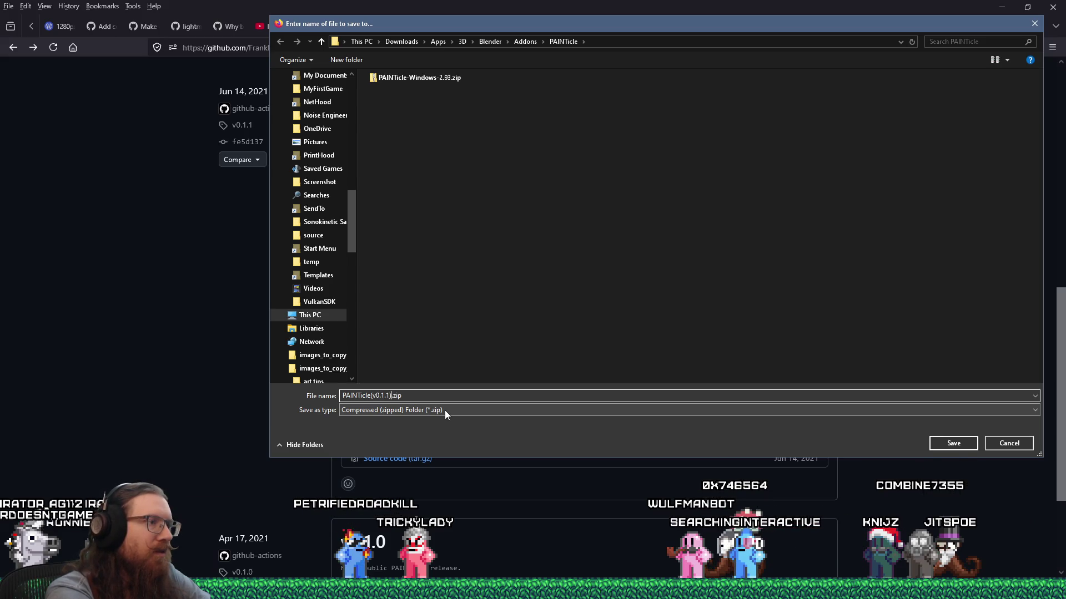
key(Return)
scroll(535, 408, down, 3)
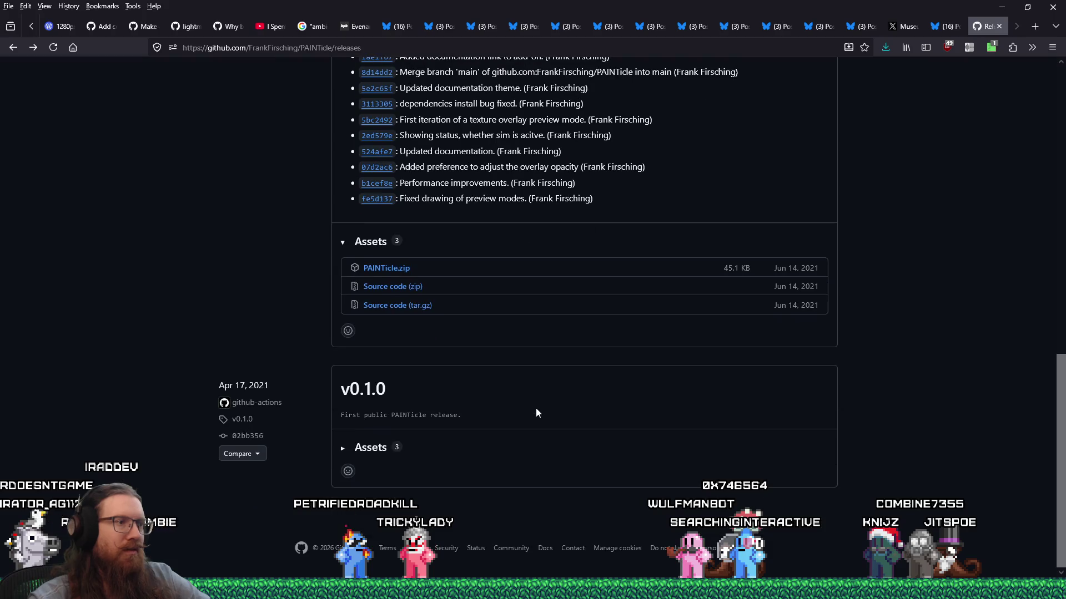
scroll(535, 409, up, 4)
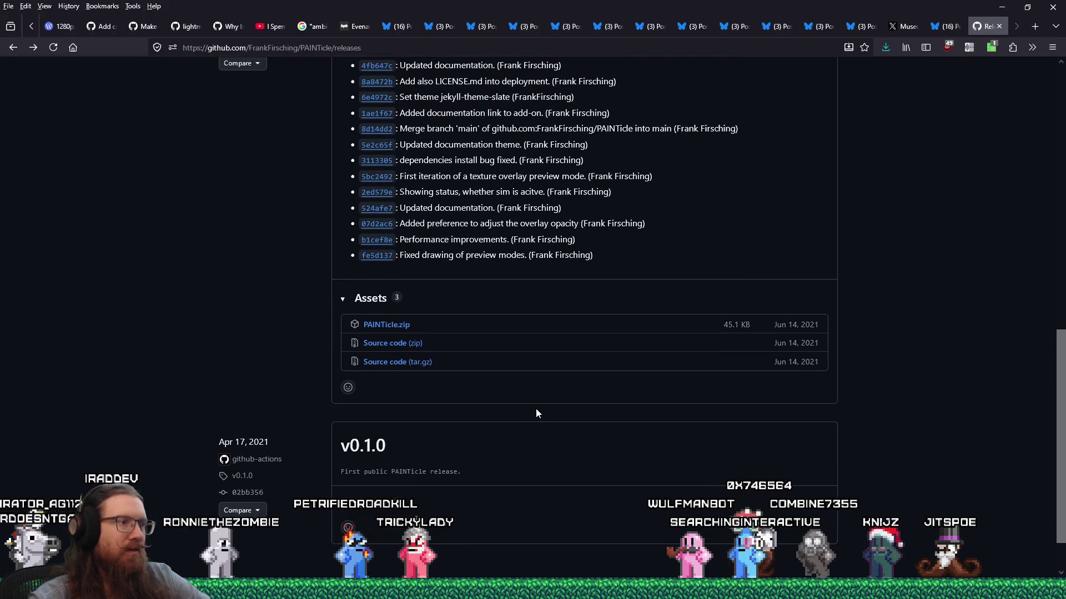
key(alt+Tab)
key(alt+Tab)
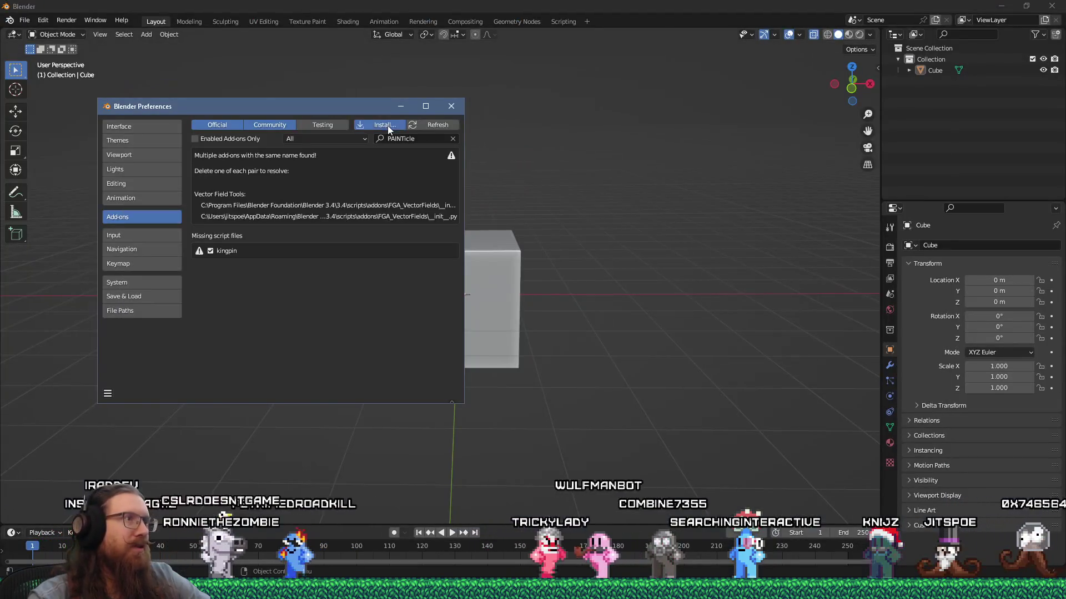
Install PAINTicle-Windows-2.93.zip and tick its checkbox to enable it, which raises an error traceback
click(384, 124)
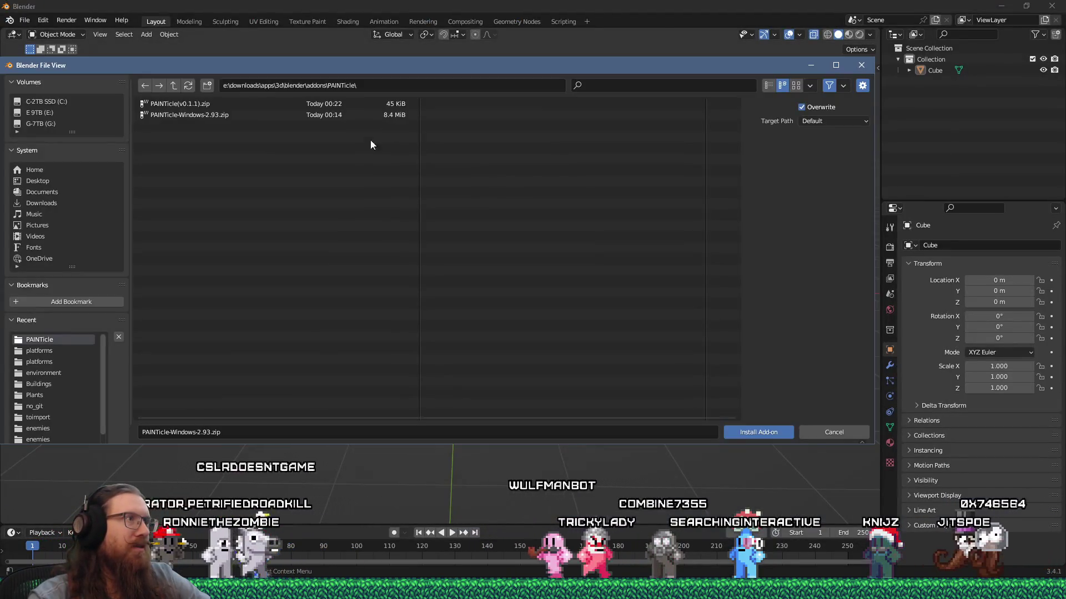
double_click(238, 103)
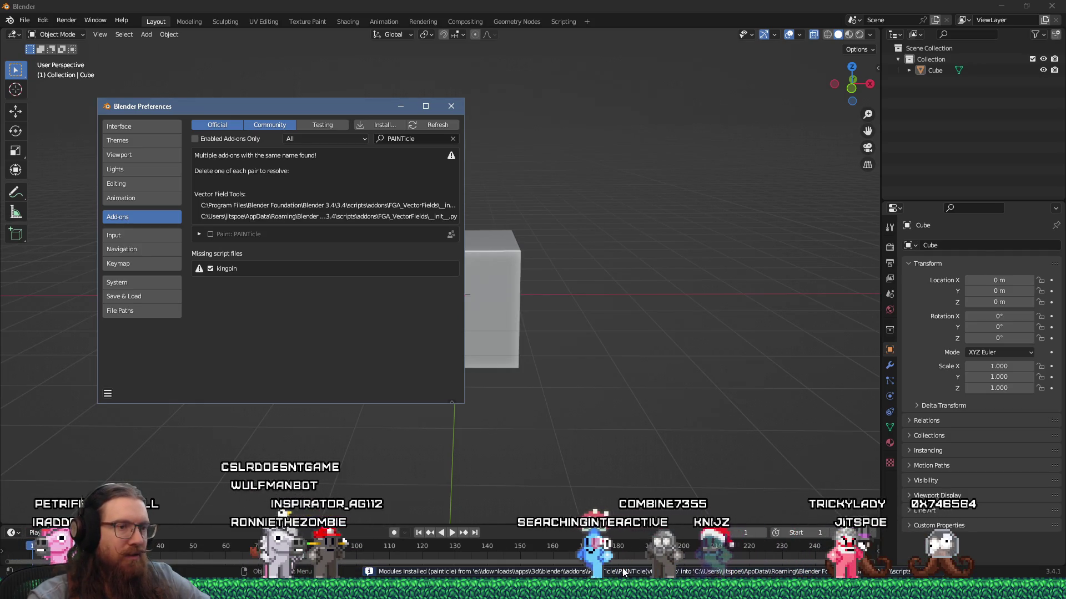
click(209, 235)
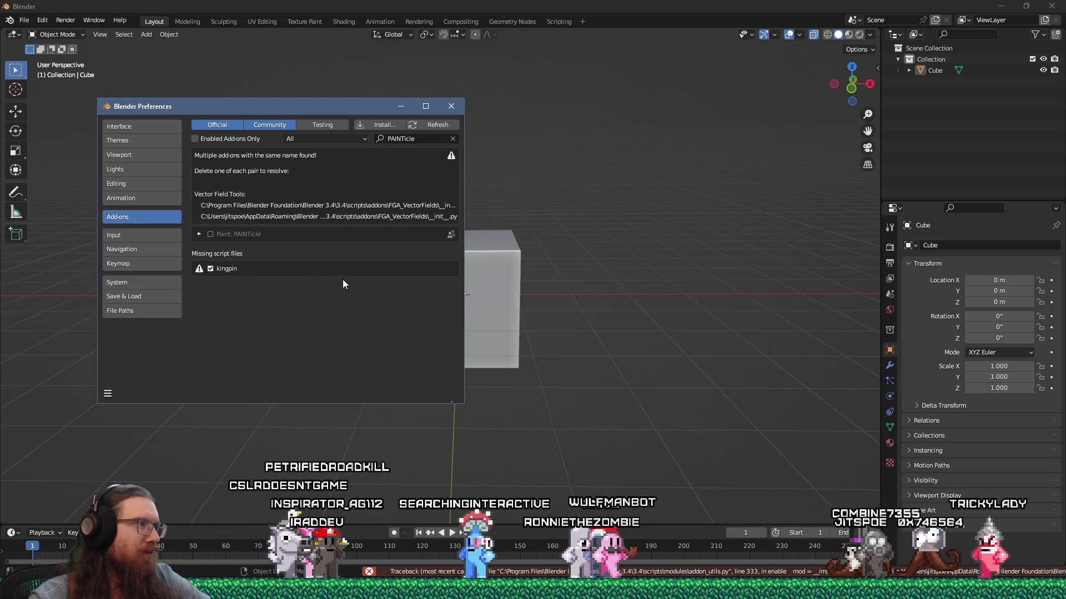
mouse_move(310, 113)
mouse_down()
mouse_move(689, 114)
mouse_move(469, 106)
mouse_up()
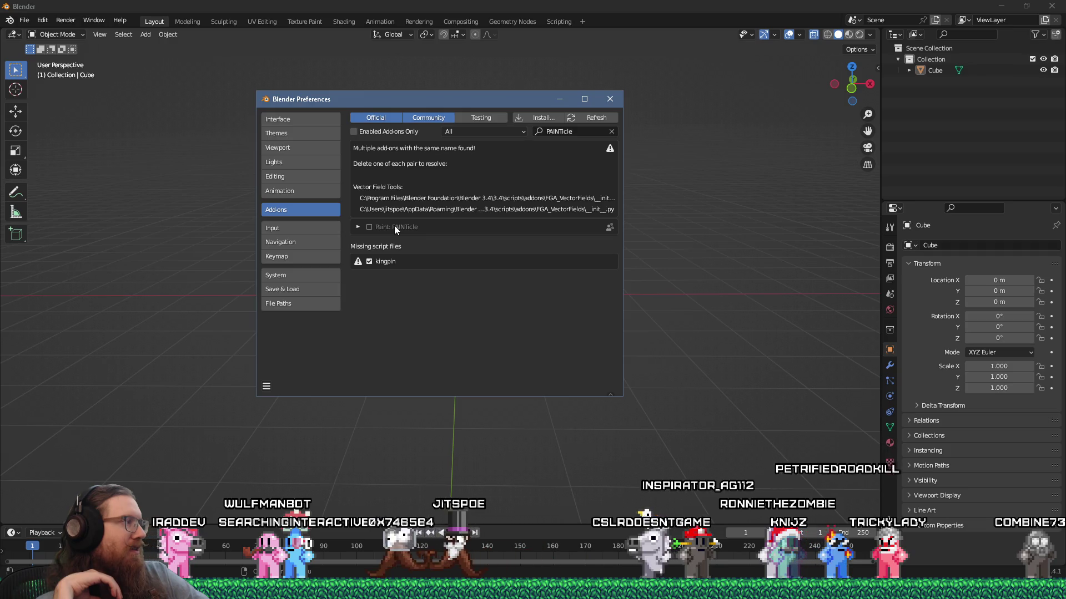
key(alt+Tab)
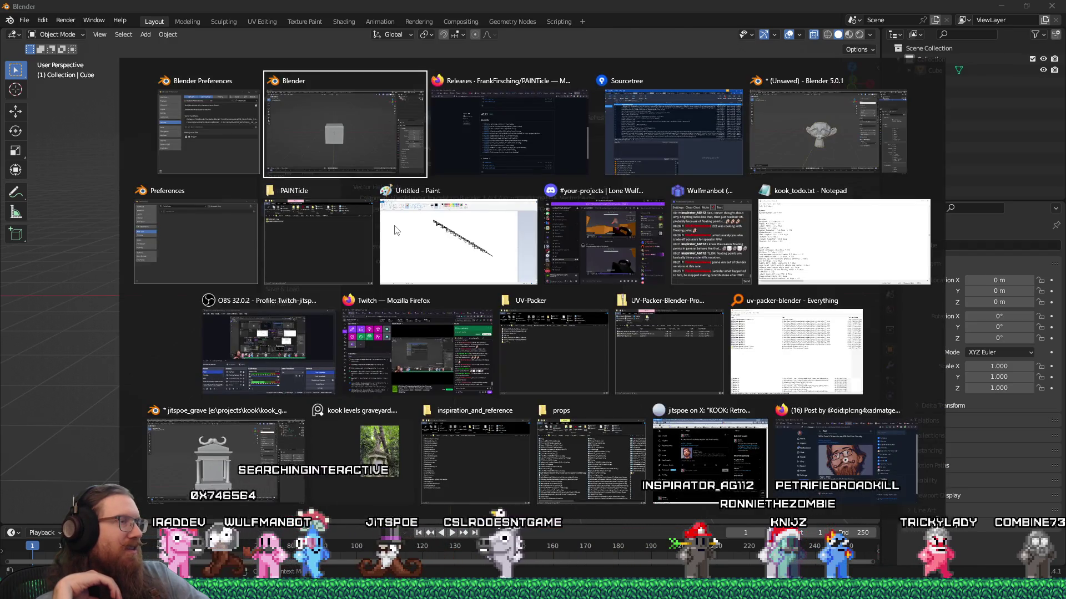
Review the PAINTicle releases page in Firefox
key(alt+Tab)
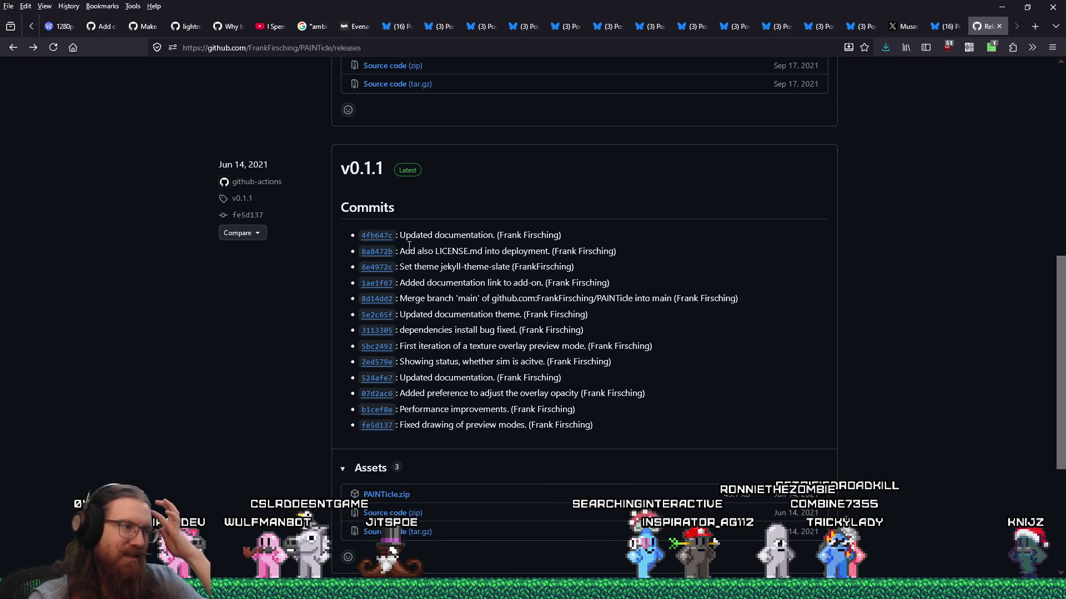
scroll(470, 320, down, 2)
scroll(470, 317, down, 3)
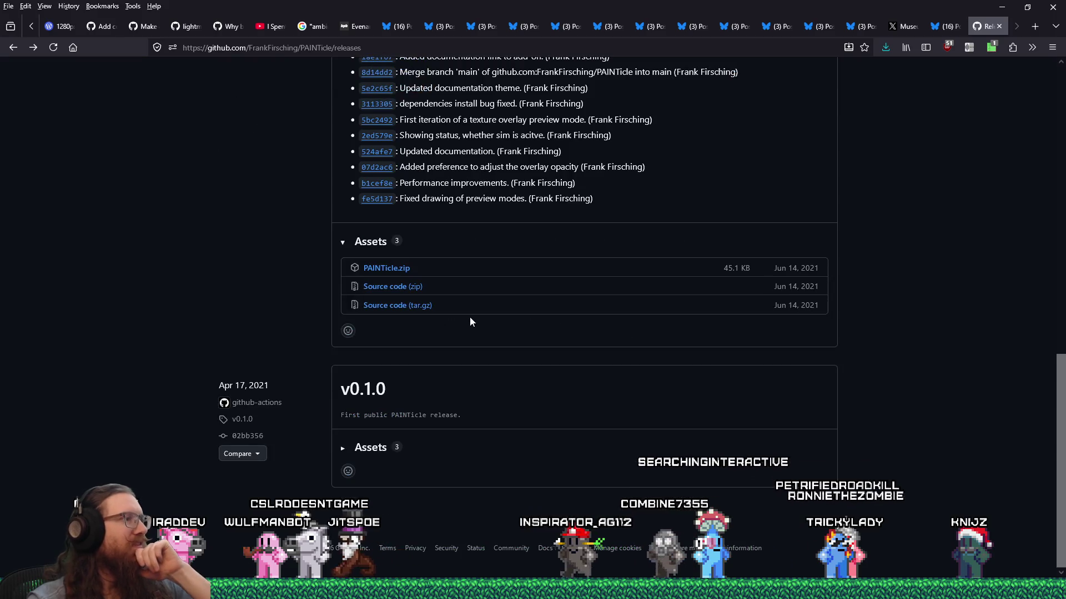
scroll(469, 317, up, 10)
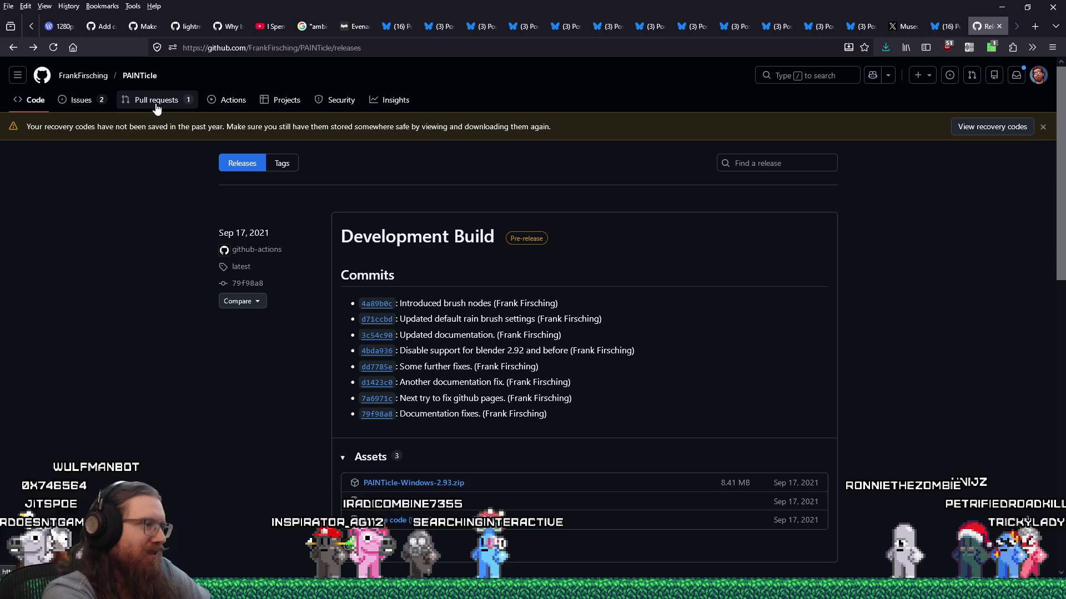
Open C:\program files\Blender Foundation in File Explorer via the Run prompt
key(super+r)
text(Programsl)
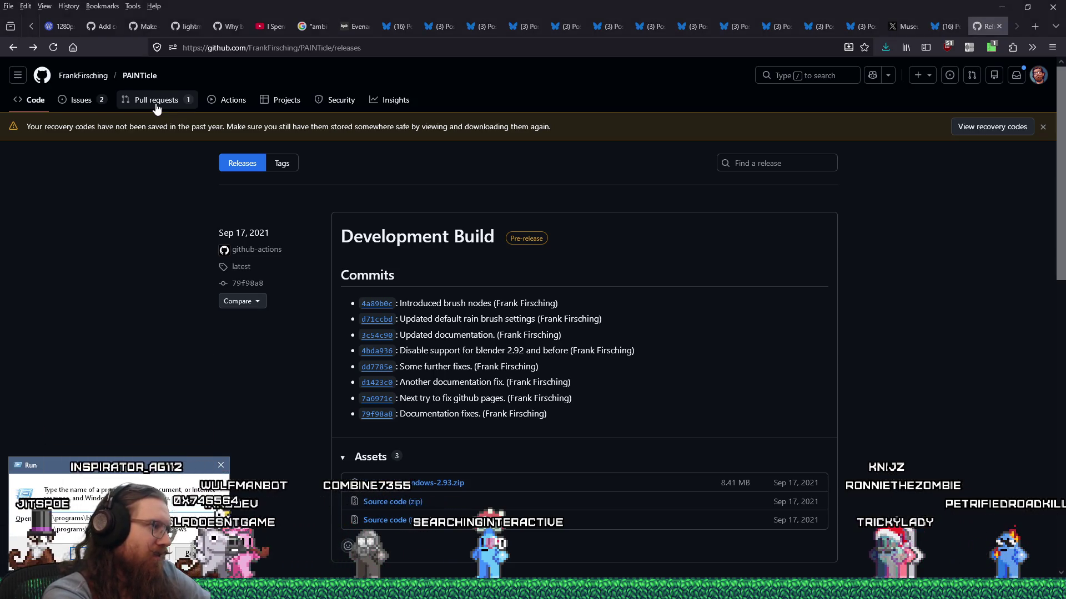
key(ctrl+a)
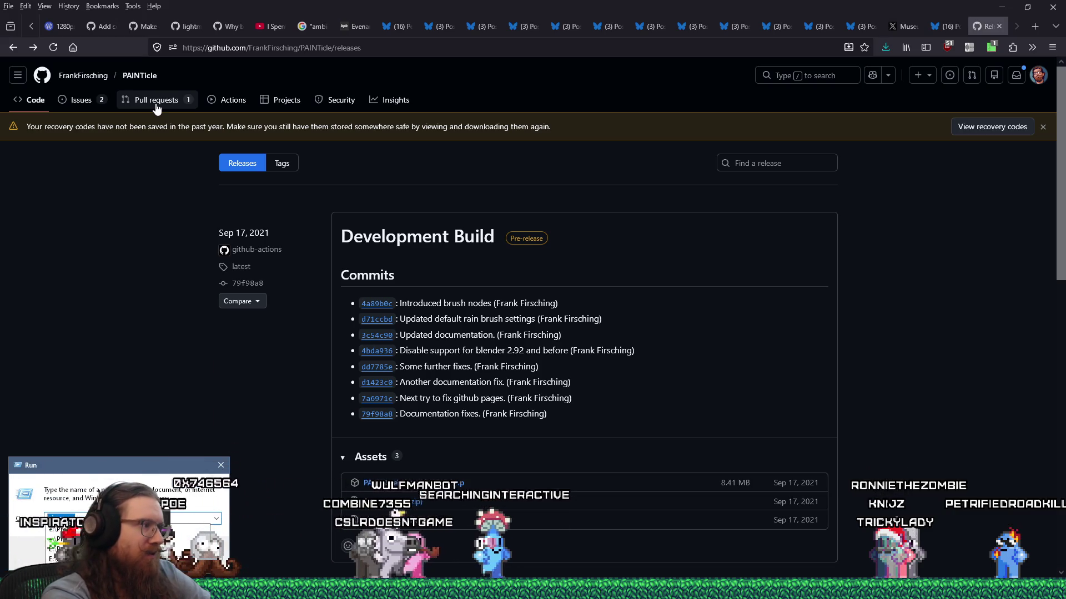
text(c:\p)
text(c:\pro)
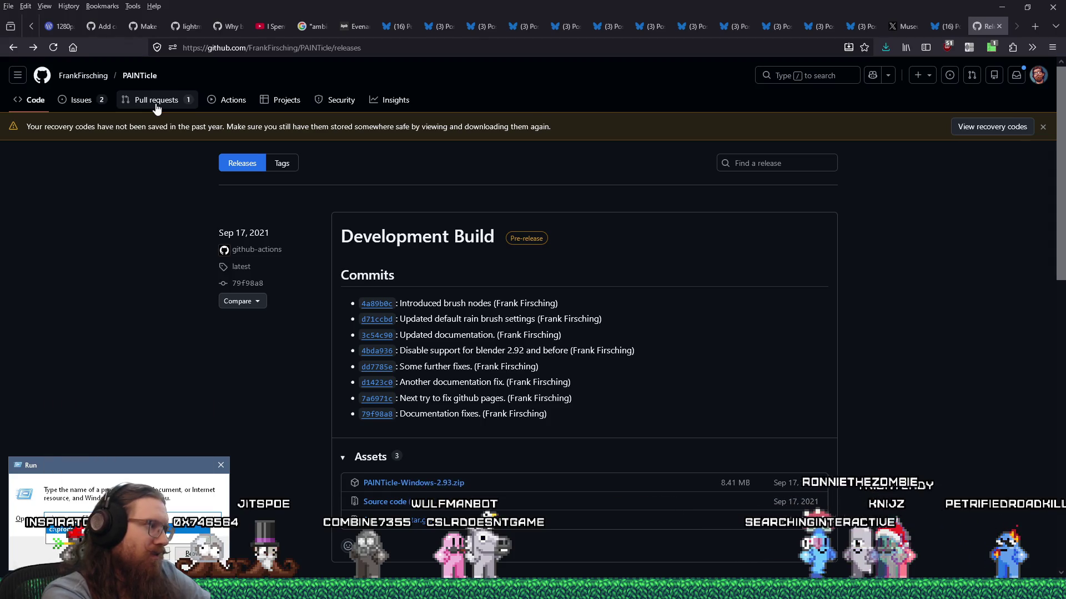
key(Return)
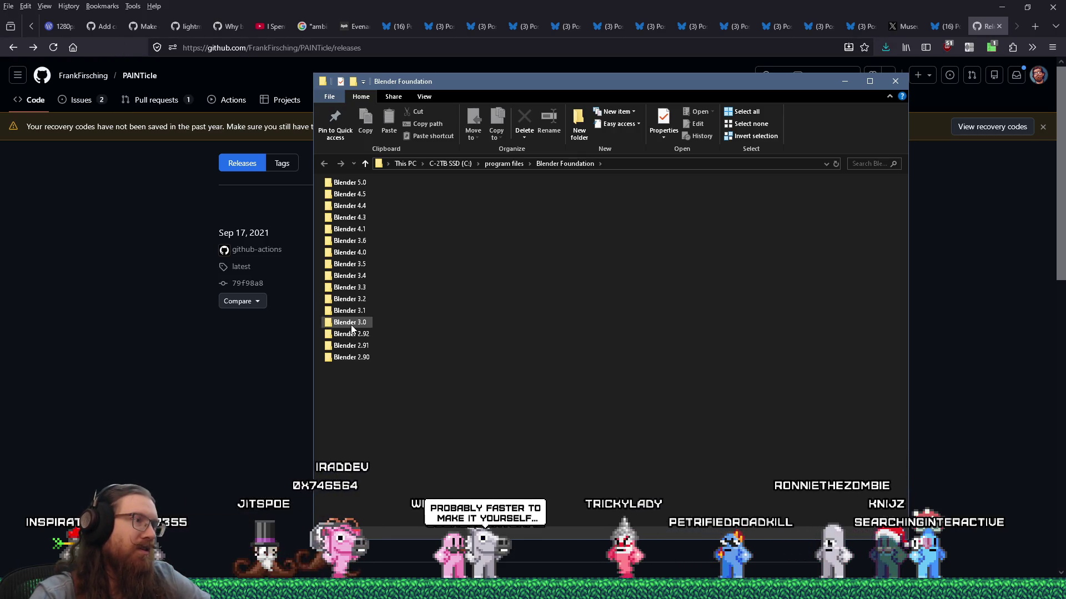
Move Explorer to the right and launch blender.exe from the Blender 3.1 folder
mouse_move(401, 84)
mouse_down()
mouse_move(862, 103)
mouse_move(678, 81)
mouse_up()
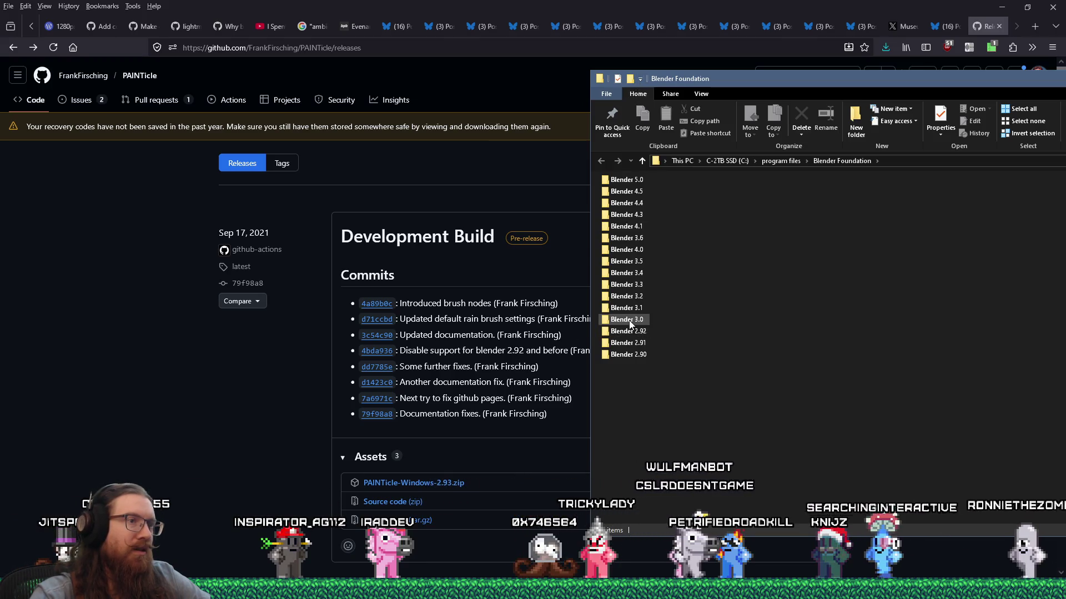
mouse_move(628, 319)
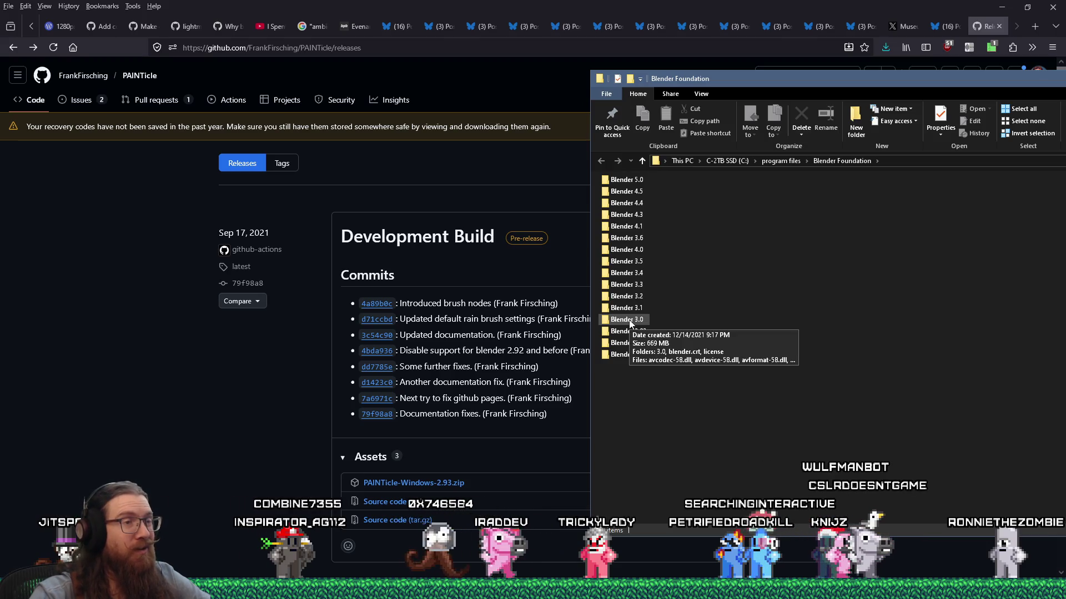
click(630, 311)
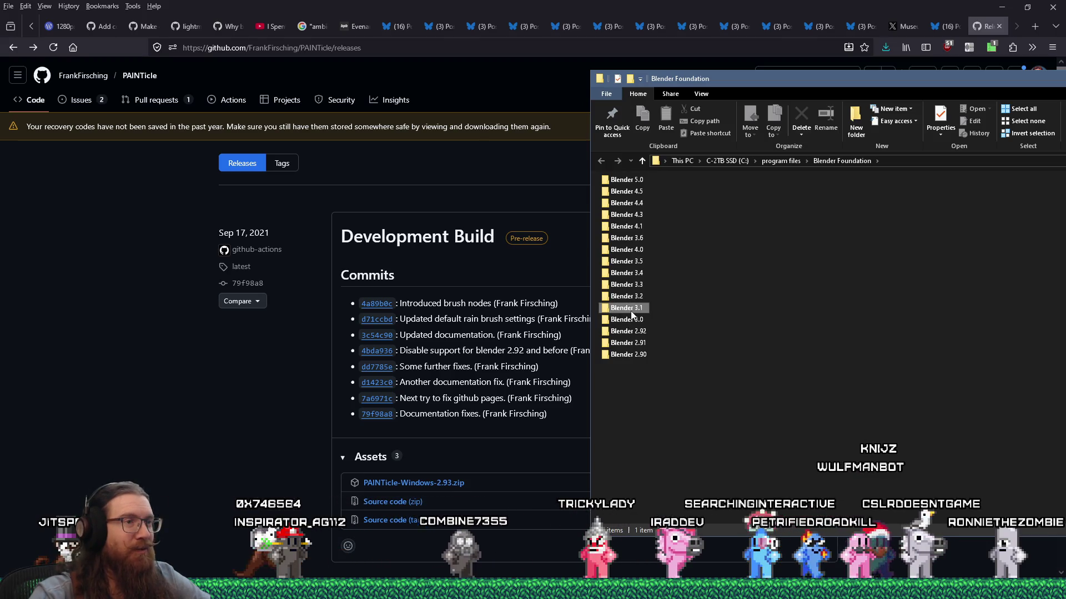
double_click(630, 311)
double_click(631, 182)
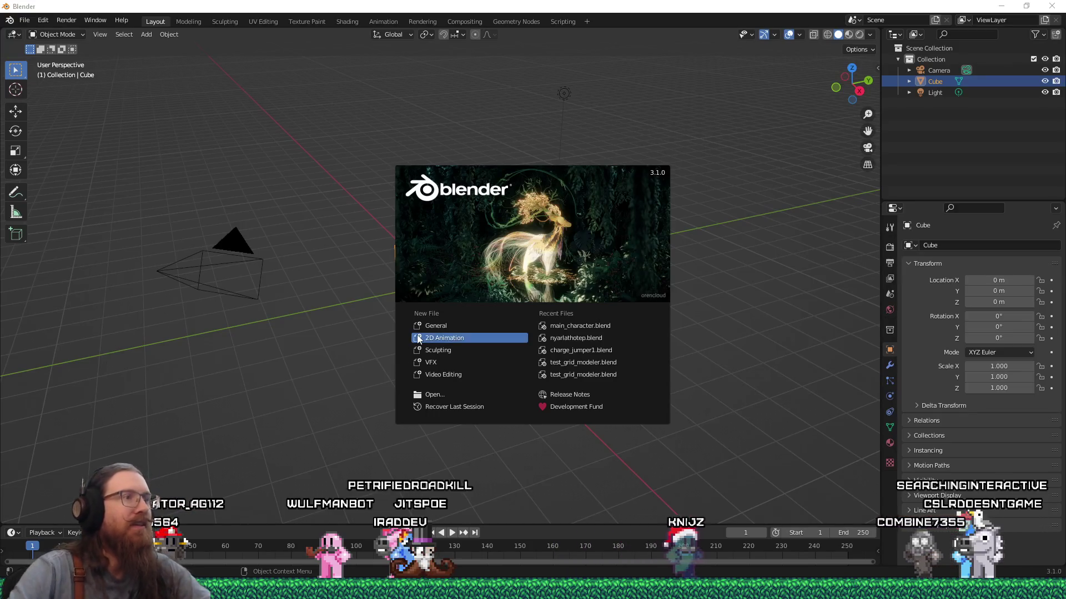
Dismiss the splash screen and open Blender's Preferences window
click(428, 142)
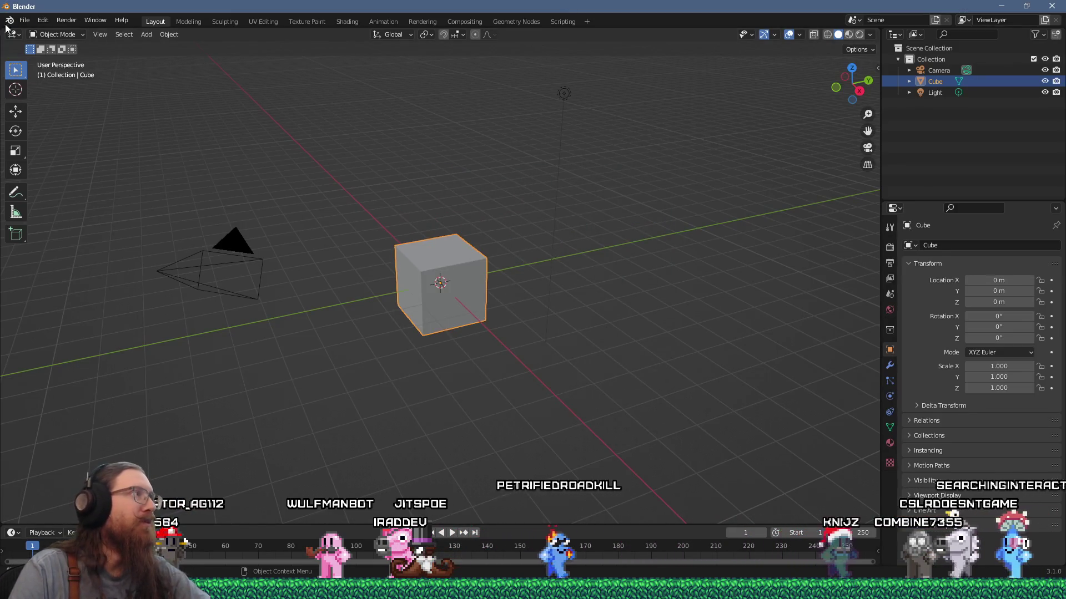
click(24, 20)
mouse_move(43, 20)
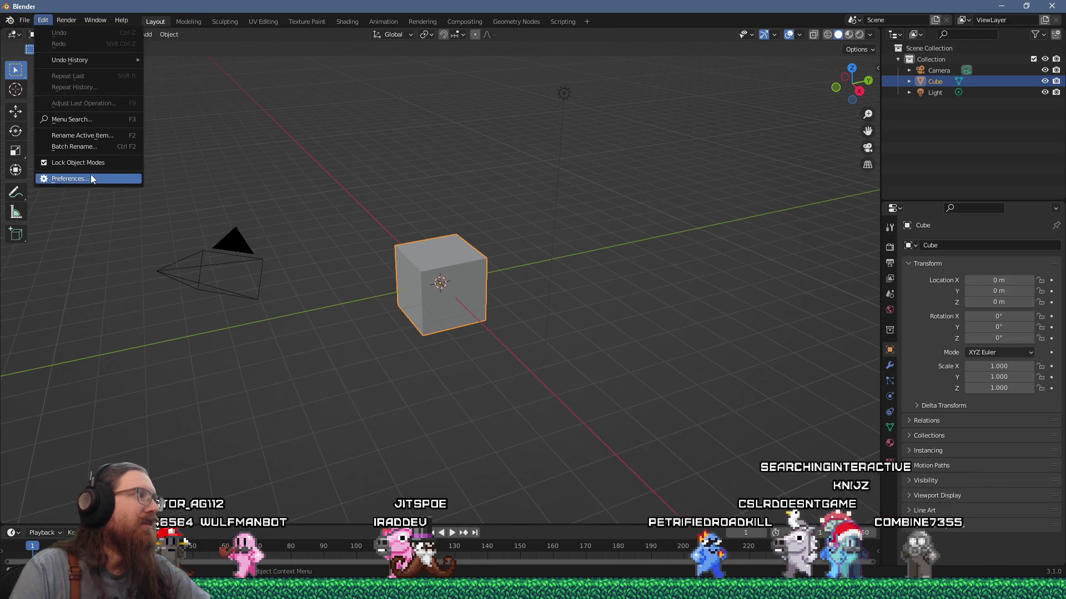
click(56, 177)
drag(230, 18, 398, 54)
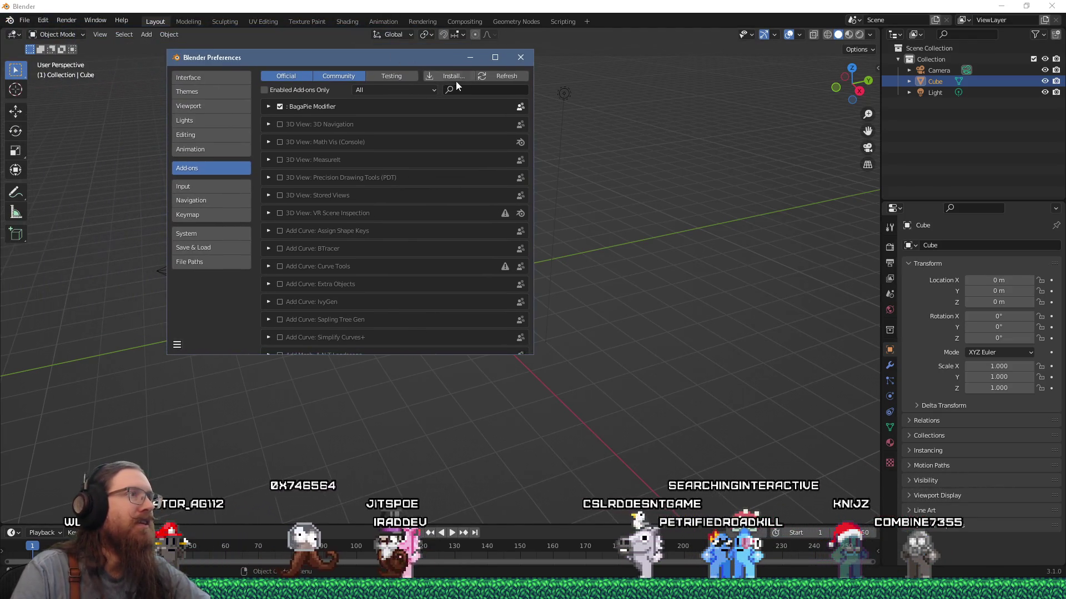
Install PAINTicle-Windows-2.93.zip from the addons\PAINTicle folder as an add-on
click(465, 77)
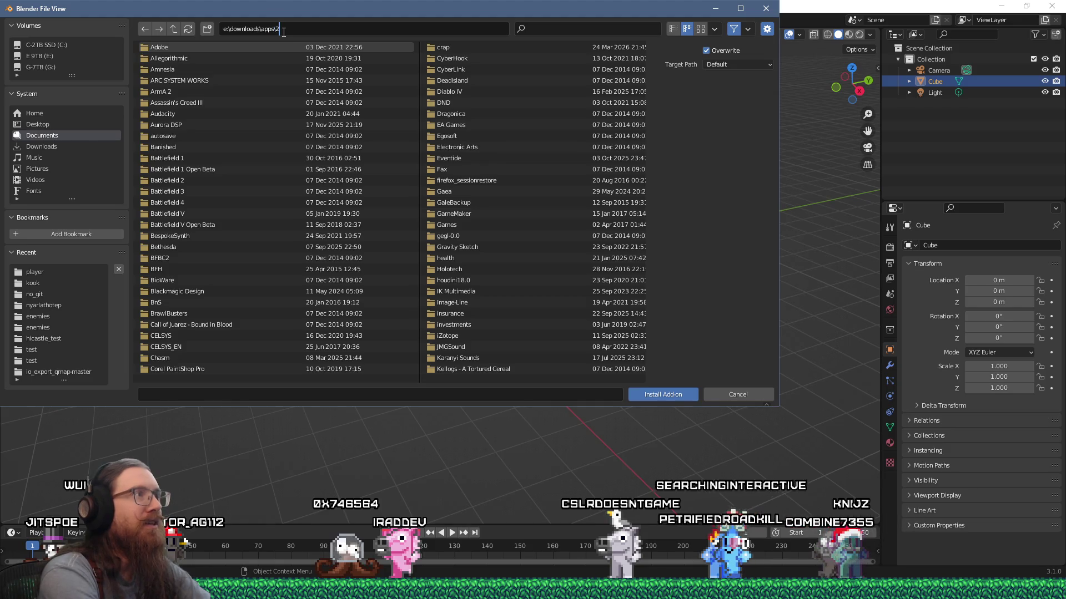
key(BackSpace)
text(3d\blender\addons)
key(Return)
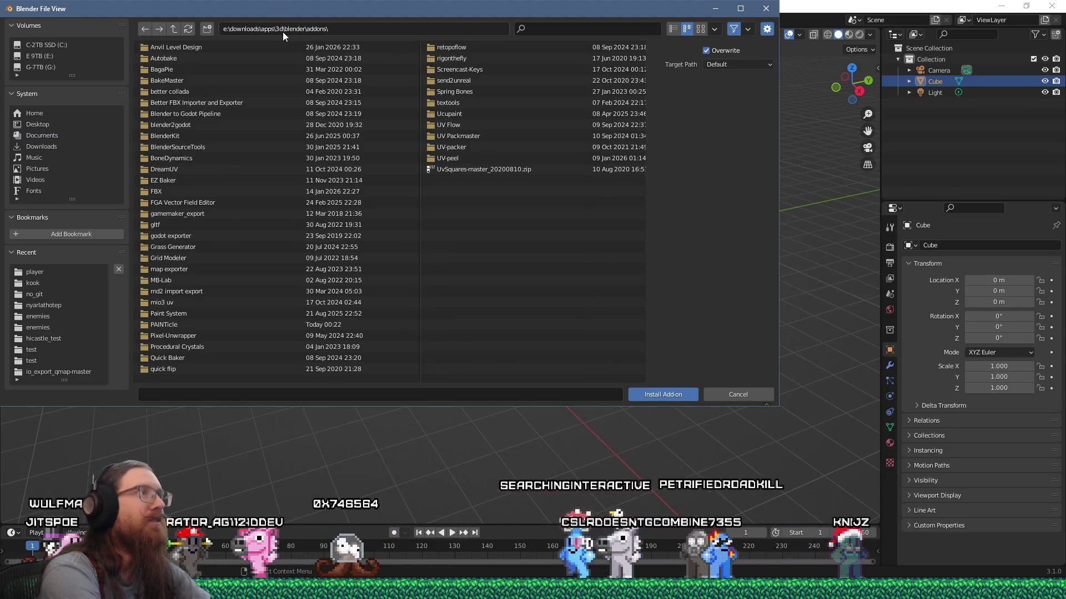
click(321, 34)
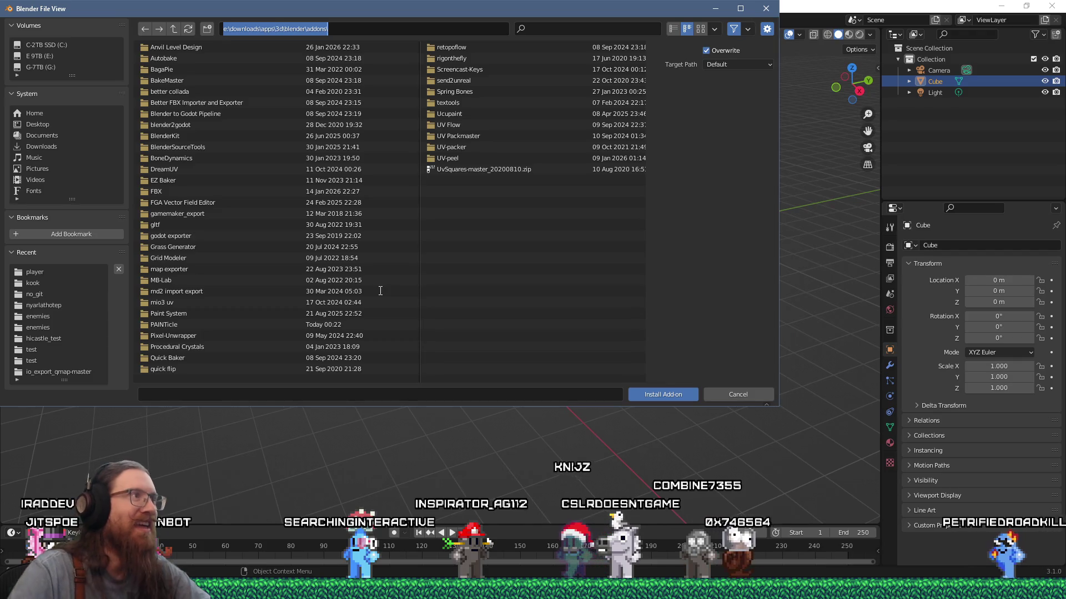
click(367, 383)
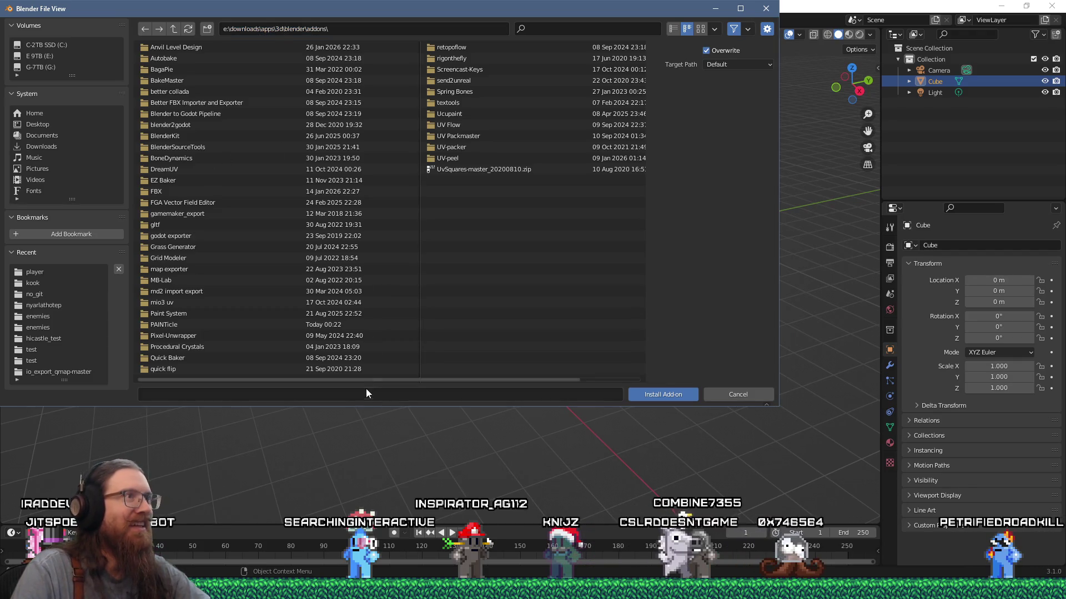
drag(381, 8, 488, 36)
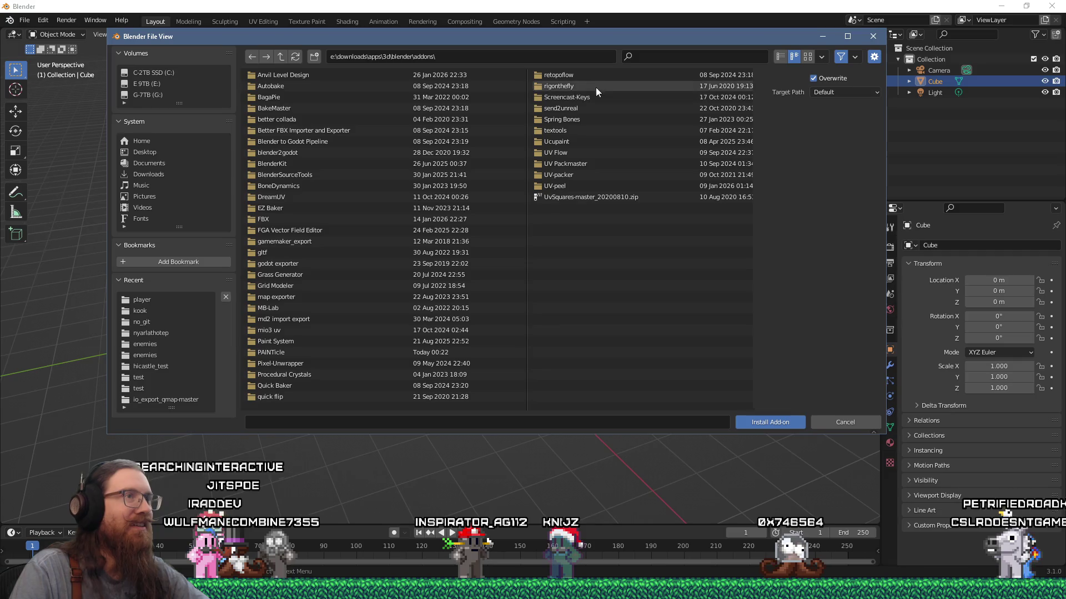
click(288, 350)
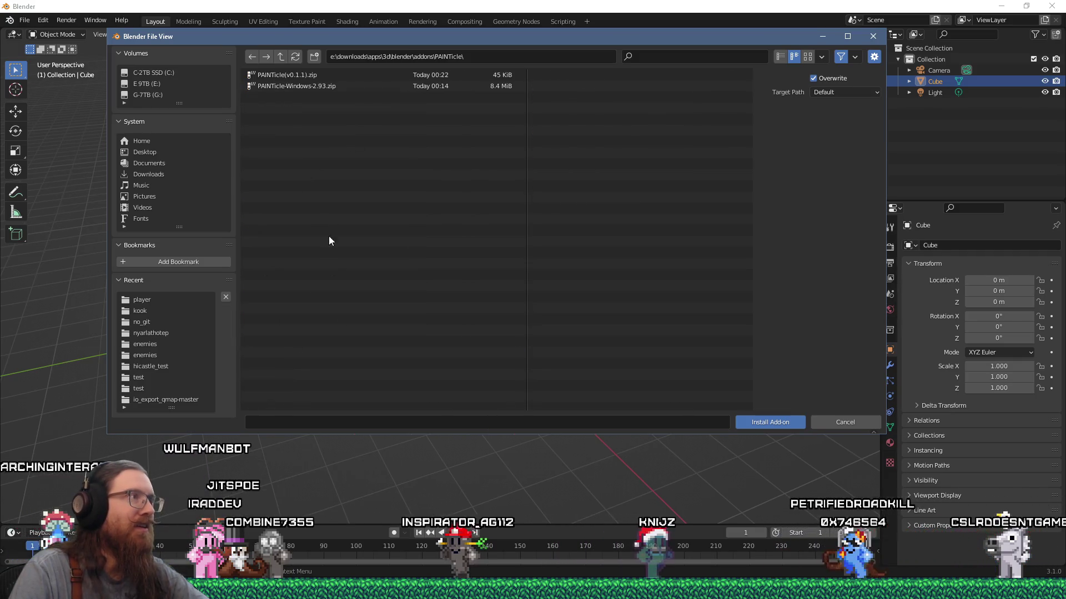
double_click(291, 86)
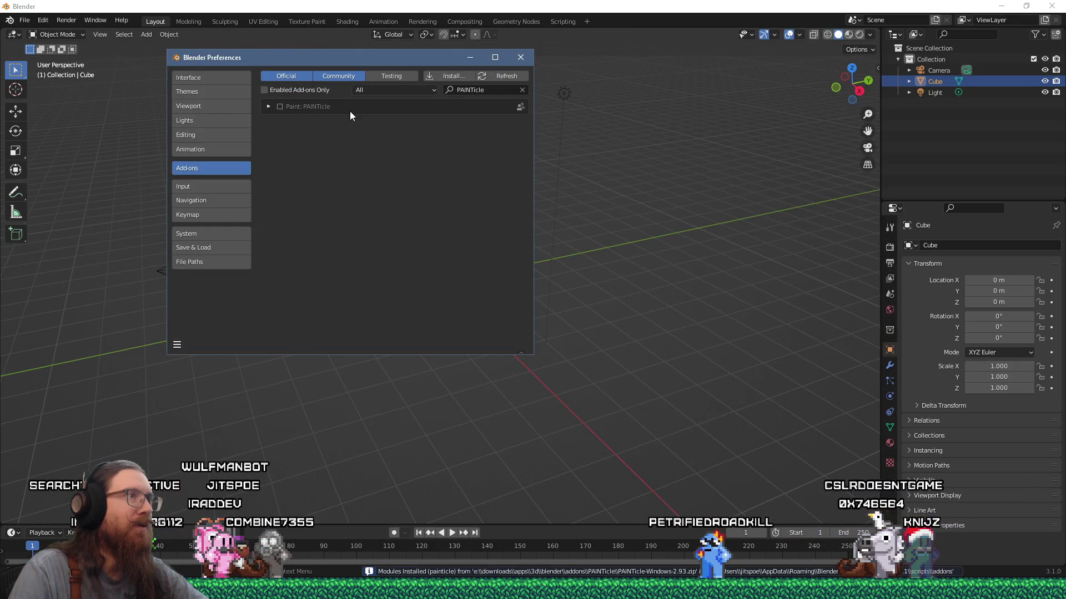
Remove the Windows PAINTicle add-on, then install and enable the PAINTicle v0.1.1 zip
click(270, 107)
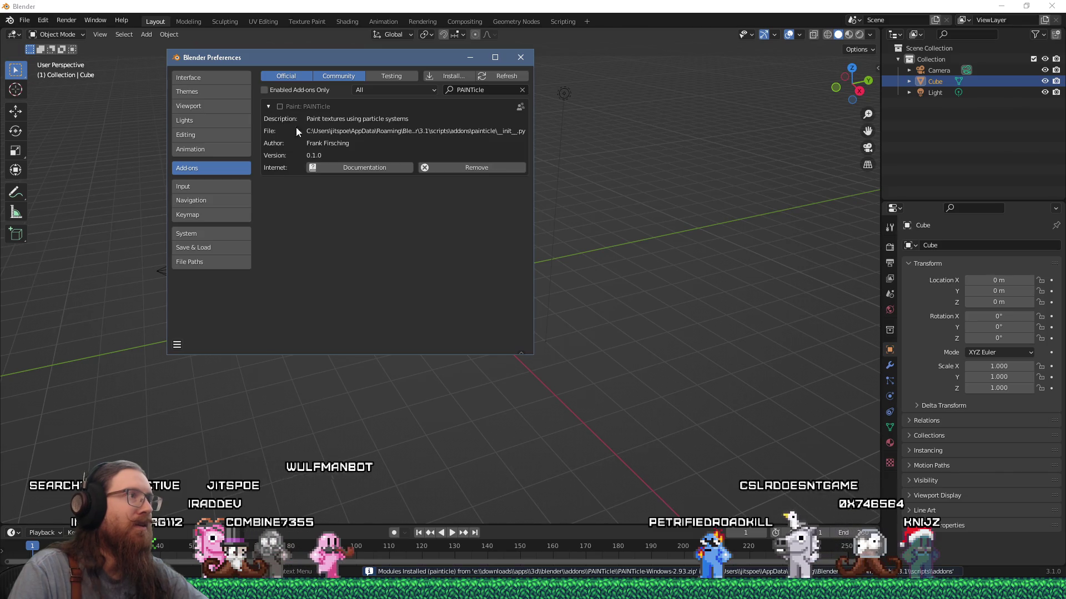
click(458, 168)
click(409, 215)
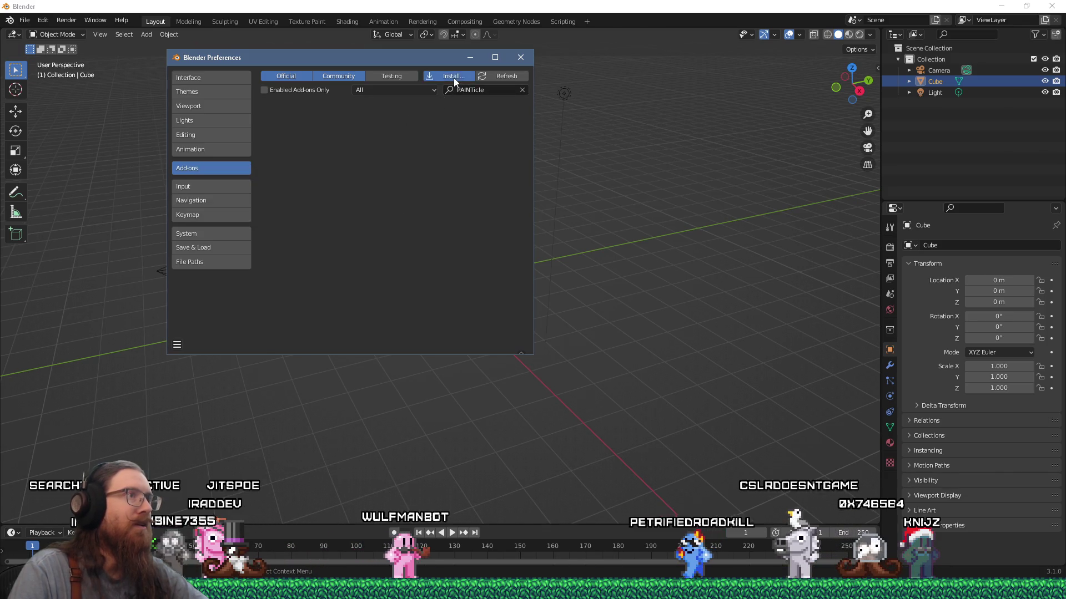
click(454, 77)
double_click(213, 50)
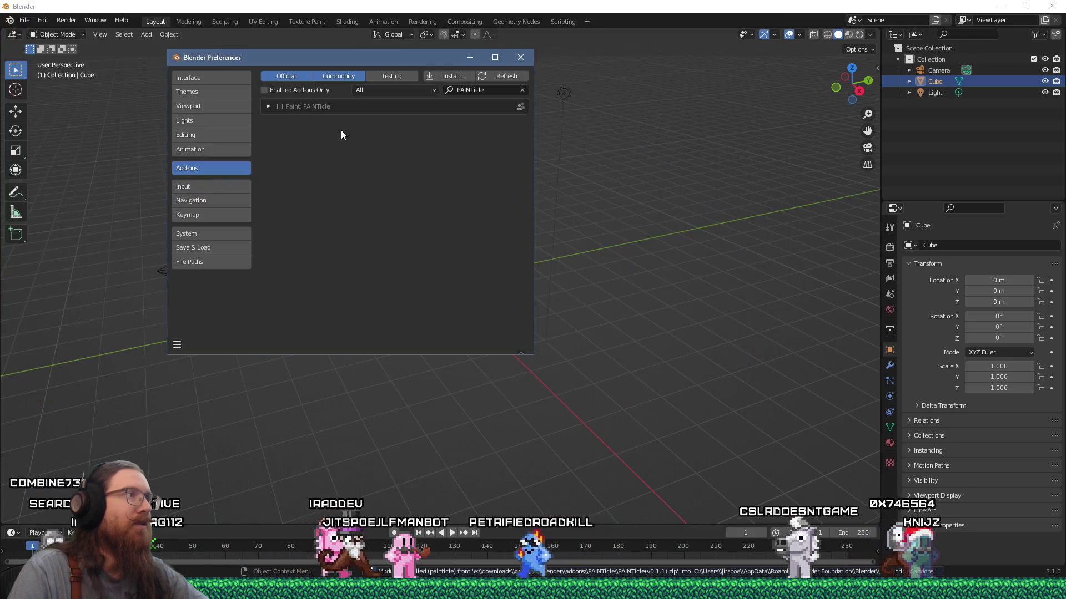
click(279, 106)
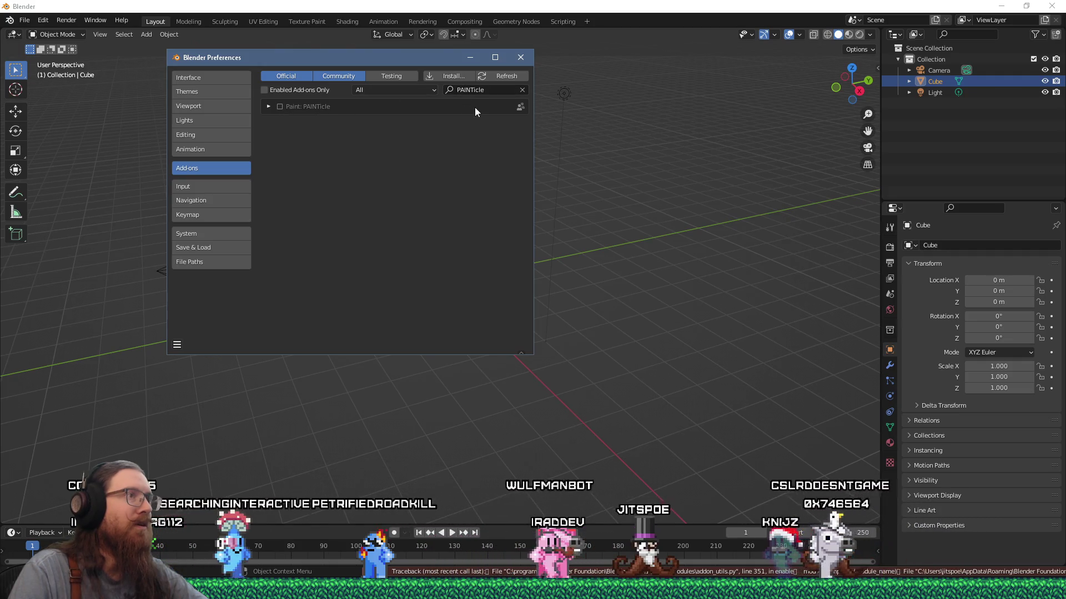
Remove PAINTicle again, close Preferences and minimize Blender
click(269, 106)
click(434, 166)
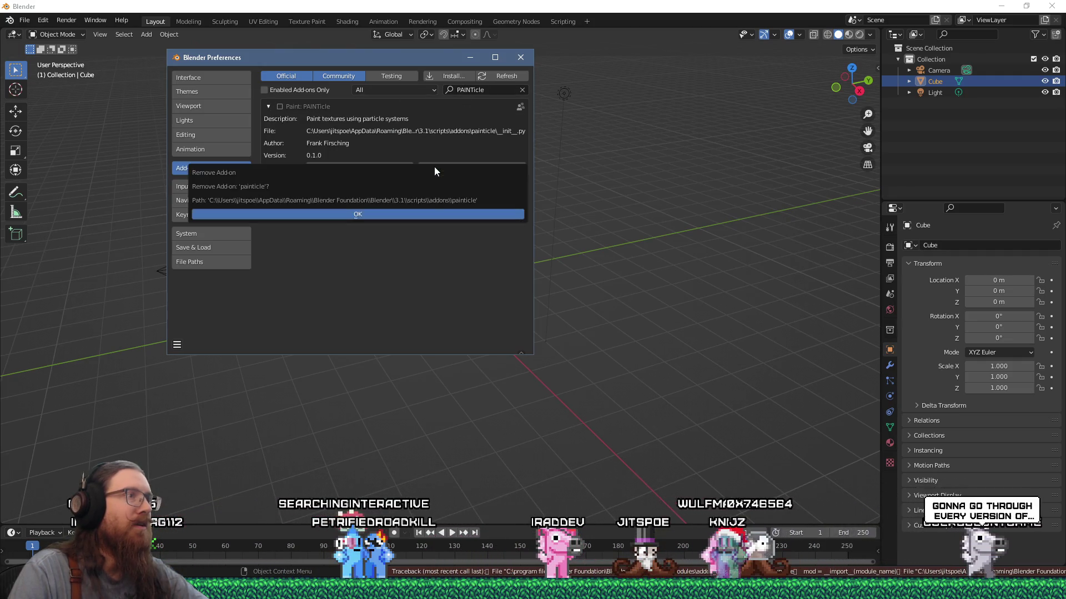
click(427, 213)
click(525, 59)
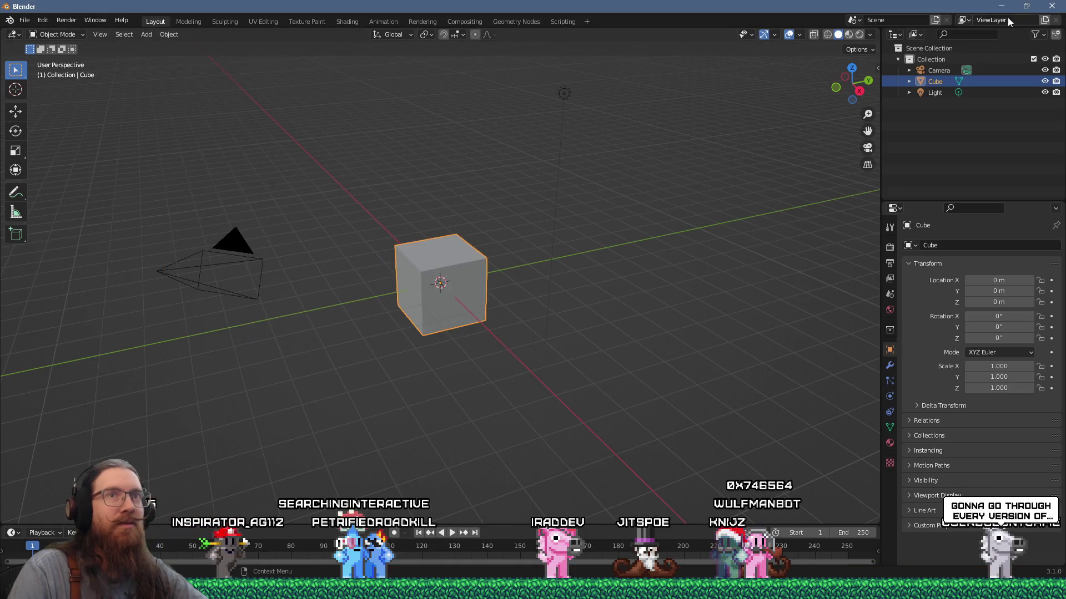
click(1001, 6)
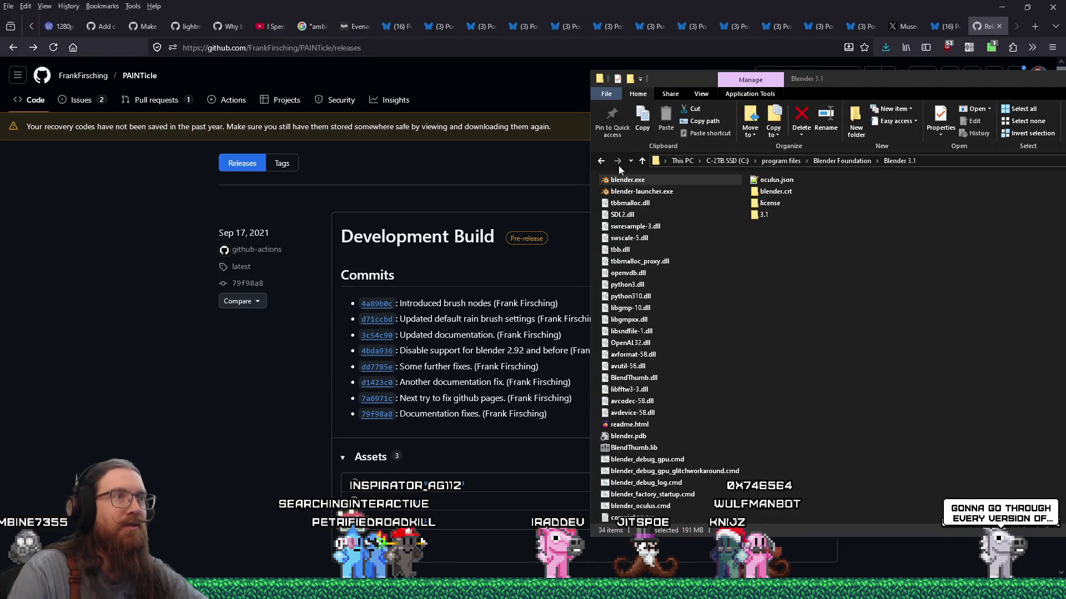
Open the Blender 2.92 install folder and launch blender.exe from it
click(601, 162)
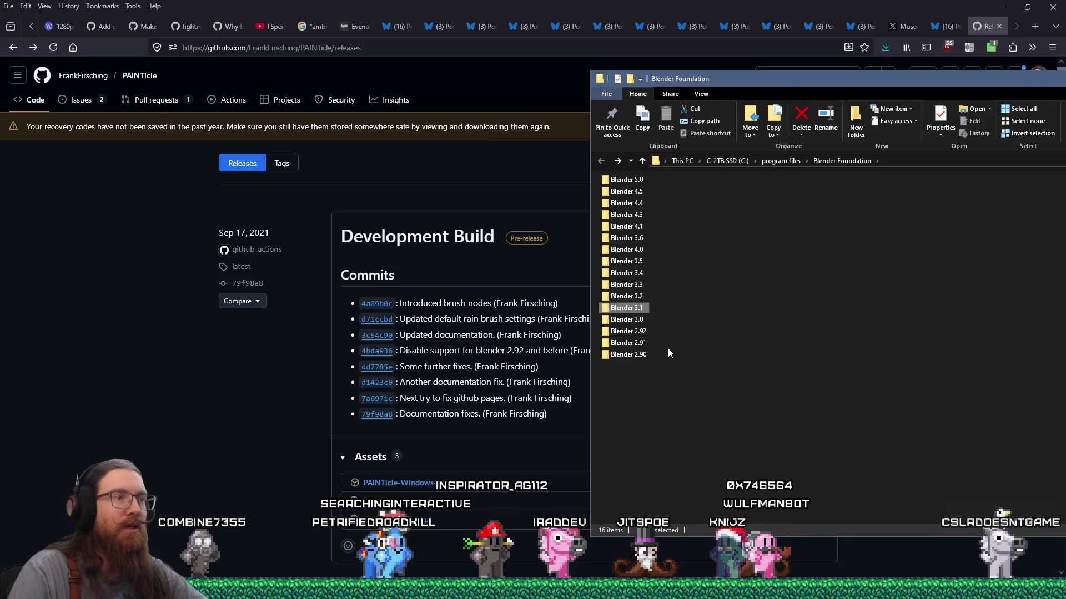
double_click(643, 331)
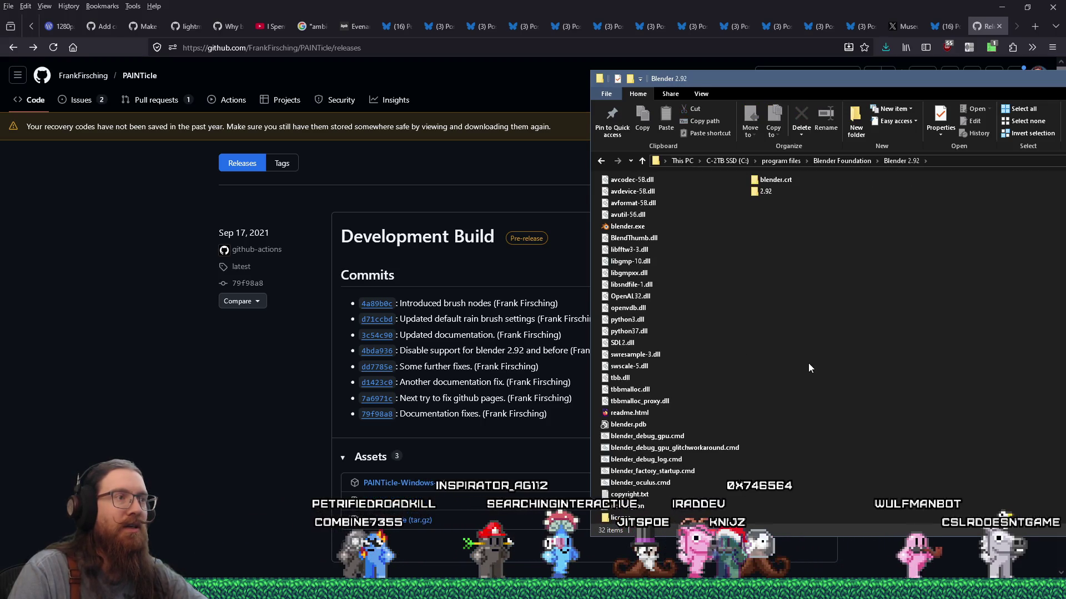
mouse_move(688, 82)
mouse_down()
mouse_move(978, 93)
mouse_move(592, 42)
mouse_move(677, 43)
mouse_up()
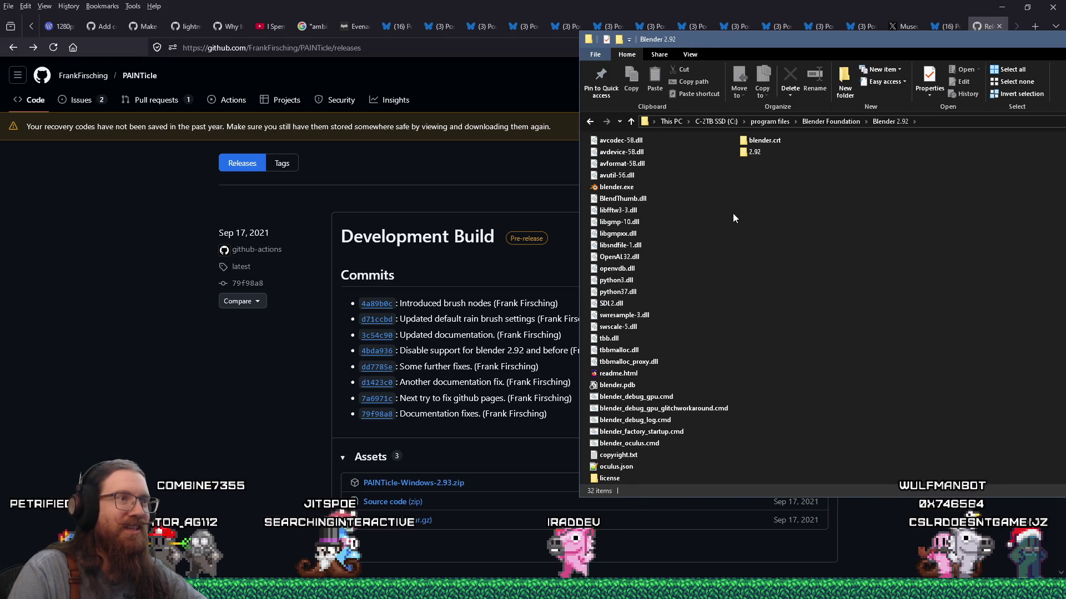
double_click(638, 186)
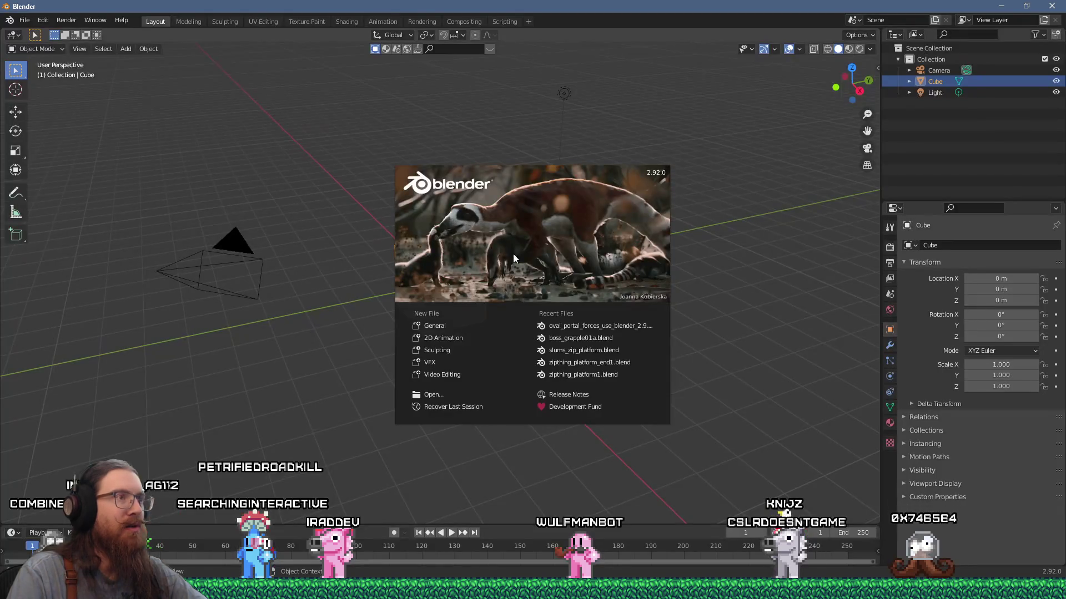
In Blender 2.92 Preferences, install the PAINTicle v0.1.1 zip from the pasted addons folder
click(294, 175)
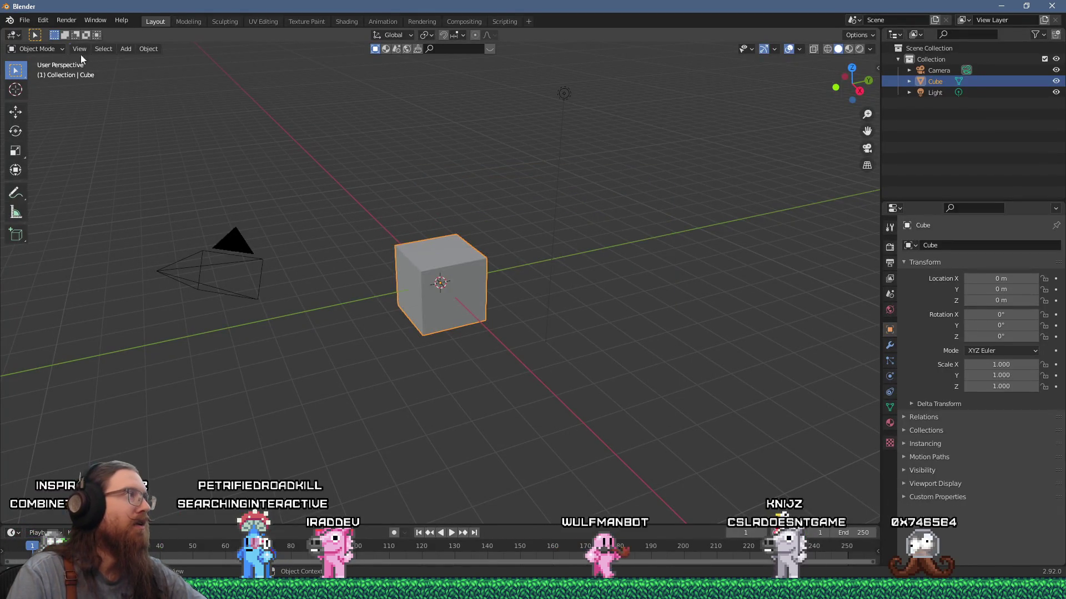
click(39, 20)
click(75, 179)
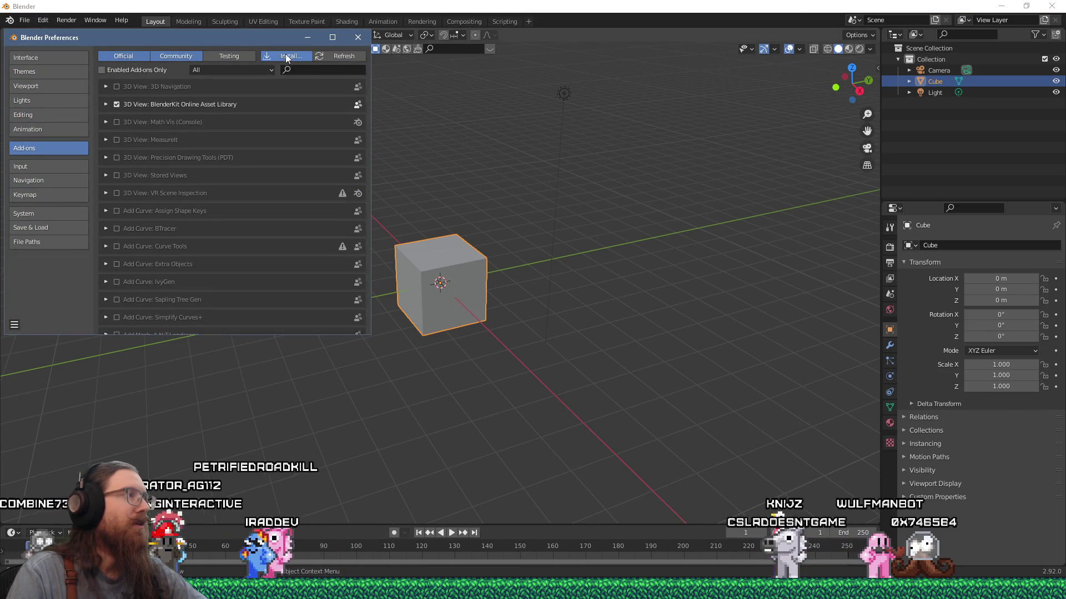
click(286, 57)
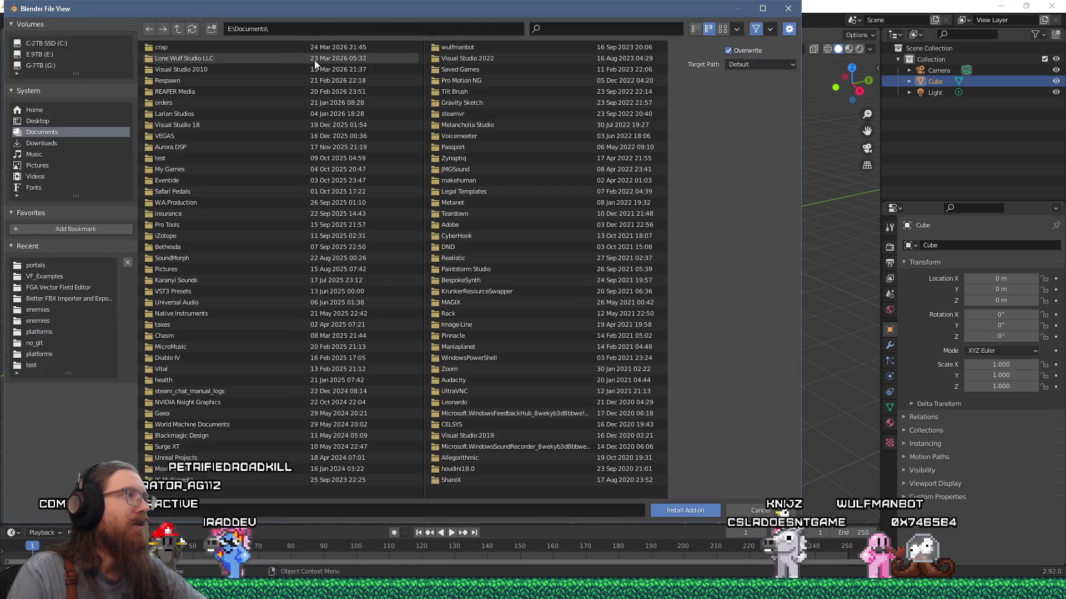
click(375, 31)
text(e:\downloads\apps\3d\blender\addons\)
key(Return)
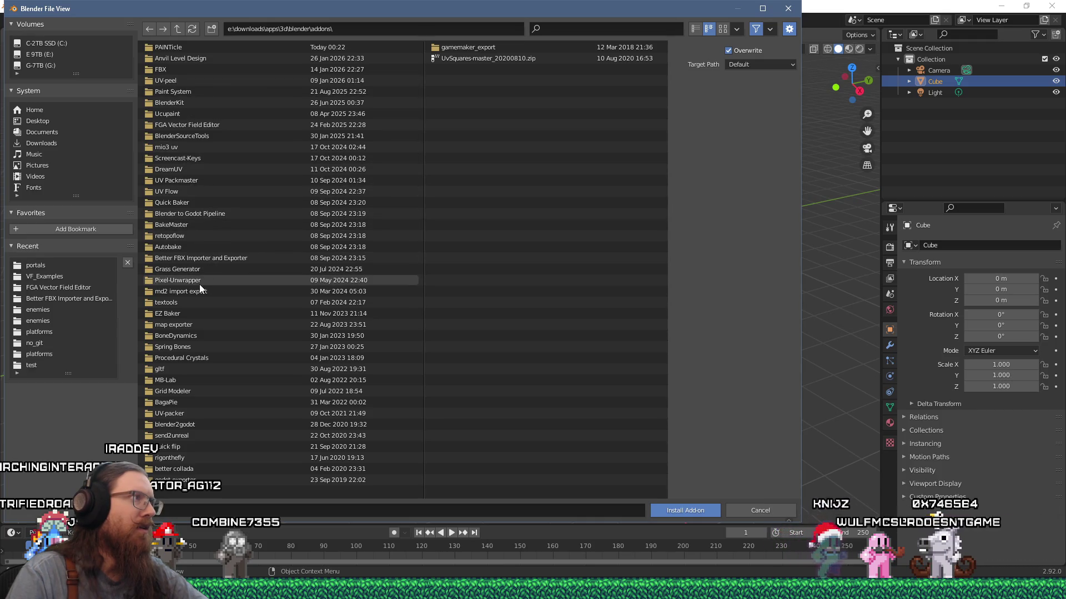
double_click(185, 46)
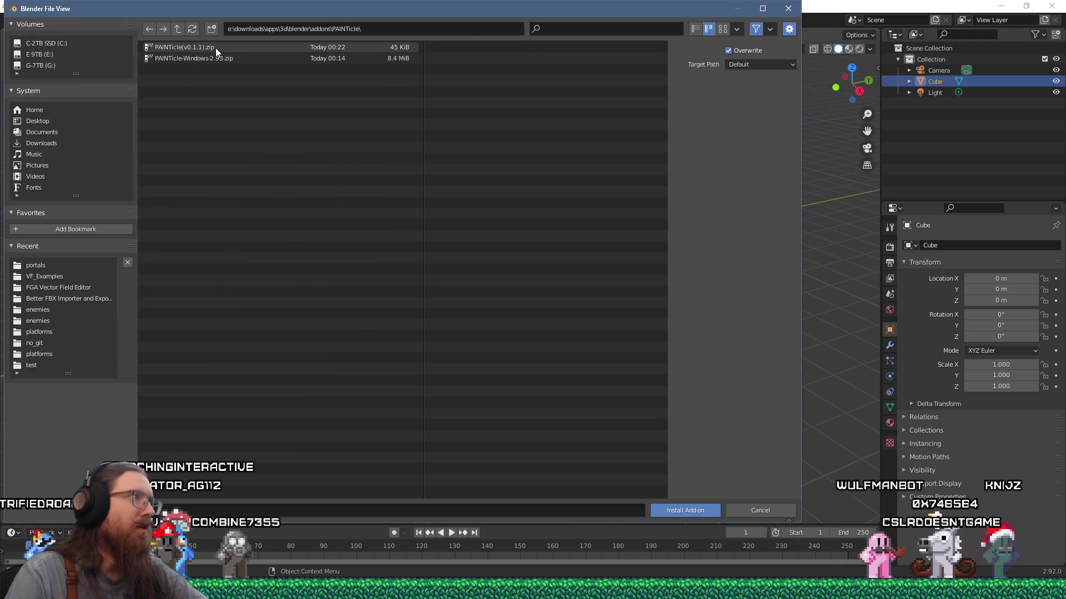
double_click(215, 48)
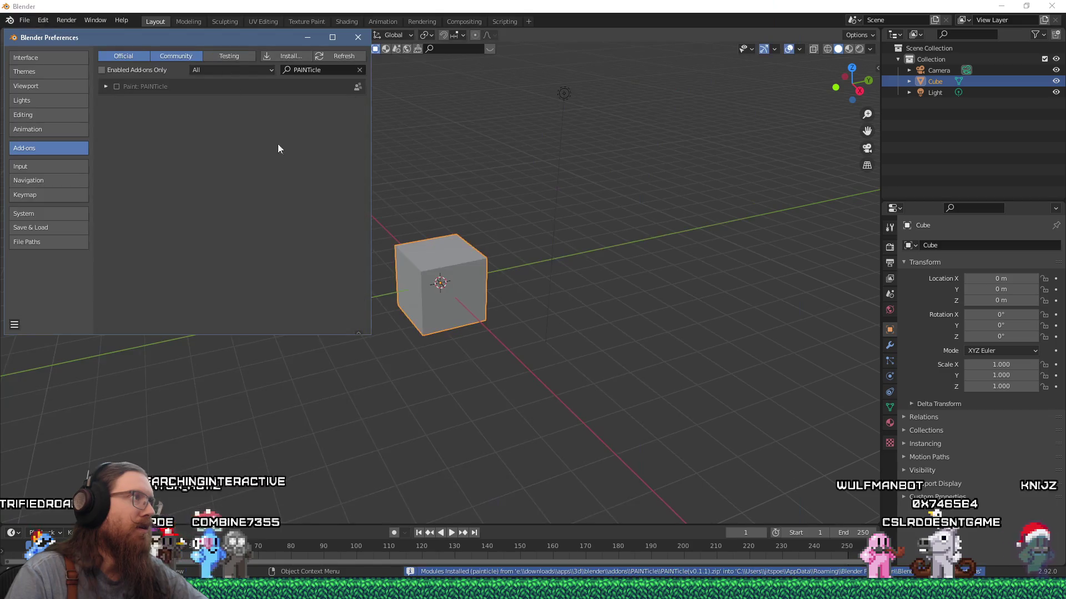
Enable Paint: PAINTicle, filter the add-on list by 'pai', and expand its details
click(116, 87)
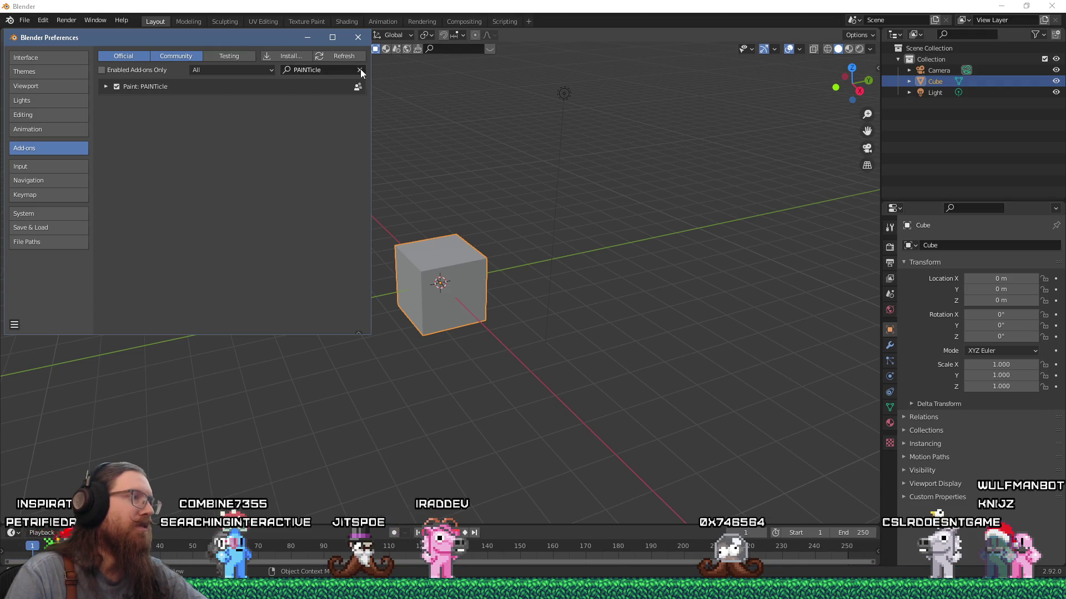
click(360, 71)
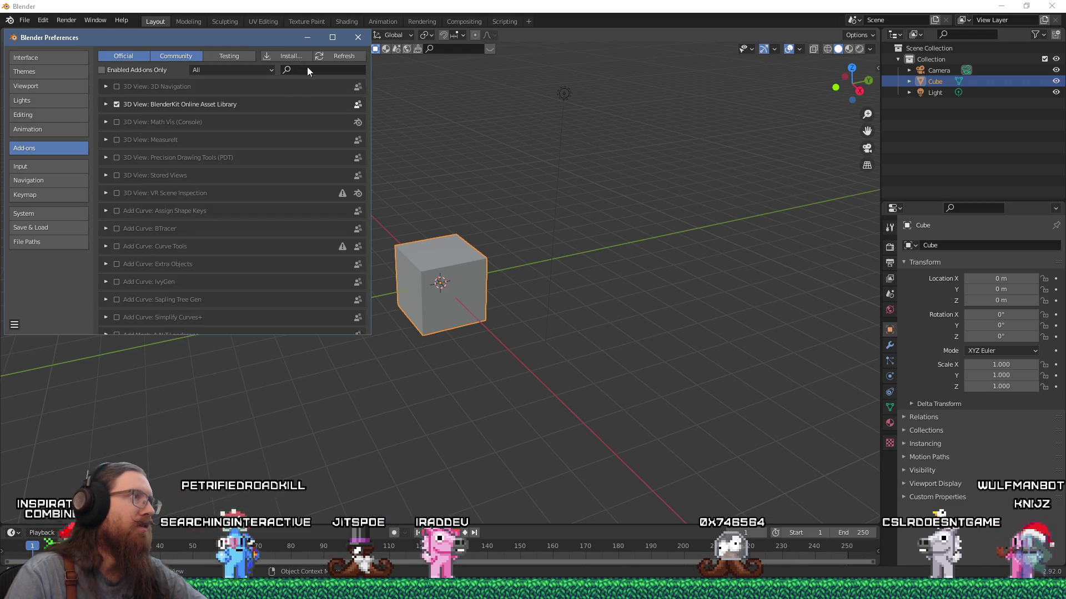
click(305, 69)
text(pai)
key(Return)
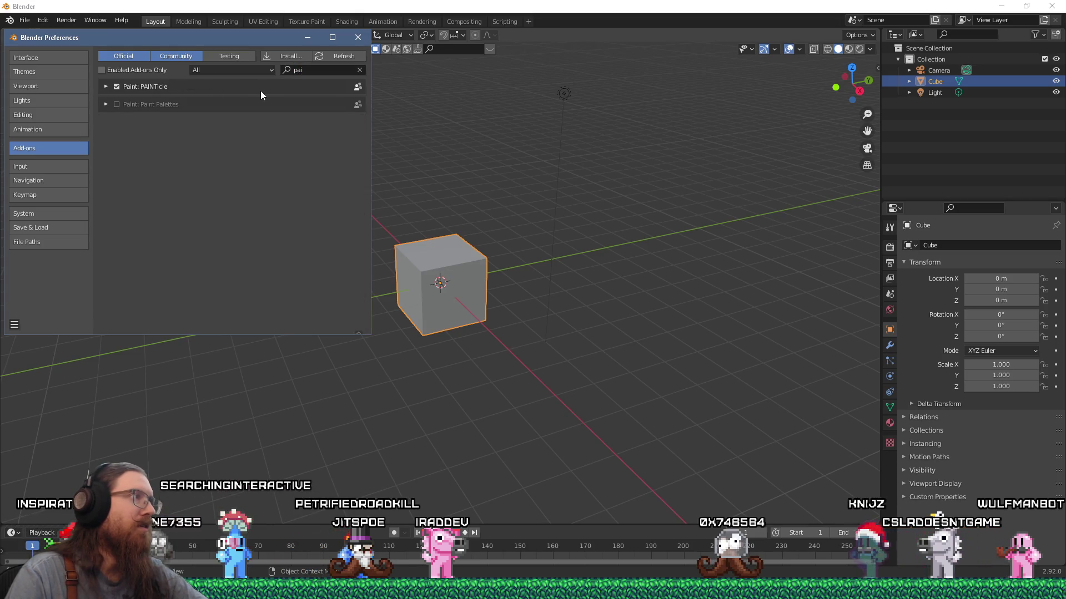
click(106, 88)
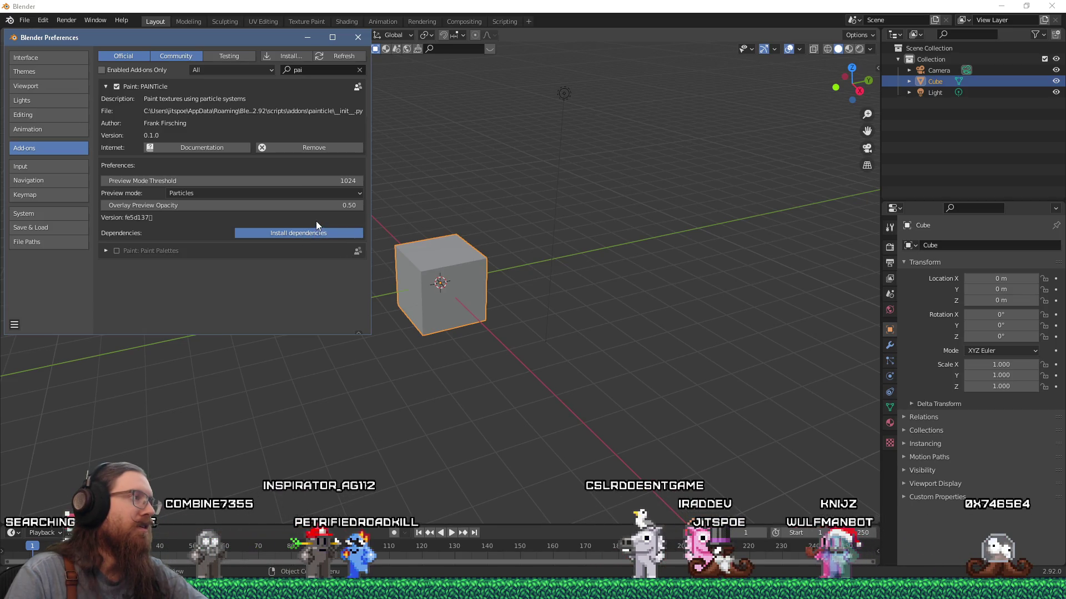
drag(241, 38, 468, 87)
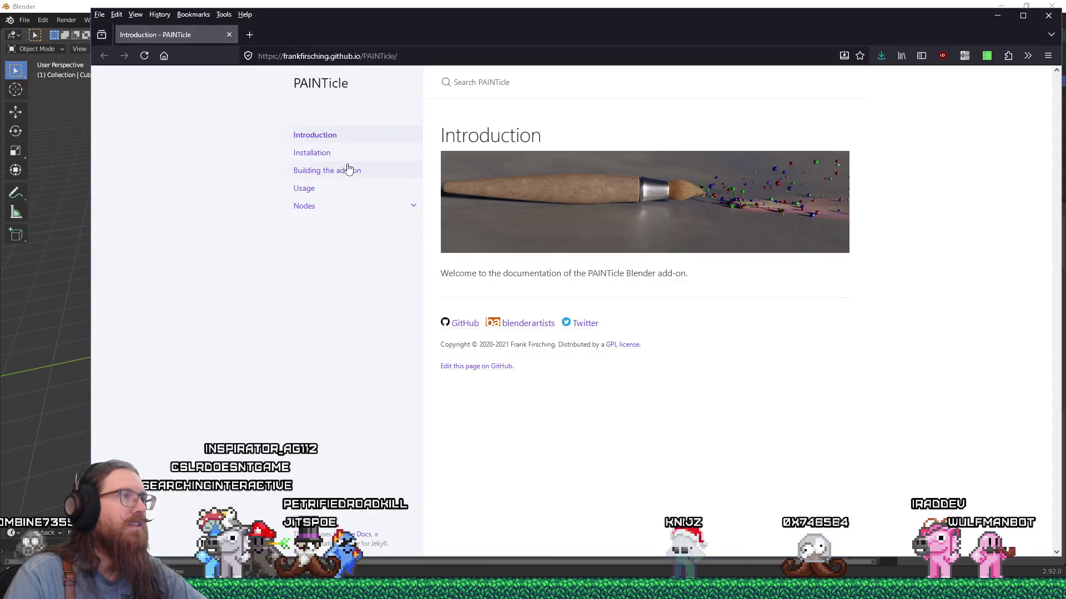
Read the PAINTicle Installation, Building the add-on and Usage doc pages, then return to Blender
click(344, 156)
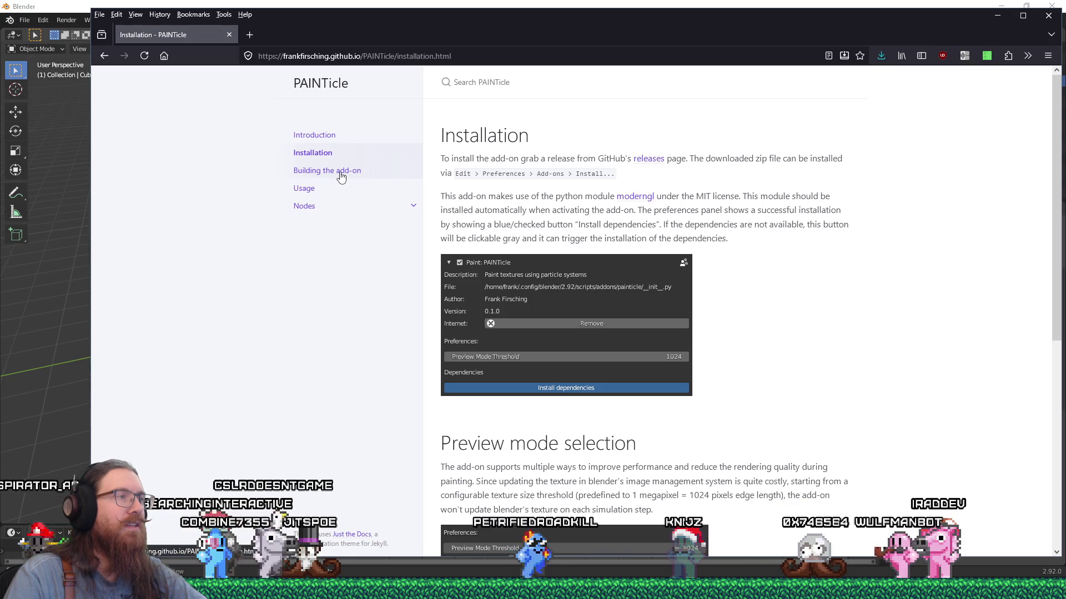
click(341, 176)
scroll(461, 283, down, 4)
scroll(465, 288, up, 4)
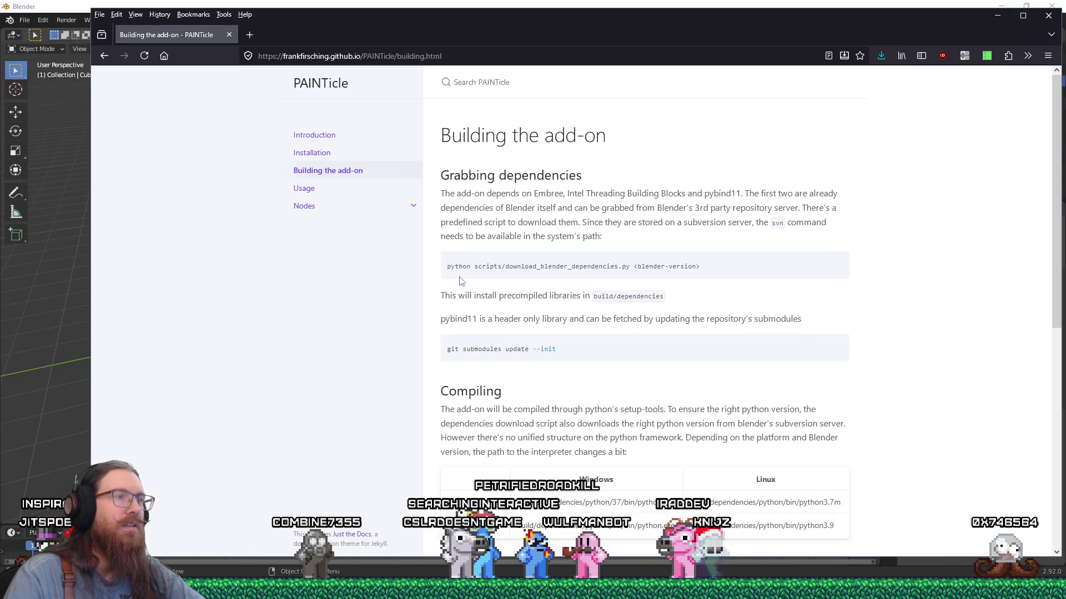
scroll(613, 312, down, 1)
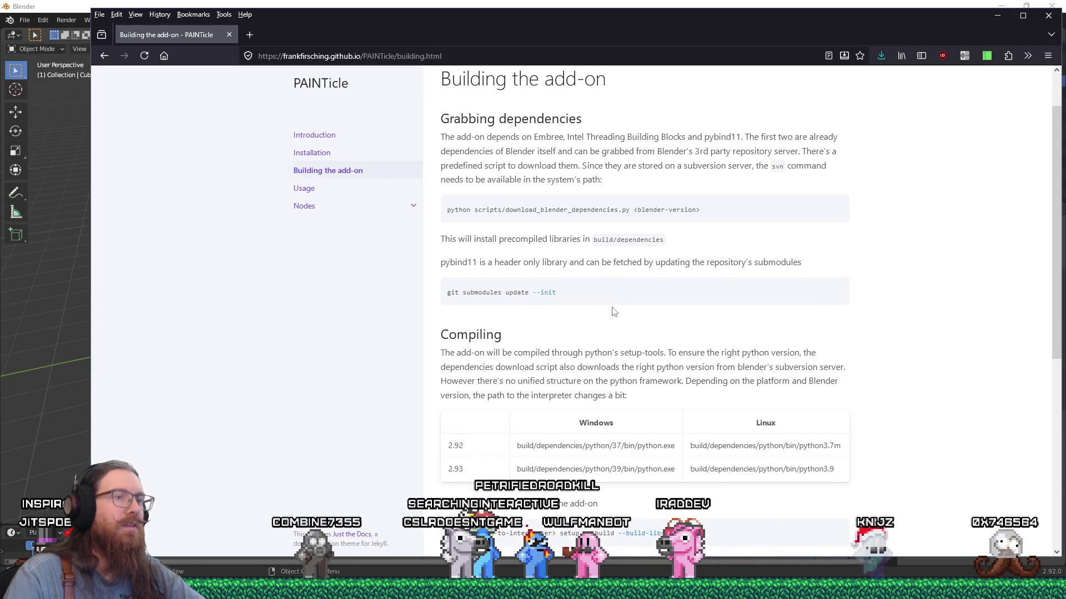
scroll(613, 312, down, 3)
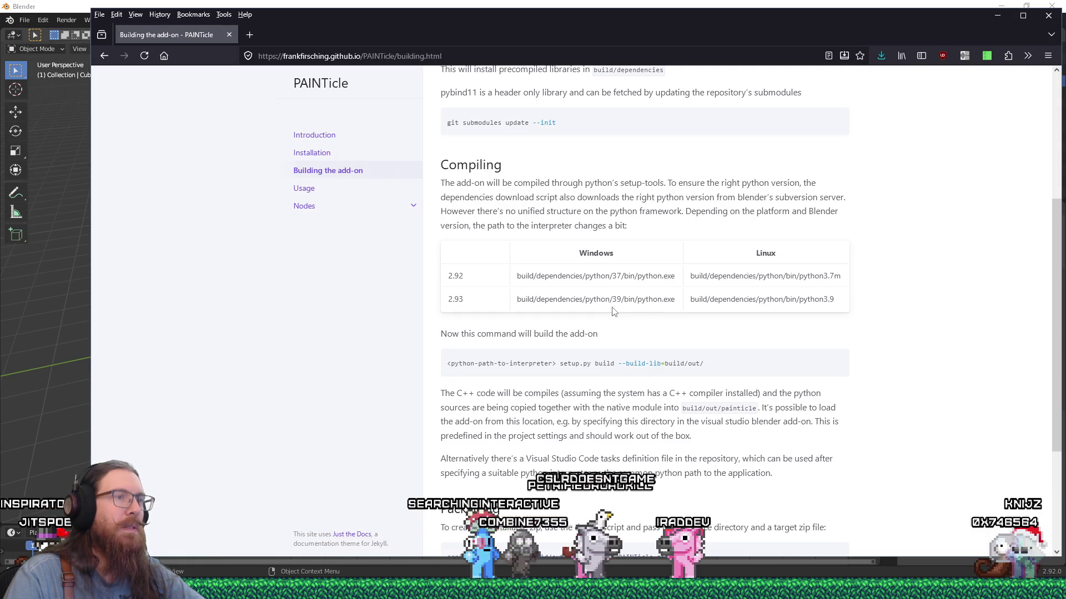
scroll(613, 310, down, 3)
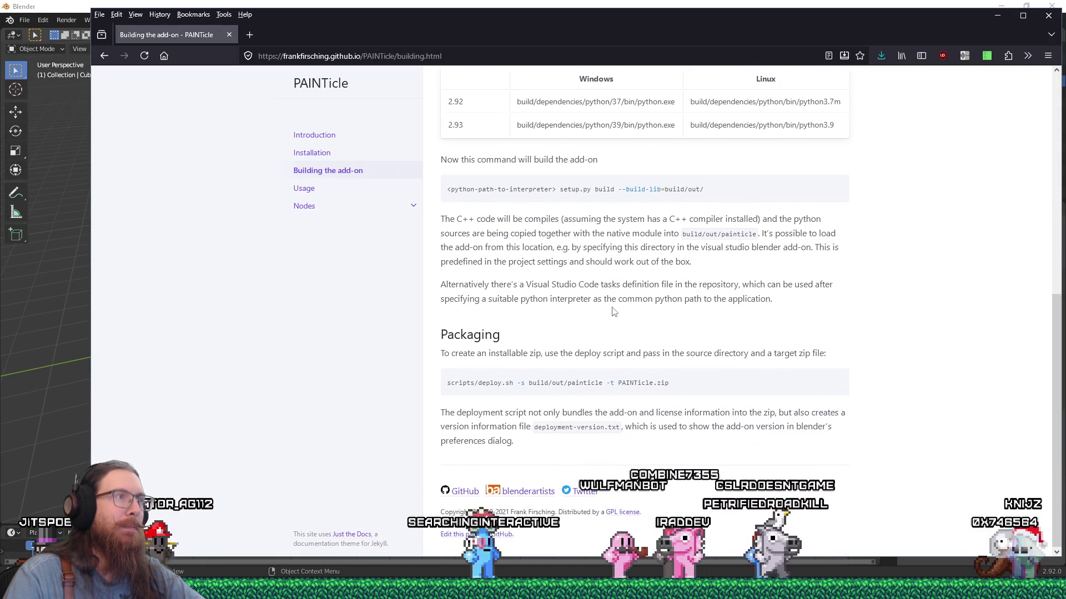
scroll(614, 312, up, 3)
click(341, 195)
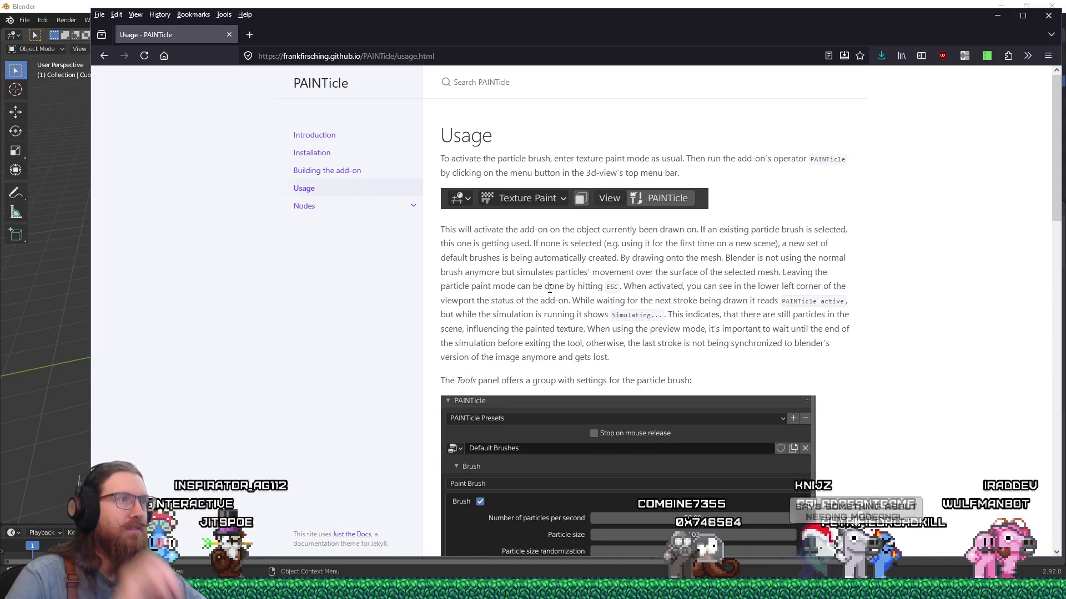
click(677, 6)
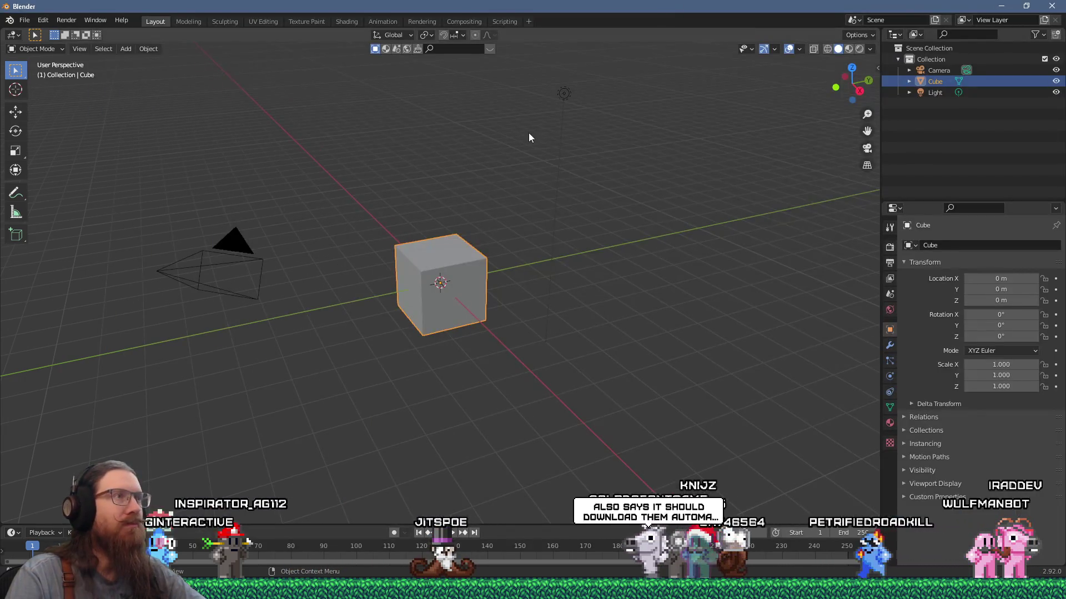
Glance at the Usage docs again, then switch Blender to the Texture Paint workspace
middle_drag(511, 117, 526, 200)
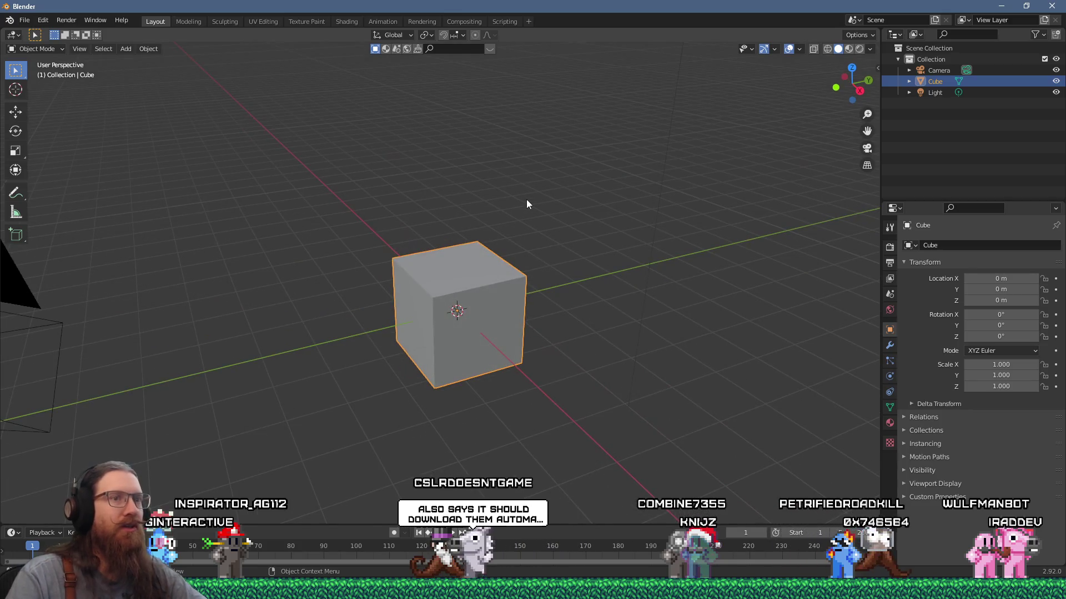
key(alt+Tab)
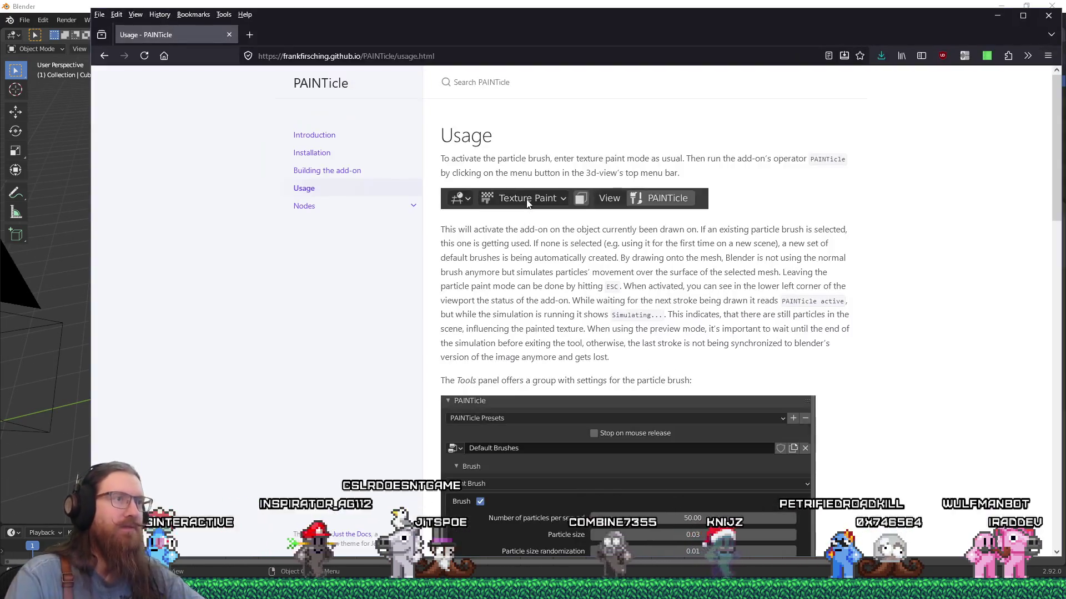
key(alt+Tab)
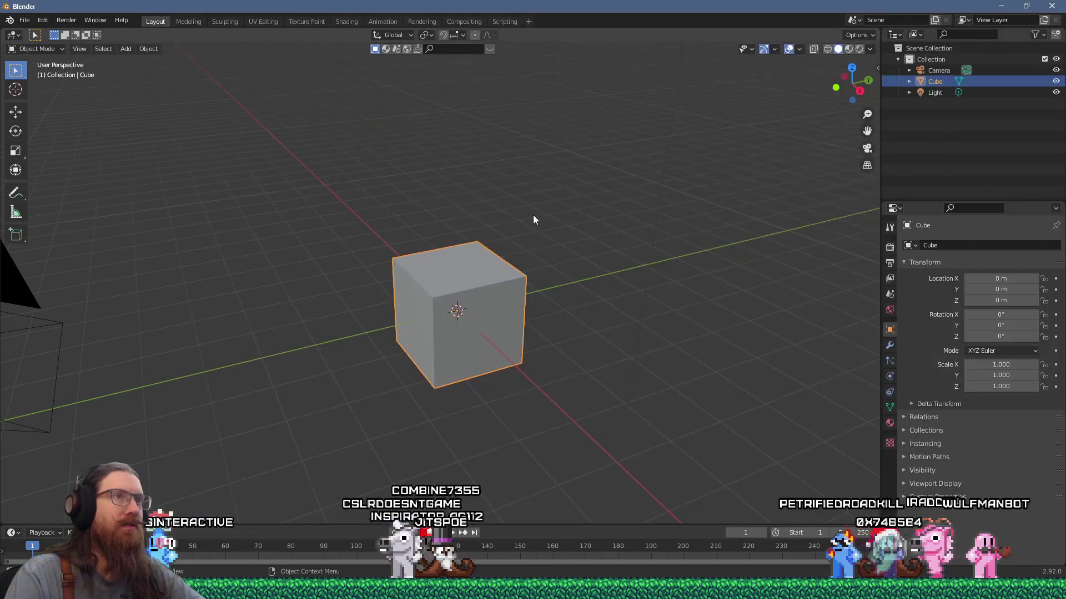
click(294, 22)
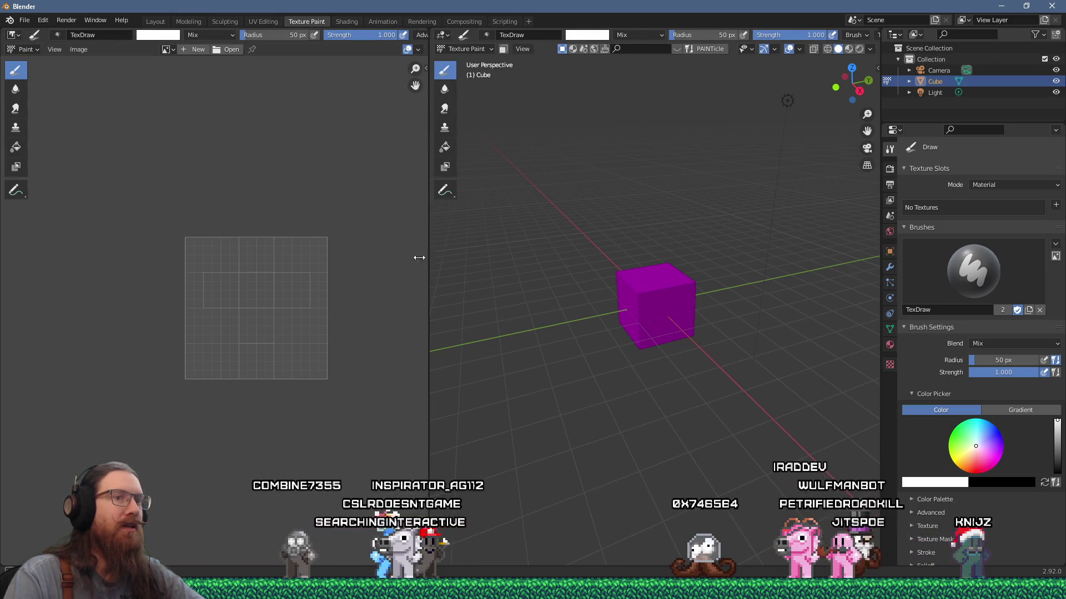
Connect a new 1024 px black Untitled image texture to the cube's Base Color
drag(431, 257, 352, 257)
scroll(609, 238, up, 3)
middle_drag(578, 341, 591, 315)
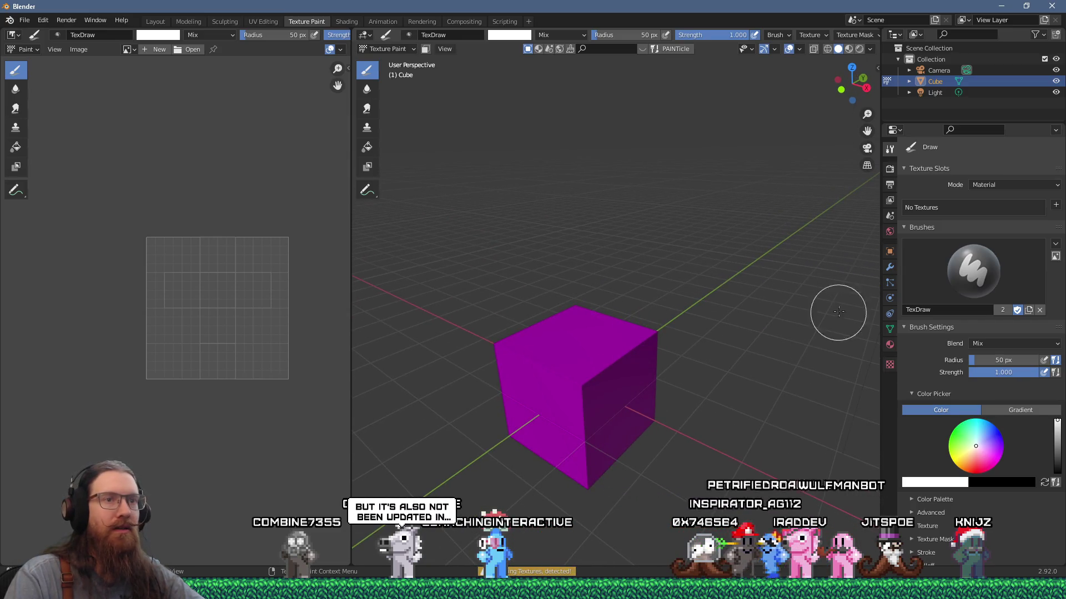
click(887, 343)
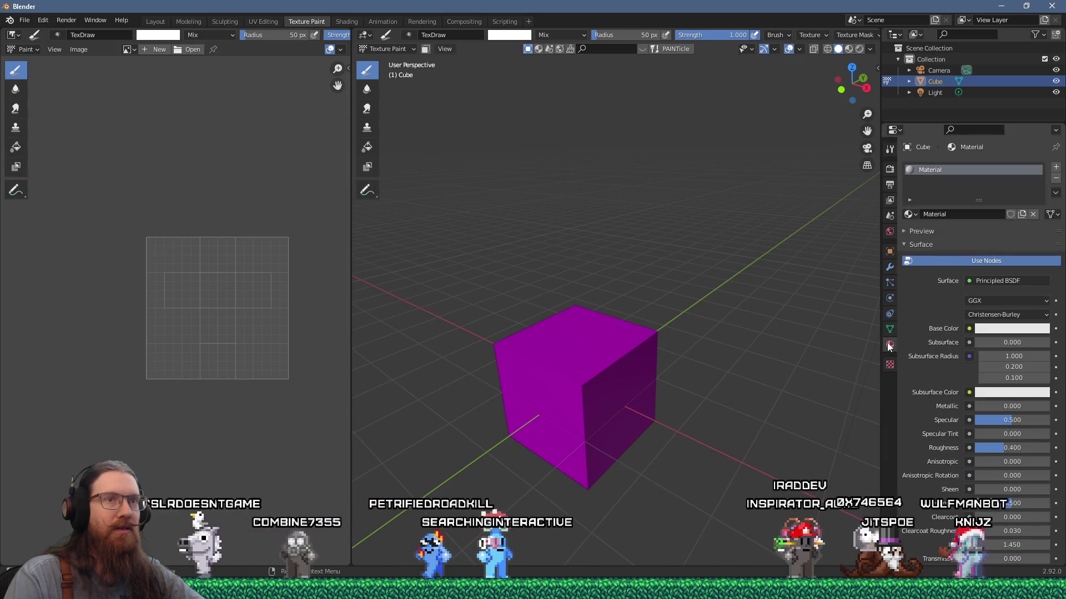
click(967, 329)
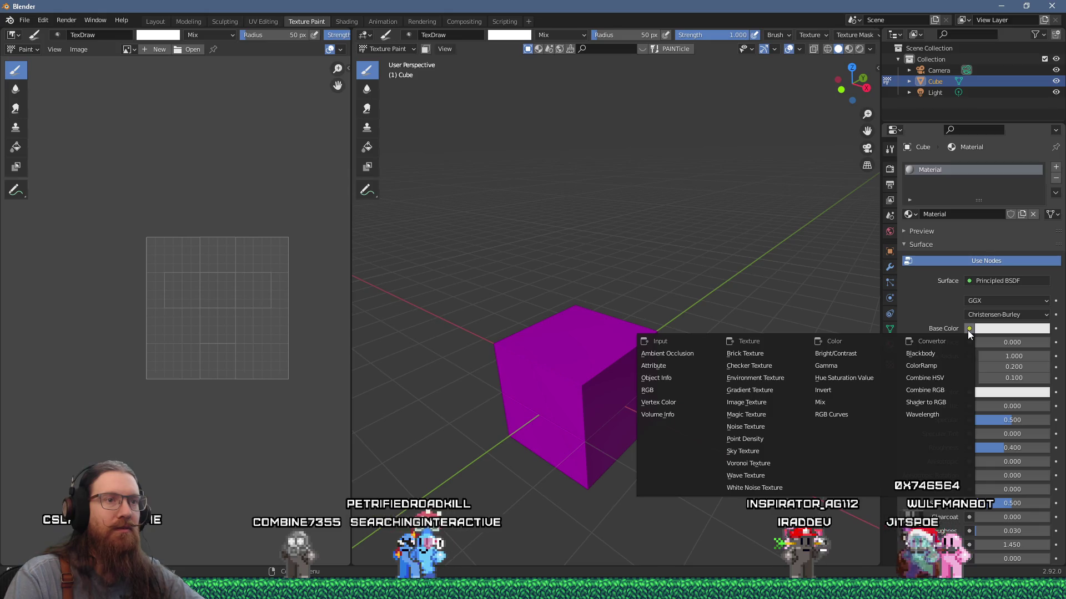
click(773, 402)
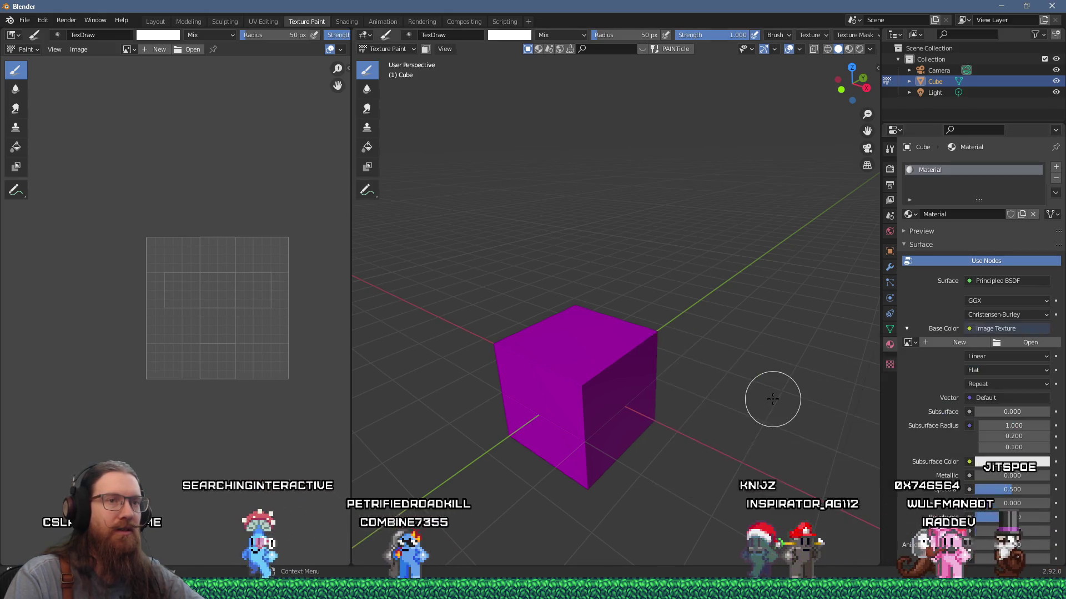
click(935, 341)
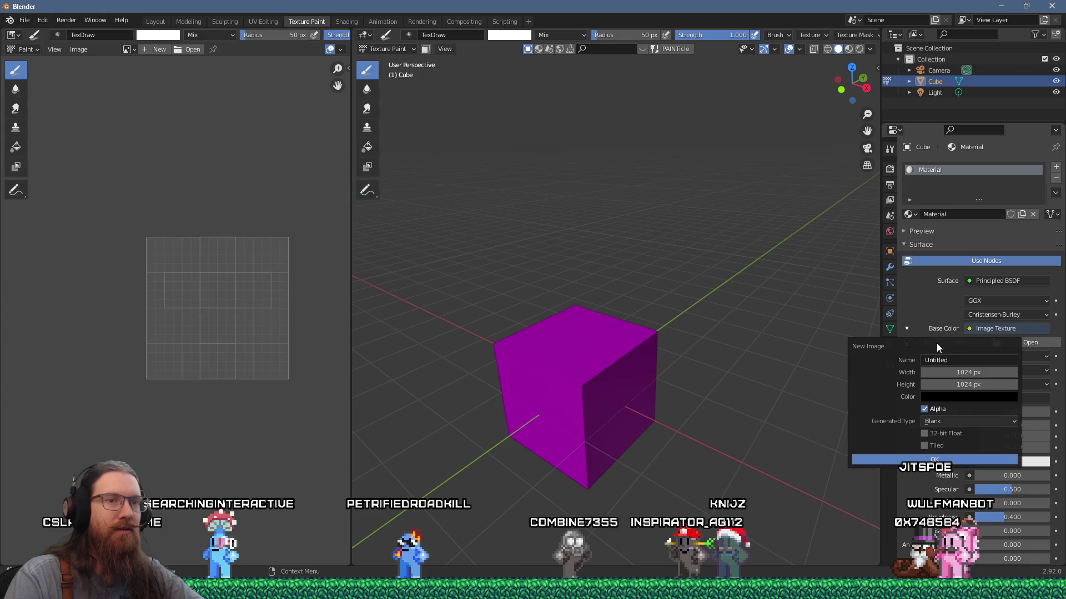
click(921, 459)
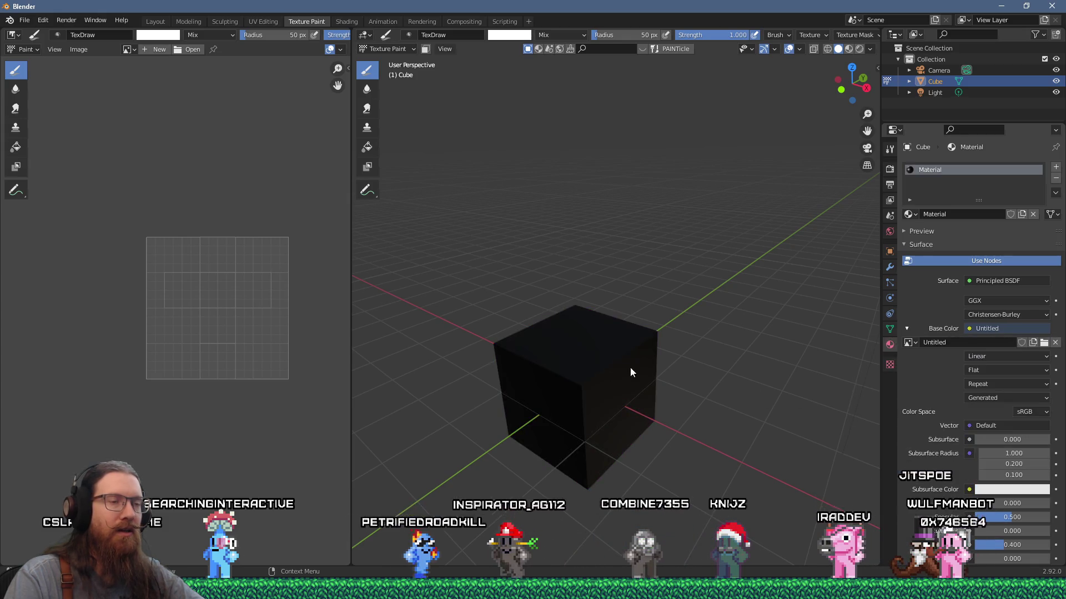
Paint a white spot on the cube and orbit to check it
middle_drag(625, 373, 614, 372)
drag(561, 366, 554, 370)
middle_drag(554, 369, 637, 351)
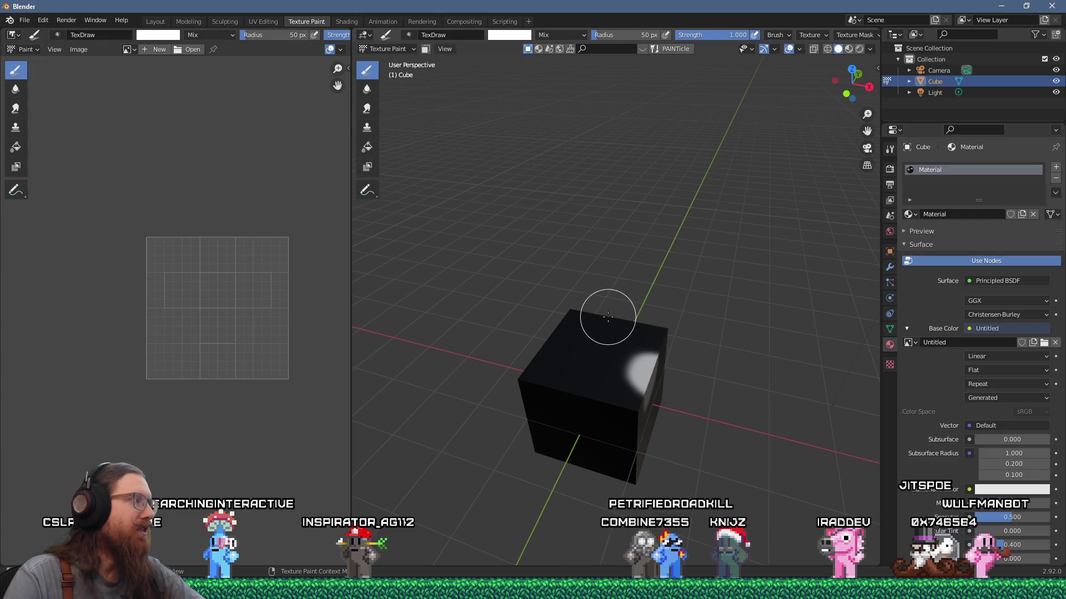
key(alt+Tab)
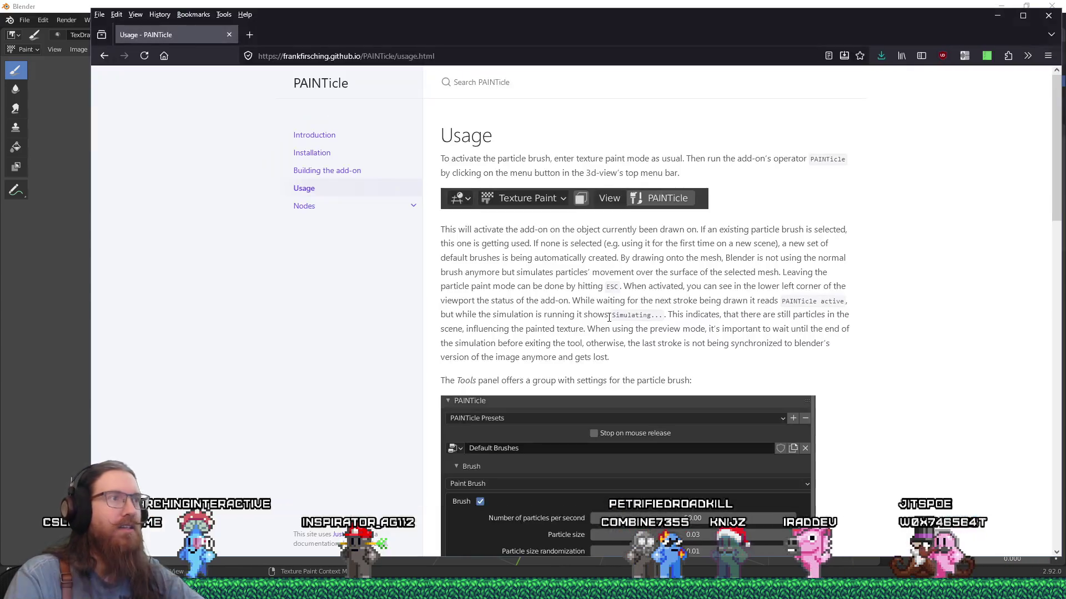
Turn on the PAINTicle particle brush and paint white specks onto the cube's top
key(alt+Tab)
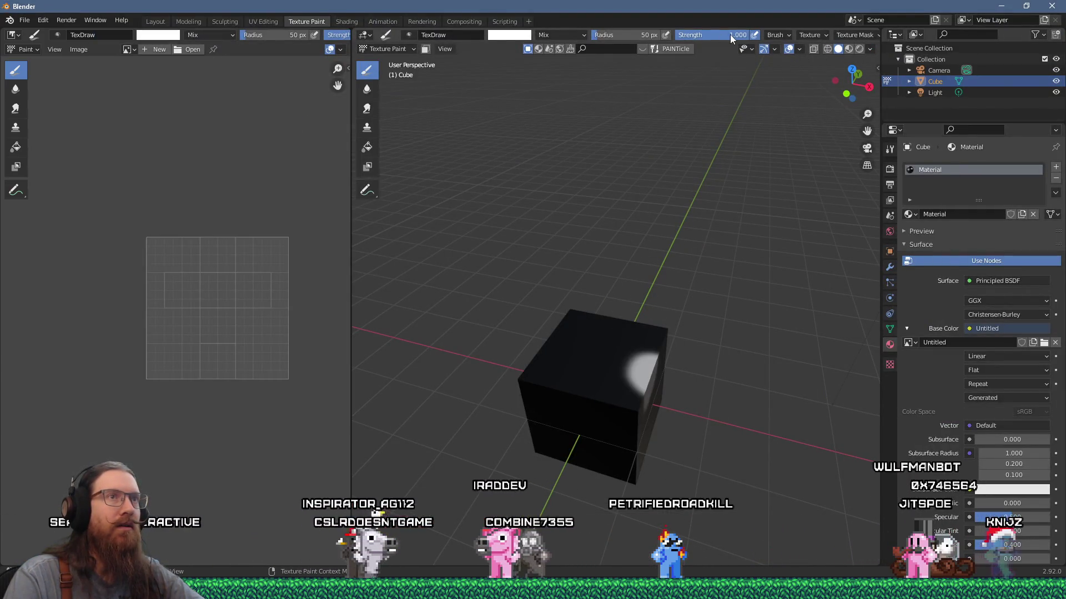
mouse_move(758, 33)
middle_down()
mouse_move(439, 25)
mouse_move(508, 31)
middle_up()
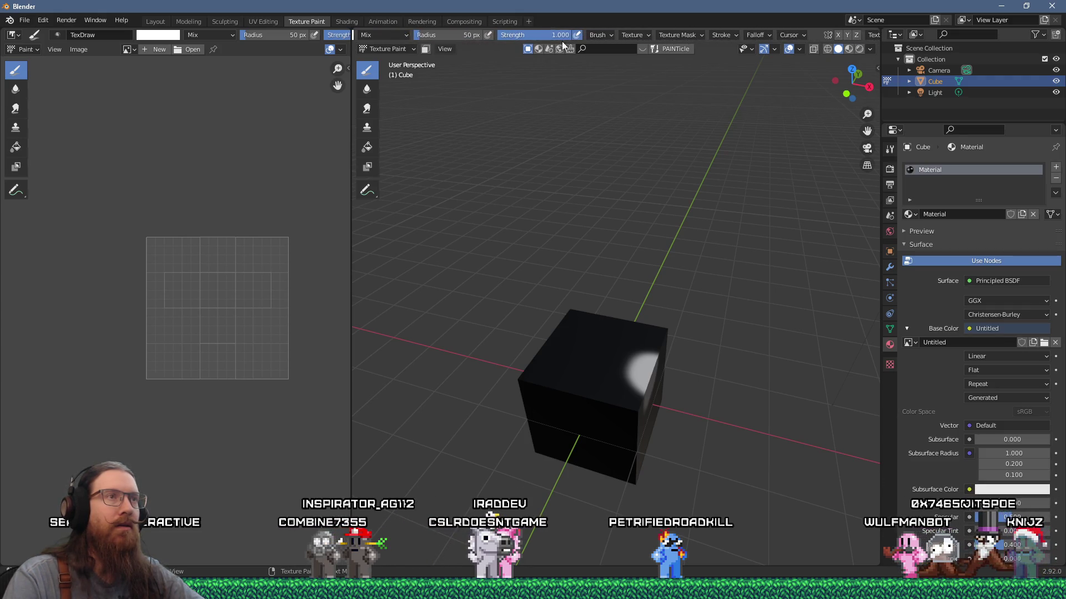
click(672, 51)
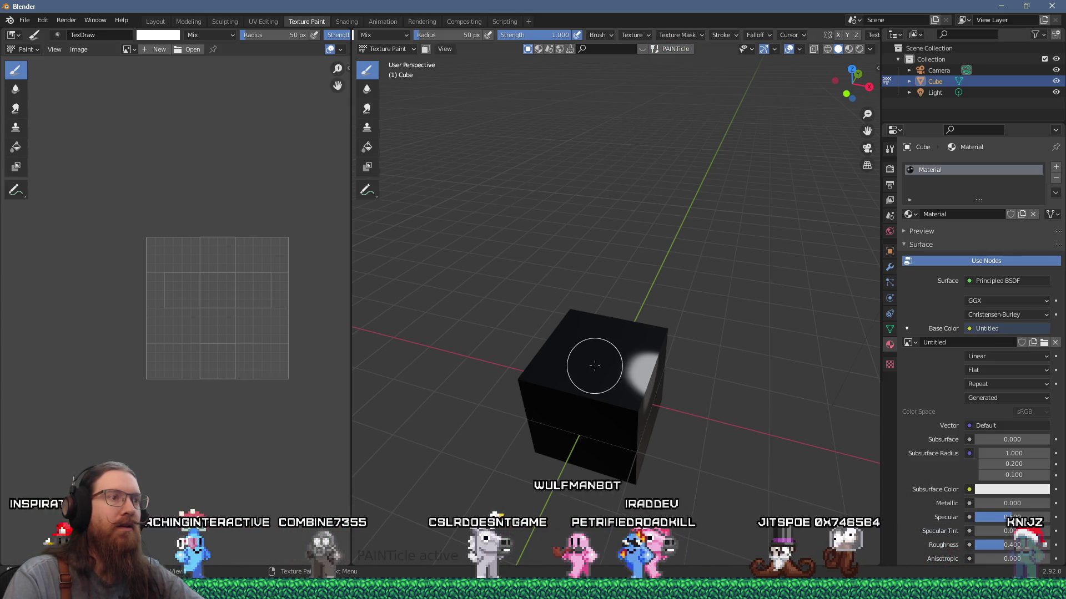
click(611, 366)
Orbit and zoom around the cube to inspect the particle specks, then go to Layout
mouse_move(647, 309)
middle_down()
mouse_move(635, 307)
mouse_move(656, 275)
middle_up()
scroll(631, 330, up, 3)
middle_drag(631, 330, 599, 409)
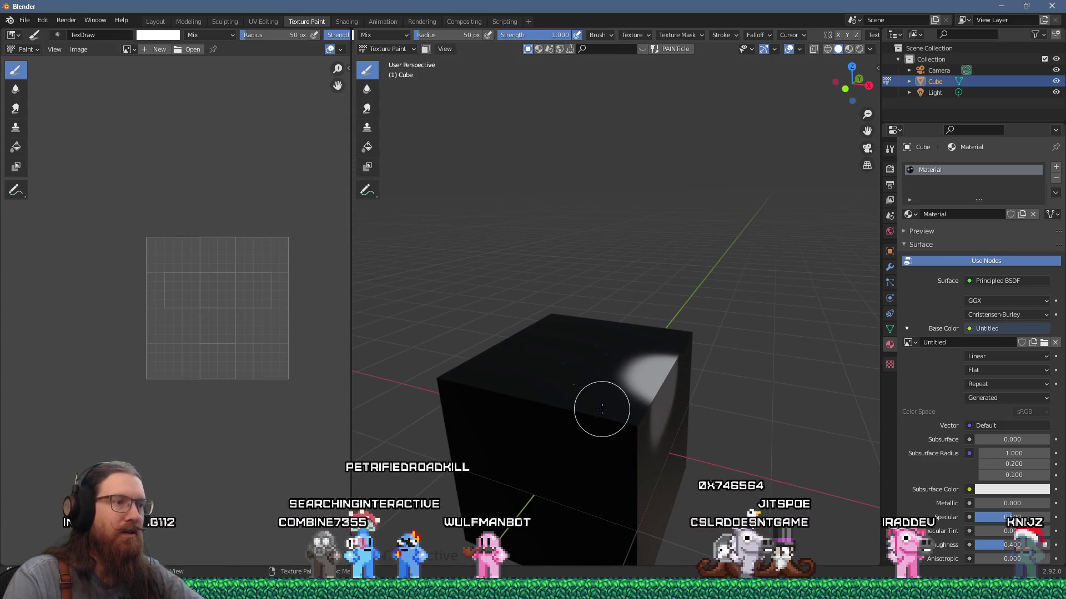
scroll(624, 348, down, 2)
mouse_move(624, 348)
middle_down()
mouse_move(608, 310)
mouse_move(581, 299)
mouse_move(677, 347)
middle_up()
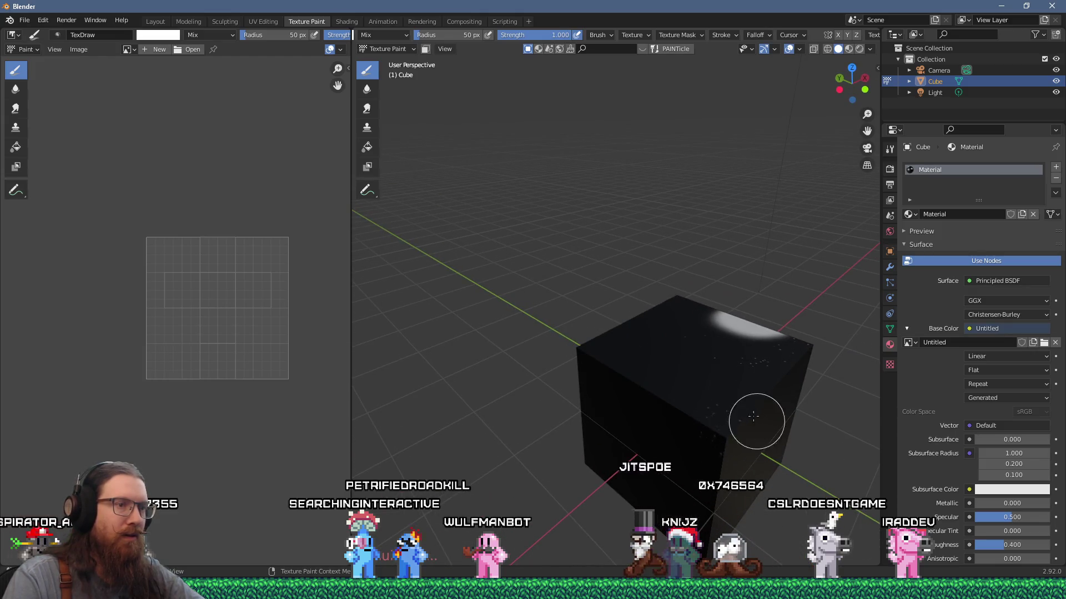
mouse_move(740, 392)
middle_down()
mouse_move(706, 331)
mouse_move(706, 309)
mouse_move(771, 351)
mouse_move(655, 250)
mouse_move(606, 299)
middle_up()
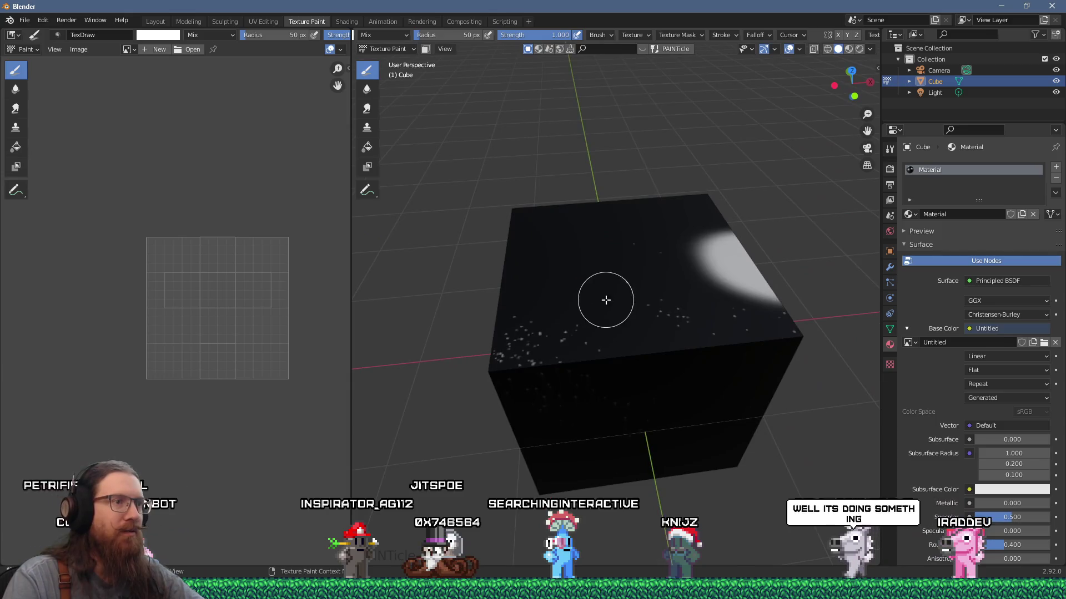
key(Tab)
key(Tab)
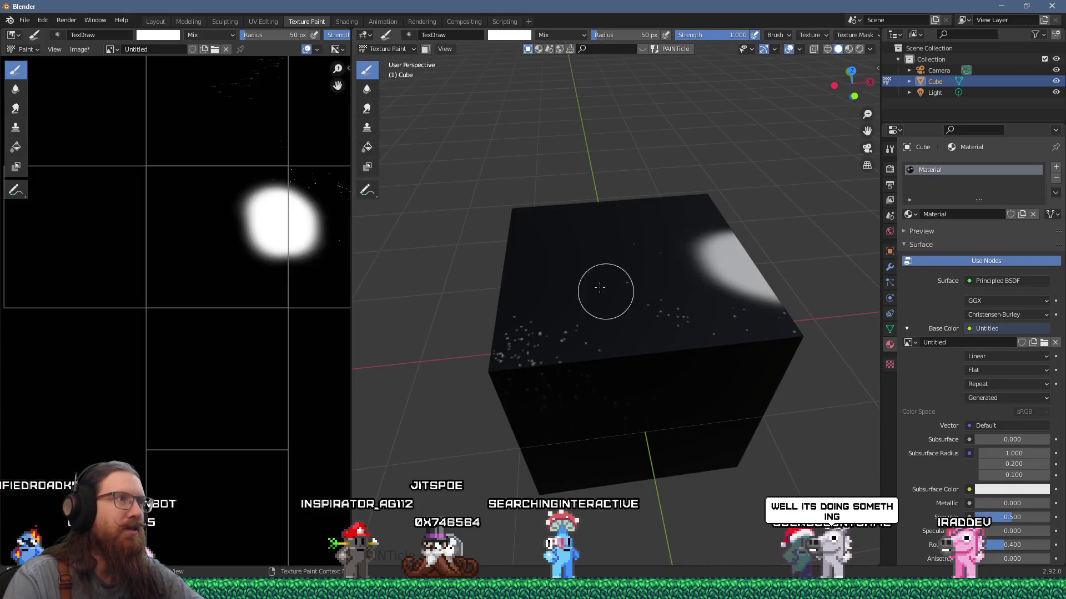
click(157, 20)
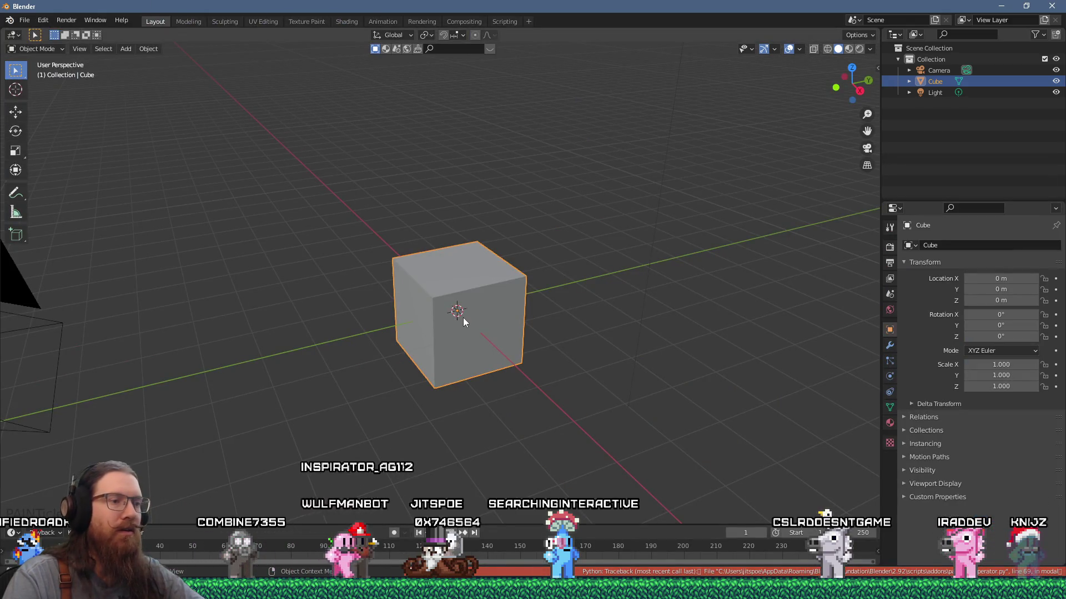
Delete the cube's vertices in Edit Mode and add a Monkey mesh in their place
key(Tab)
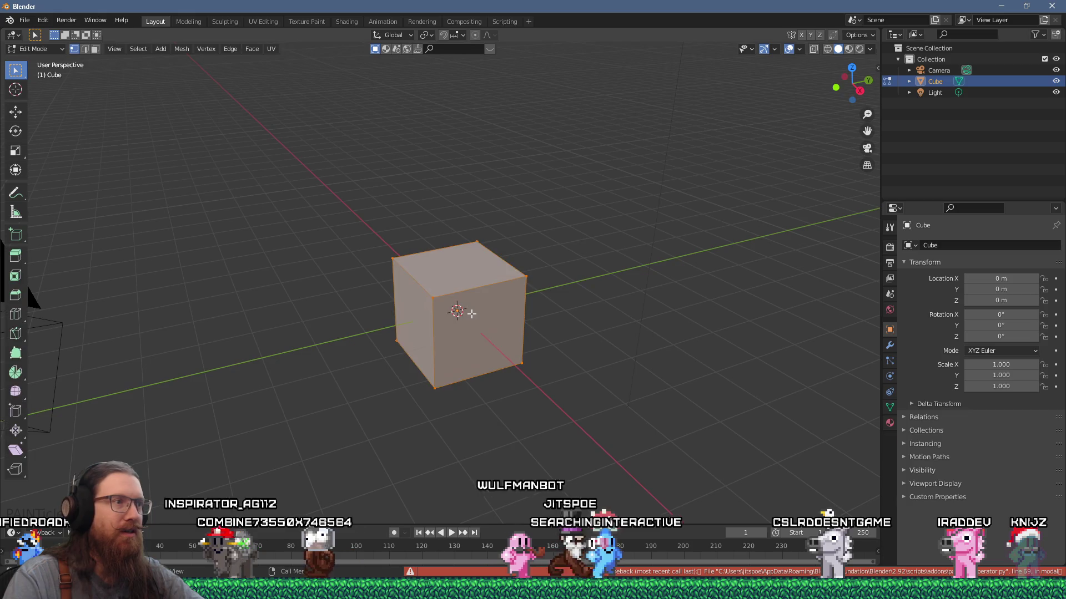
key(x)
click(471, 314)
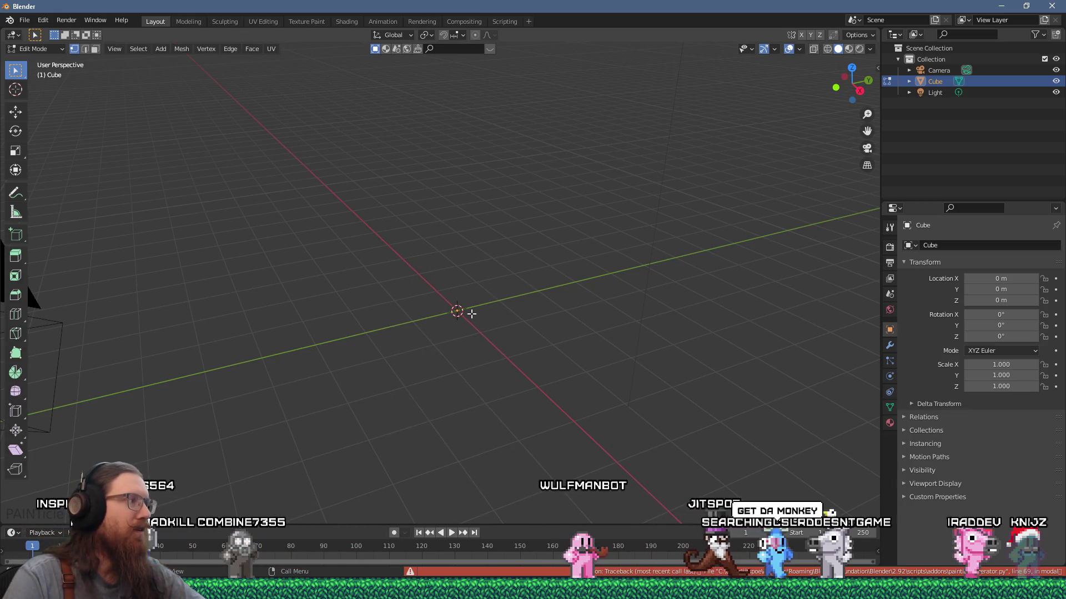
key(shift+a)
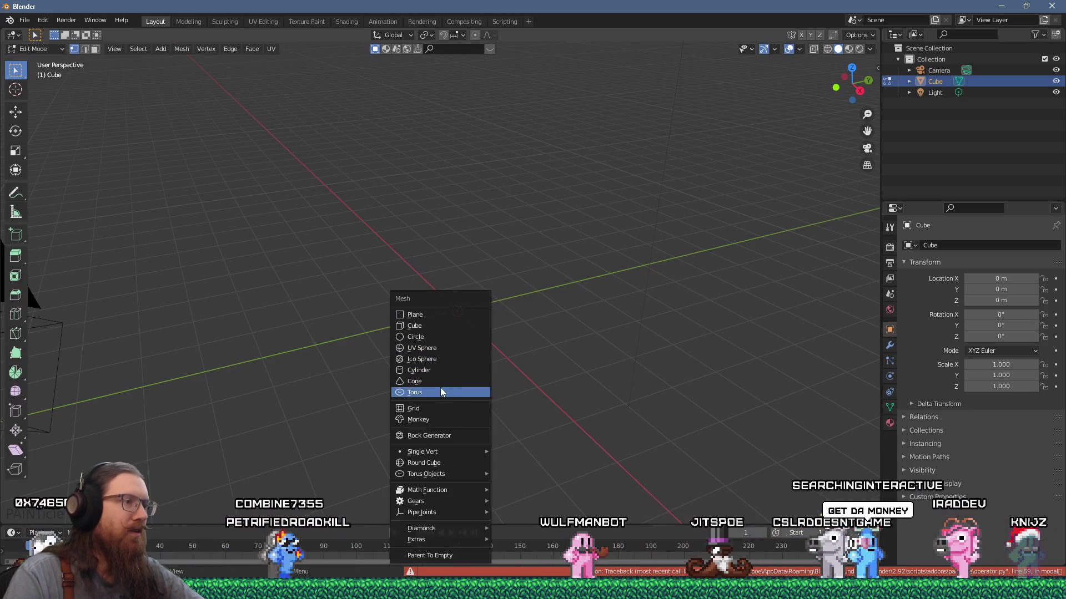
click(433, 419)
mouse_move(443, 386)
middle_down()
mouse_move(504, 300)
mouse_move(484, 252)
mouse_move(482, 264)
mouse_move(417, 270)
mouse_move(464, 276)
middle_up()
key(Tab)
Shade the monkey smooth, briefly search for subdivision, then return to Texture Paint
right_click(478, 271)
click(480, 272)
key(Tab)
key(Tab)
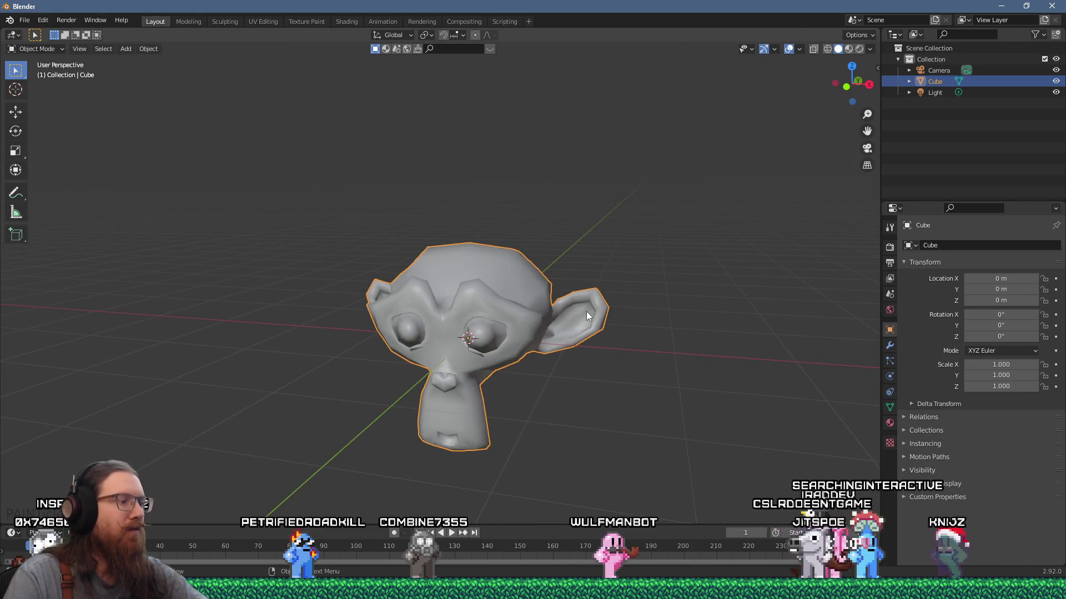
key(F3)
text(subdi)
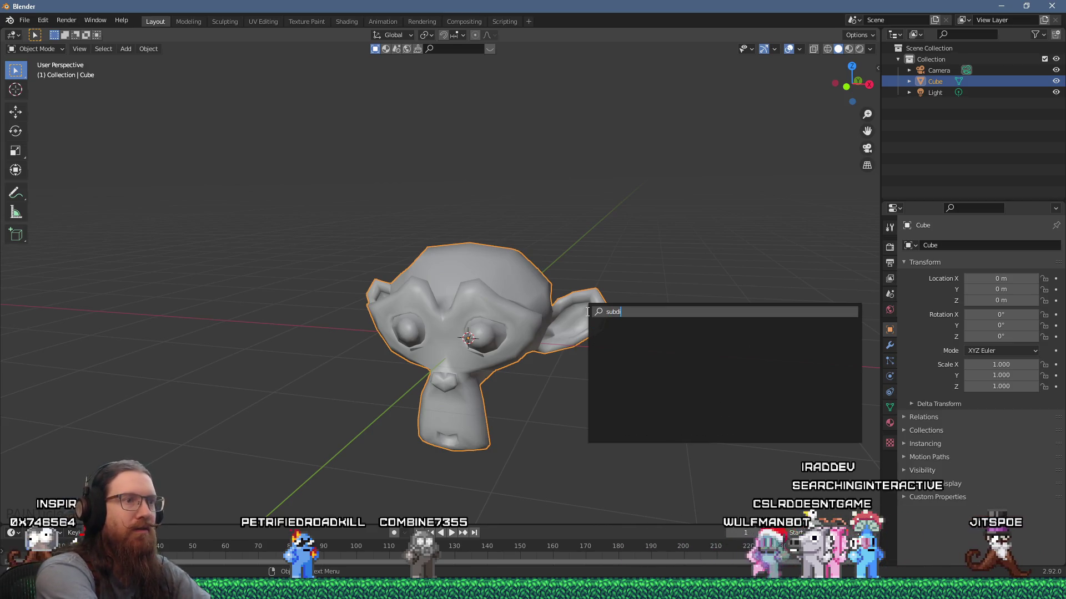
key(Escape)
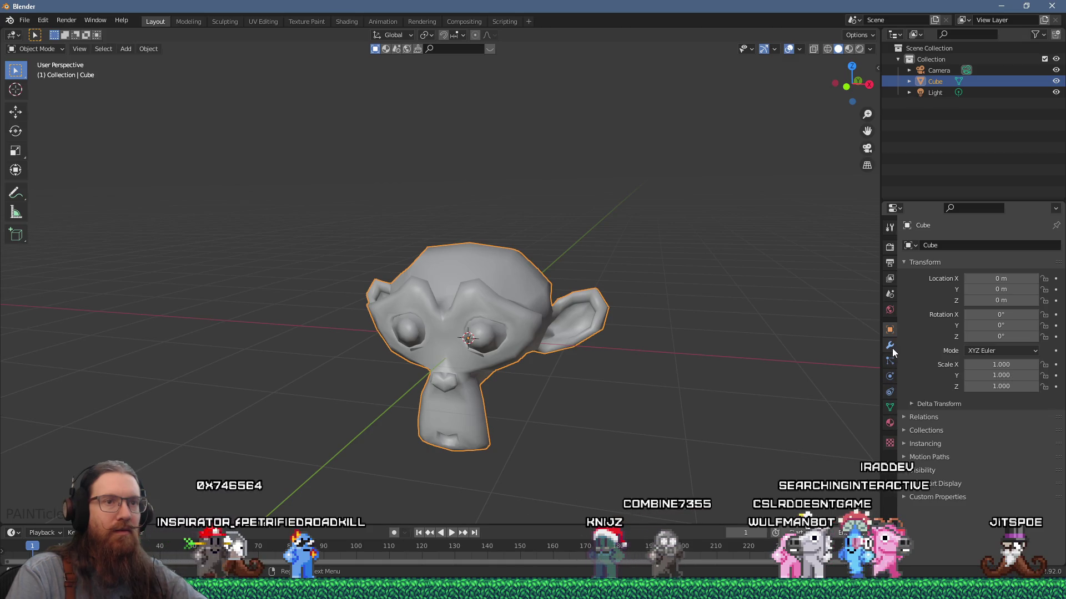
click(889, 345)
middle_drag(721, 294, 643, 302)
scroll(639, 297, up, 2)
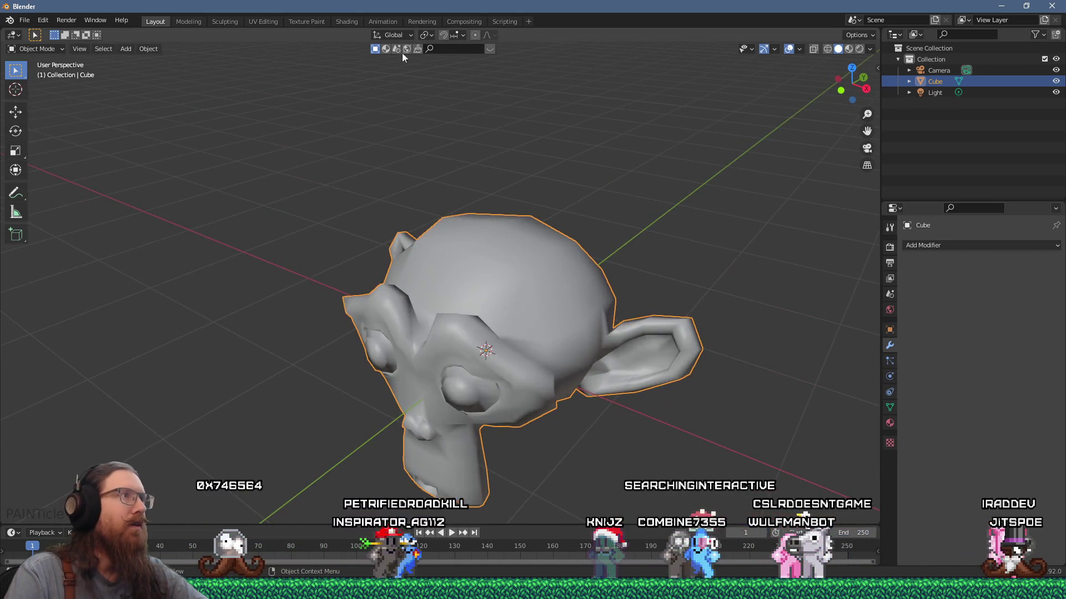
click(316, 21)
Paint a white stroke across the monkey's crown, then orbit and zoom to inspect it
mouse_move(583, 226)
middle_down()
mouse_move(523, 203)
mouse_move(584, 224)
middle_up()
drag(621, 270, 637, 273)
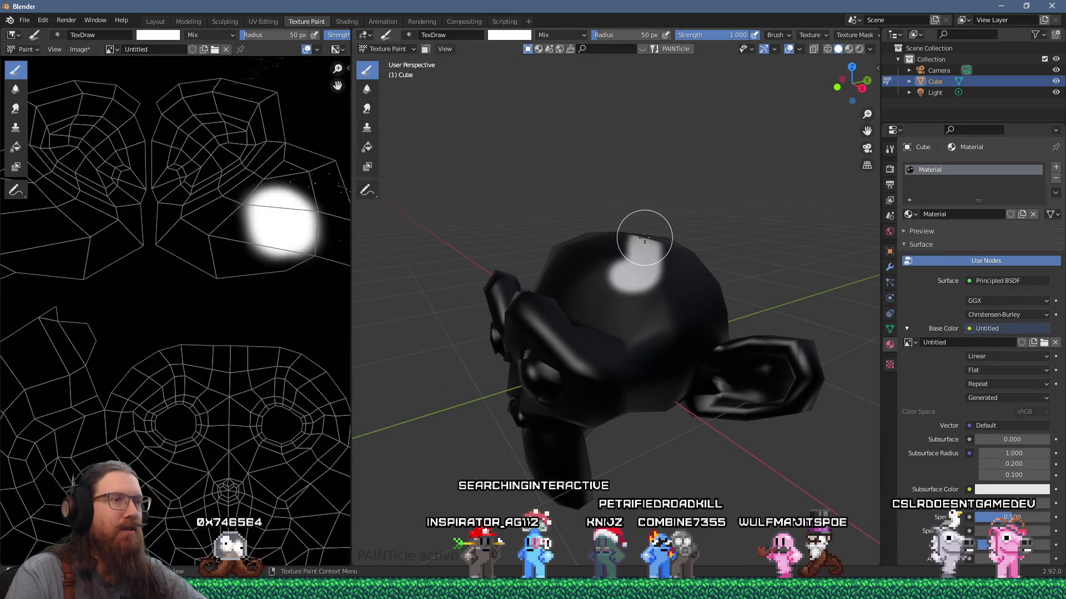
middle_drag(673, 135, 696, 128)
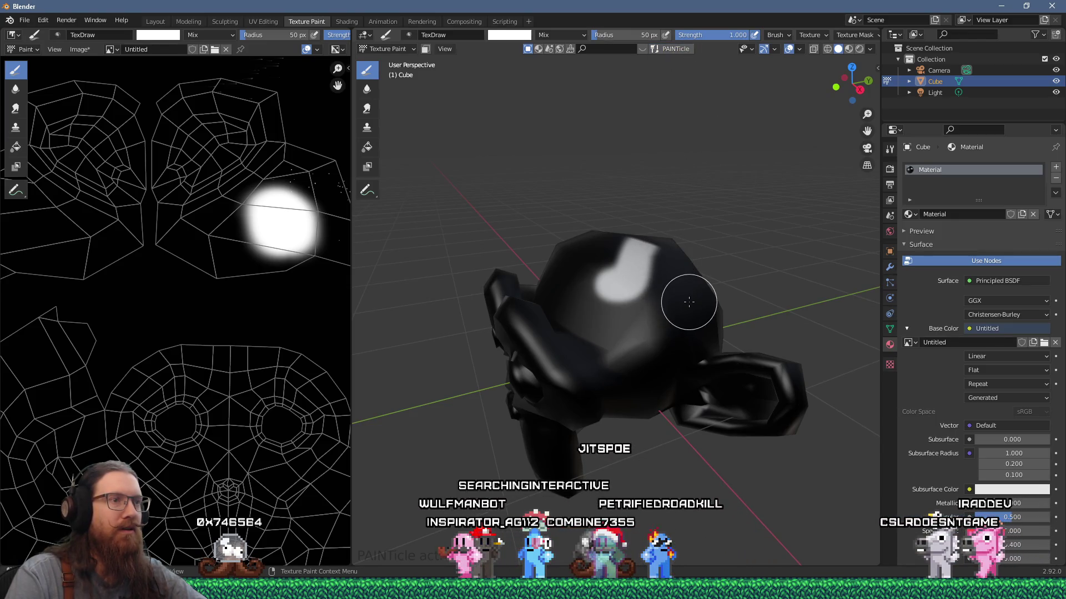
scroll(706, 287, up, 2)
middle_drag(706, 288, 656, 276)
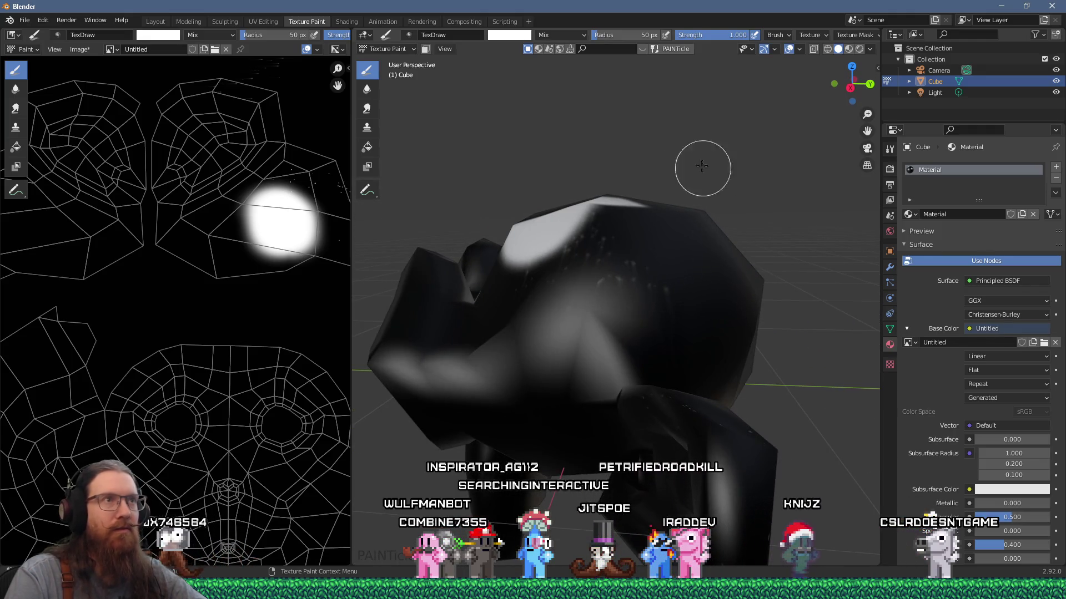
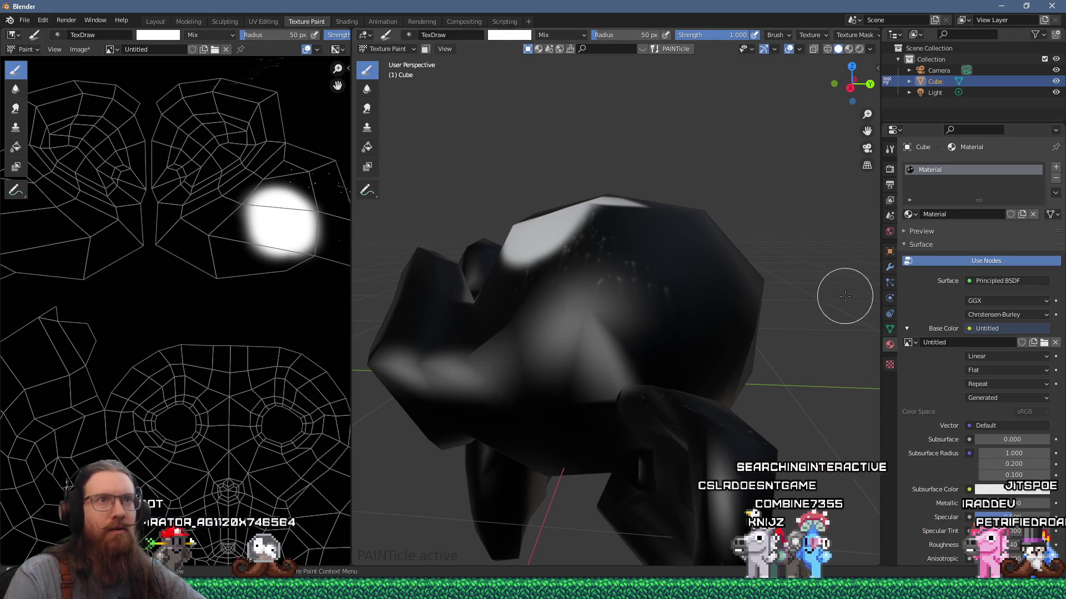
Compare the PAINTicle documentation with Blender, scrolling through both windows
key(alt+Tab)
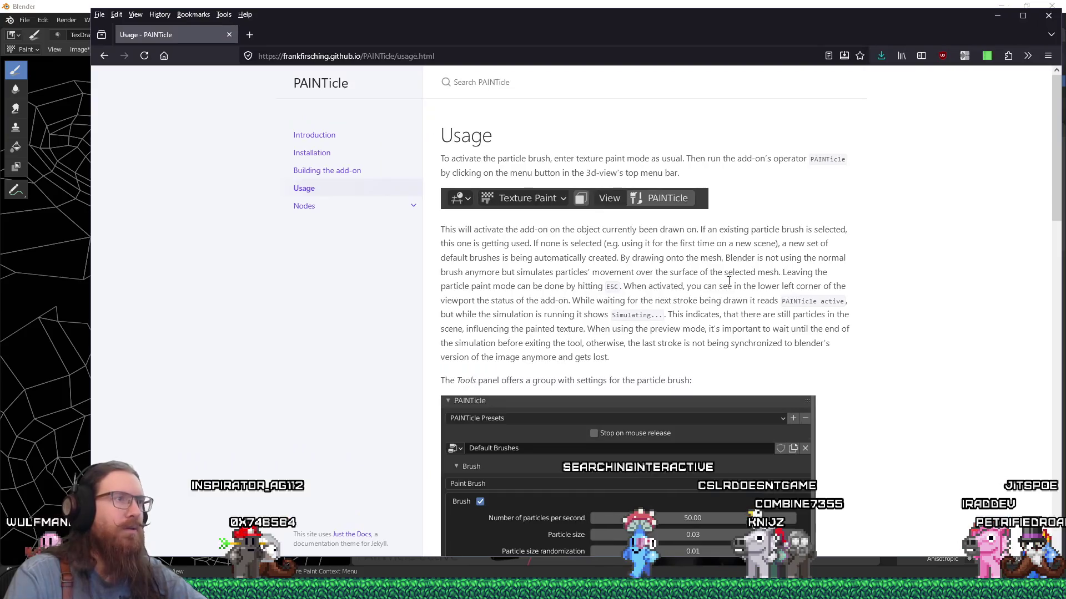
scroll(740, 276, down, 5)
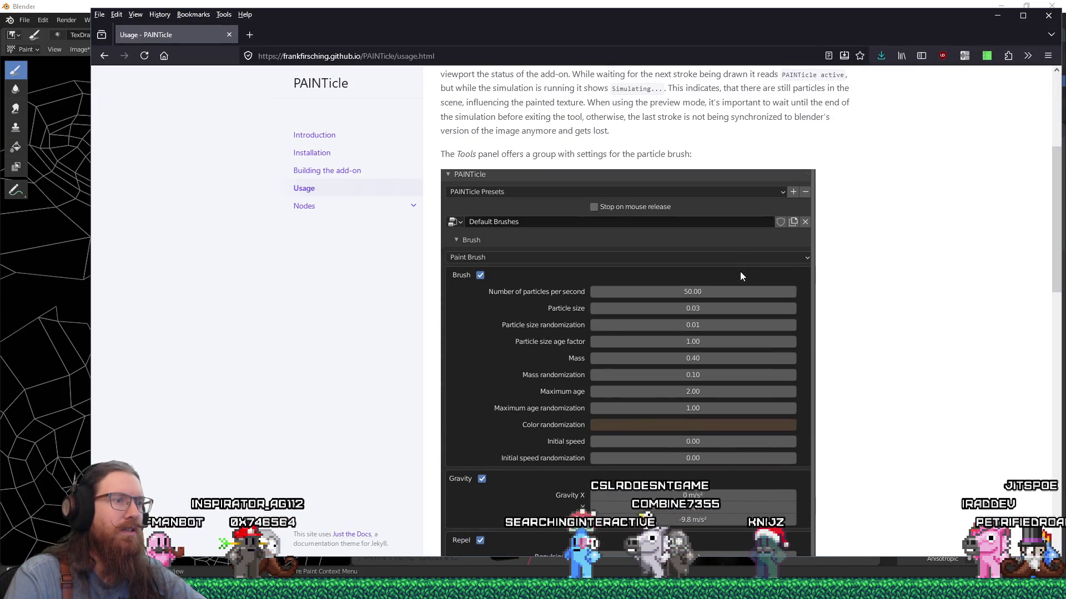
scroll(740, 276, down, 3)
scroll(741, 275, up, 3)
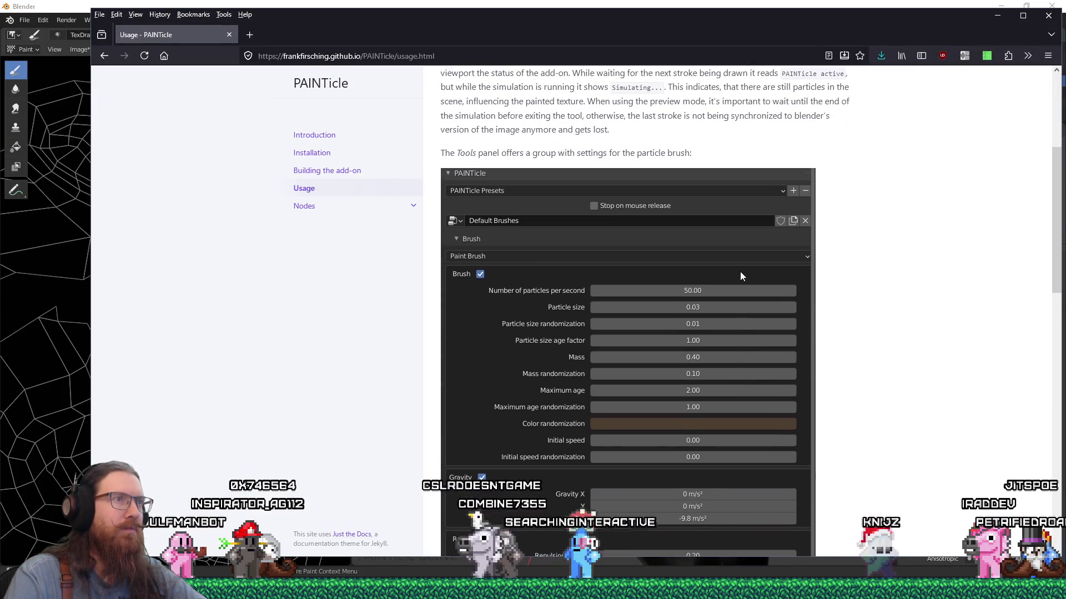
key(alt+Tab)
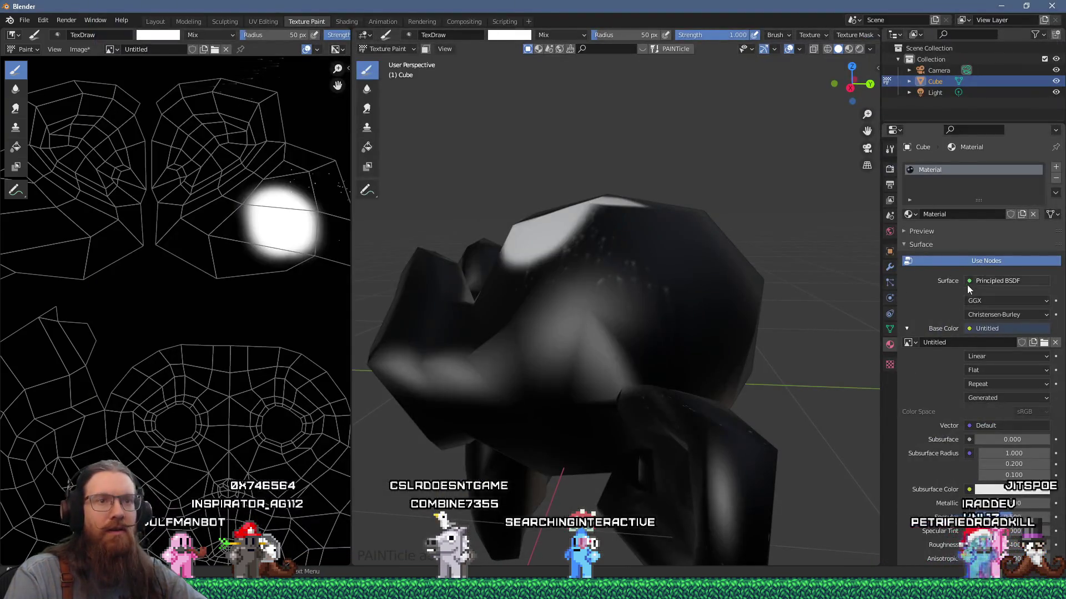
scroll(944, 374, down, 3)
scroll(944, 374, down, 5)
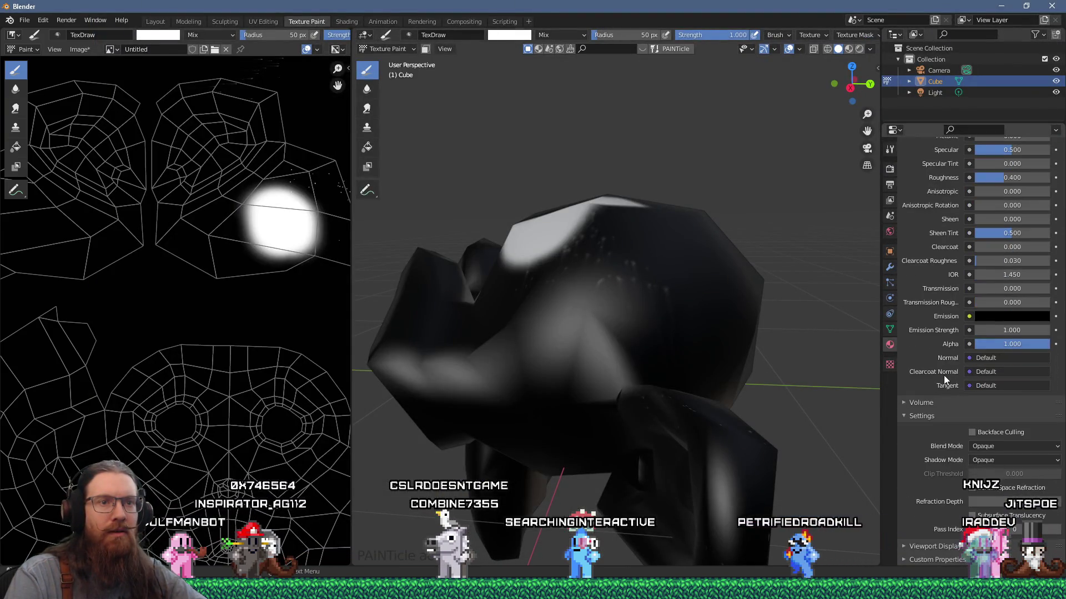
key(alt+Tab)
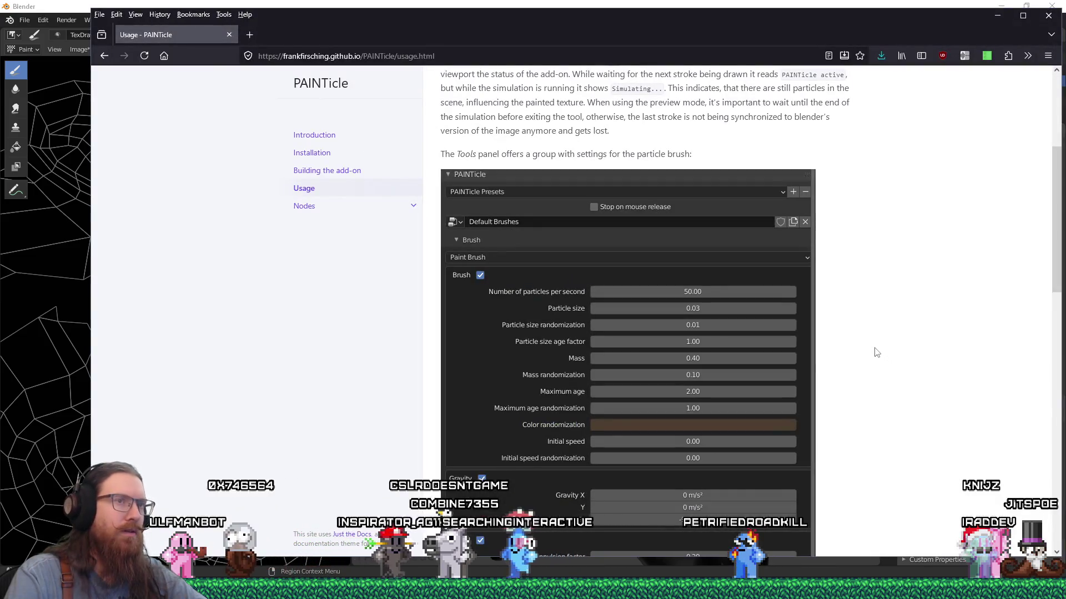
key(alt+Tab)
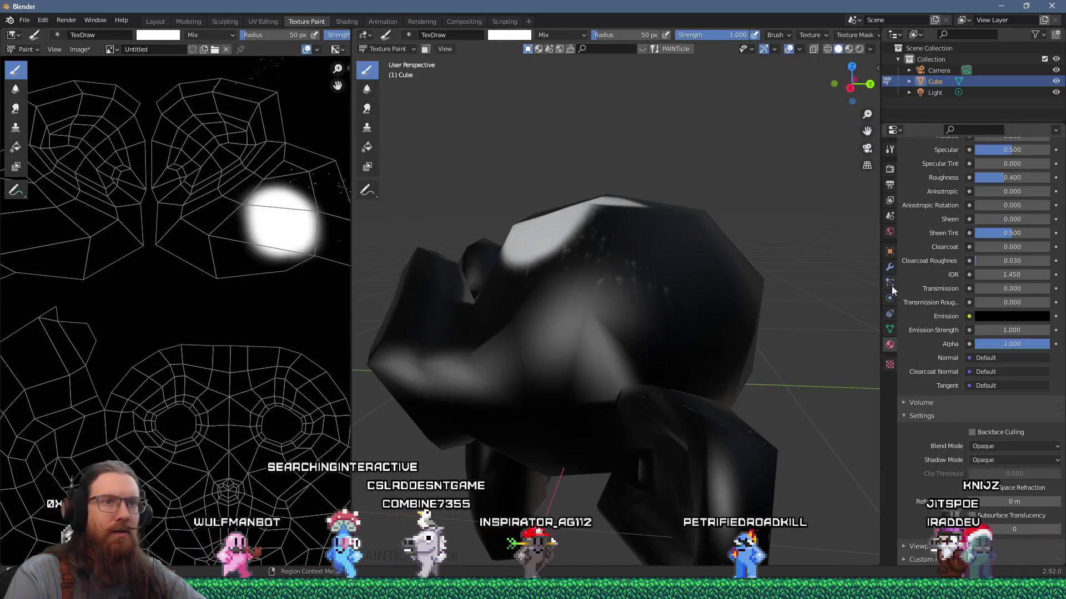
Show the brush's texture settings in Properties, check the Brush context options, and return to the documentation
click(890, 283)
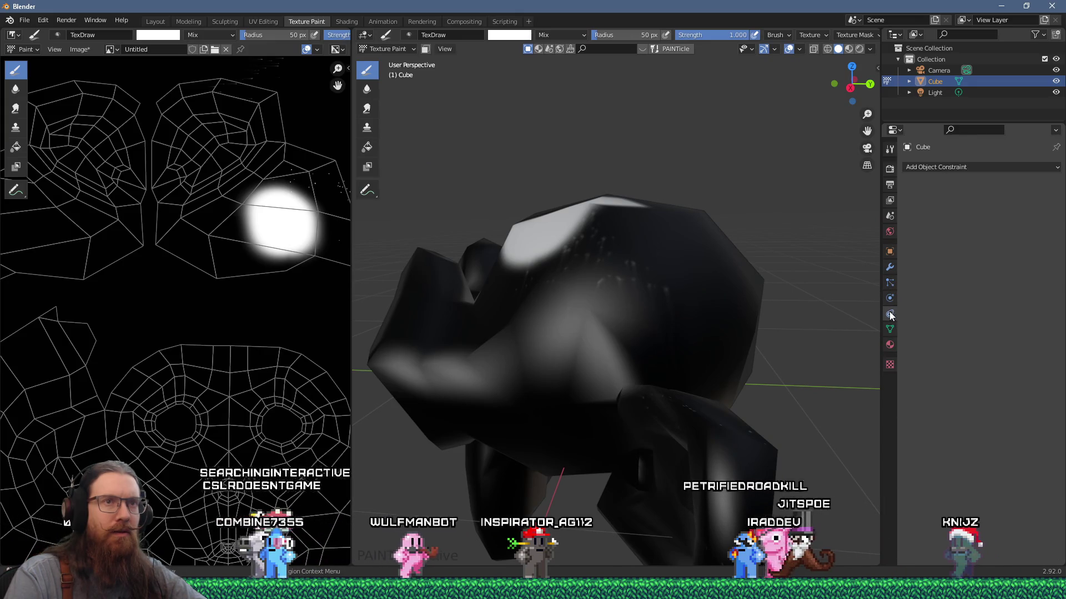
click(890, 345)
click(888, 366)
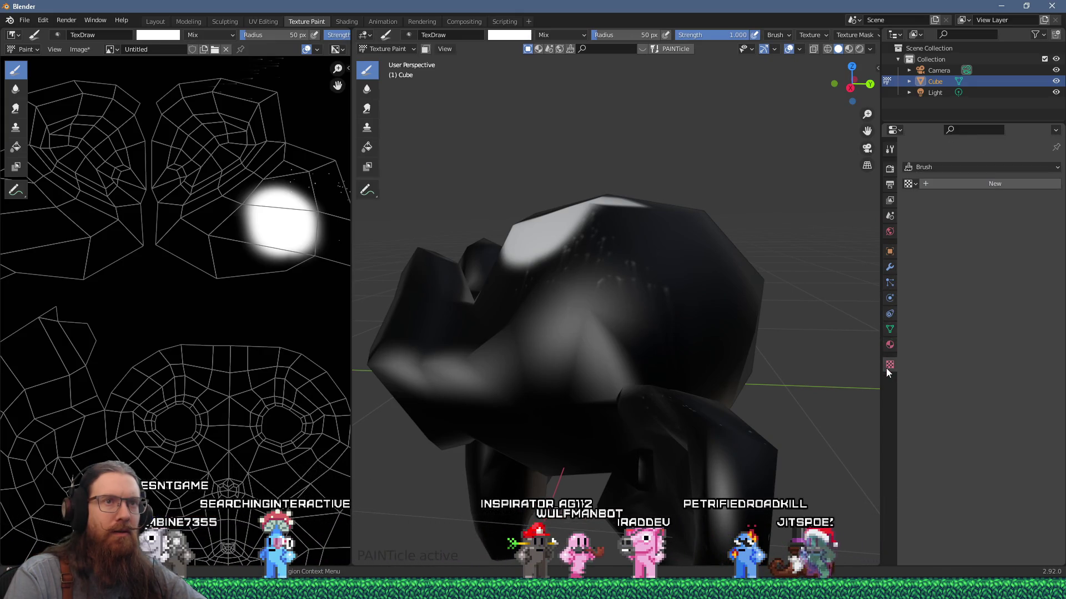
click(947, 166)
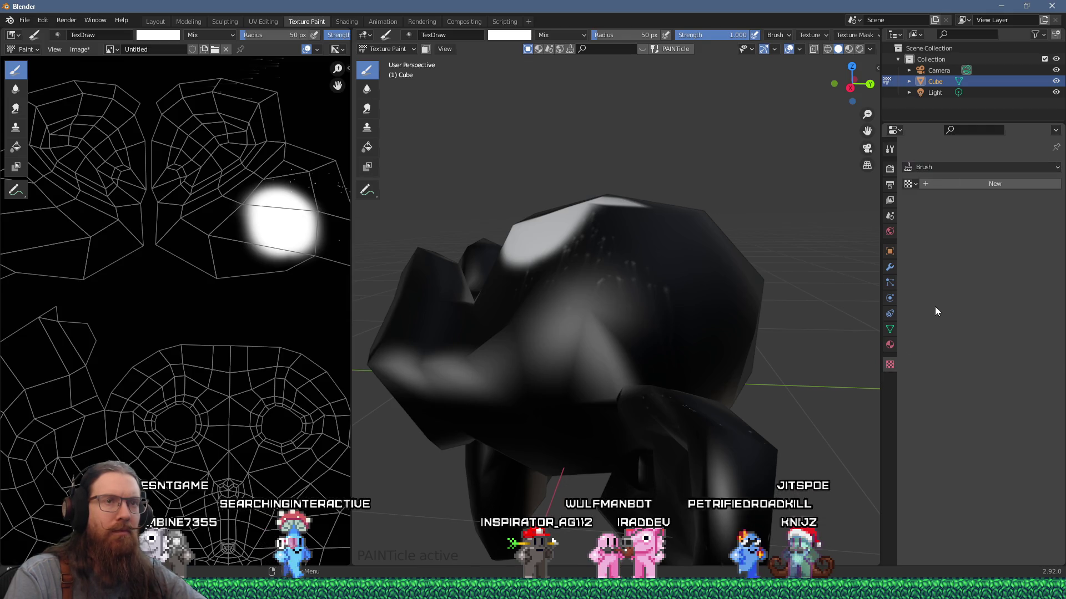
key(alt+Tab)
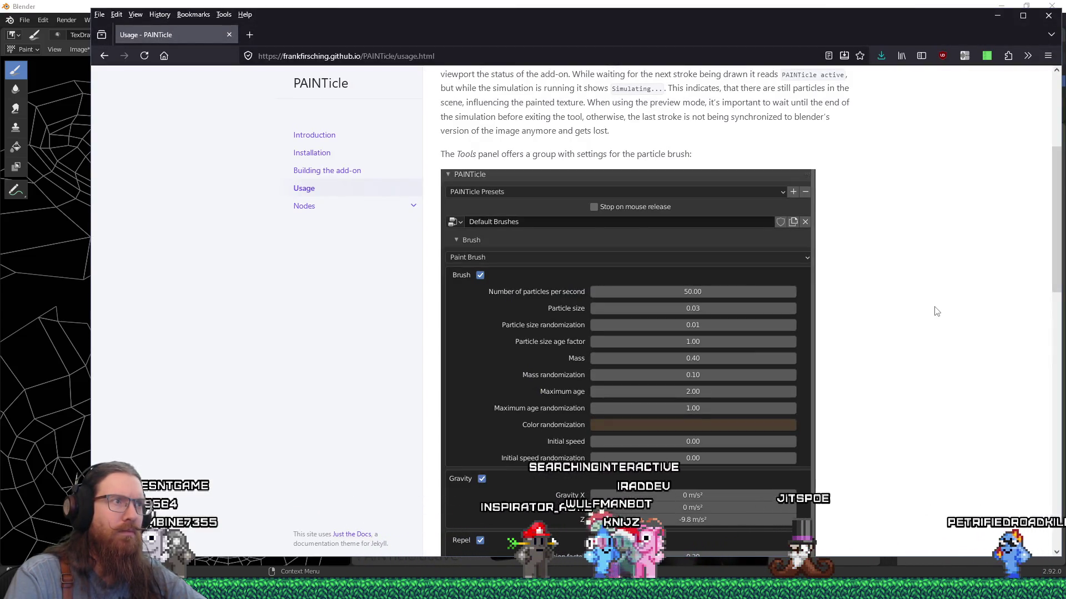
Review the PAINTicle brush settings (50 particles per second, size 0.03, mass 0.40) before returning to Blender
key(alt+Tab)
key(alt+Tab)
scroll(776, 291, up, 5)
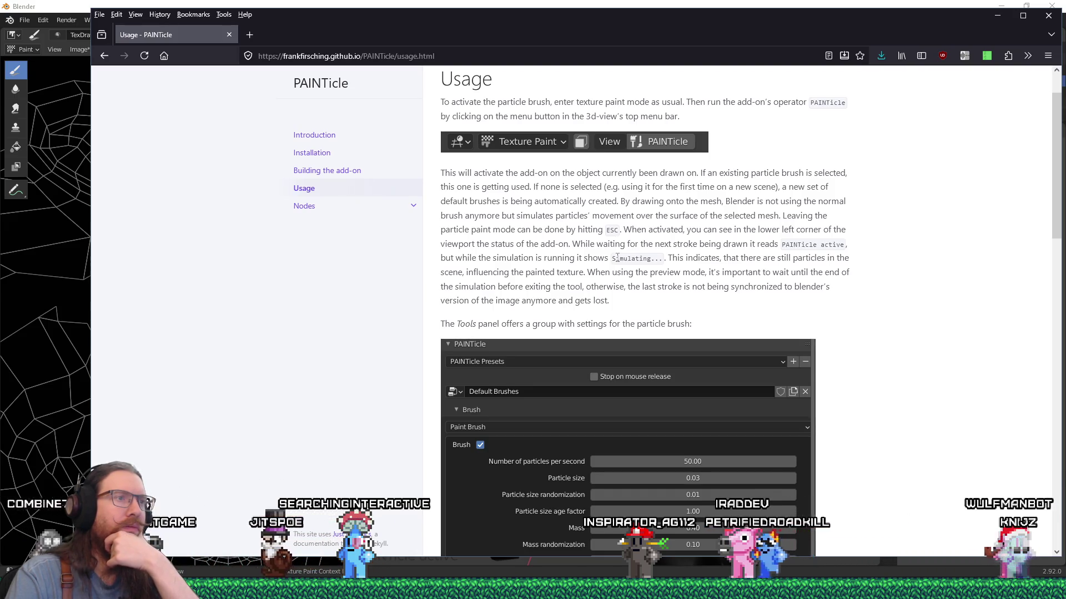
scroll(620, 259, down, 3)
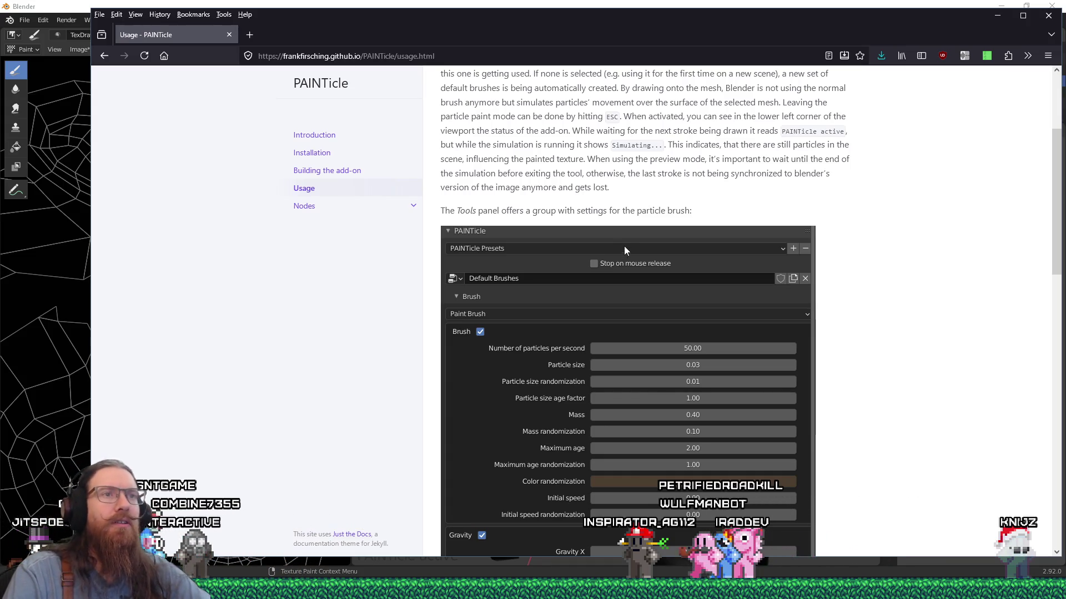
key(alt+Tab)
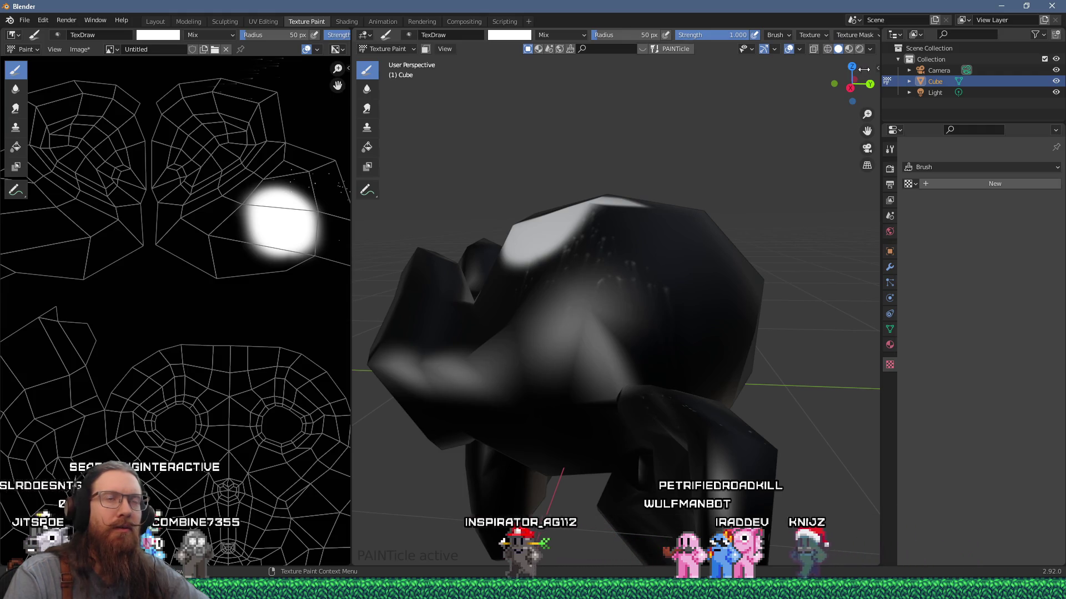
Show the viewport sidebar and look through the Particle Simulation and tool settings around the cube
key(n)
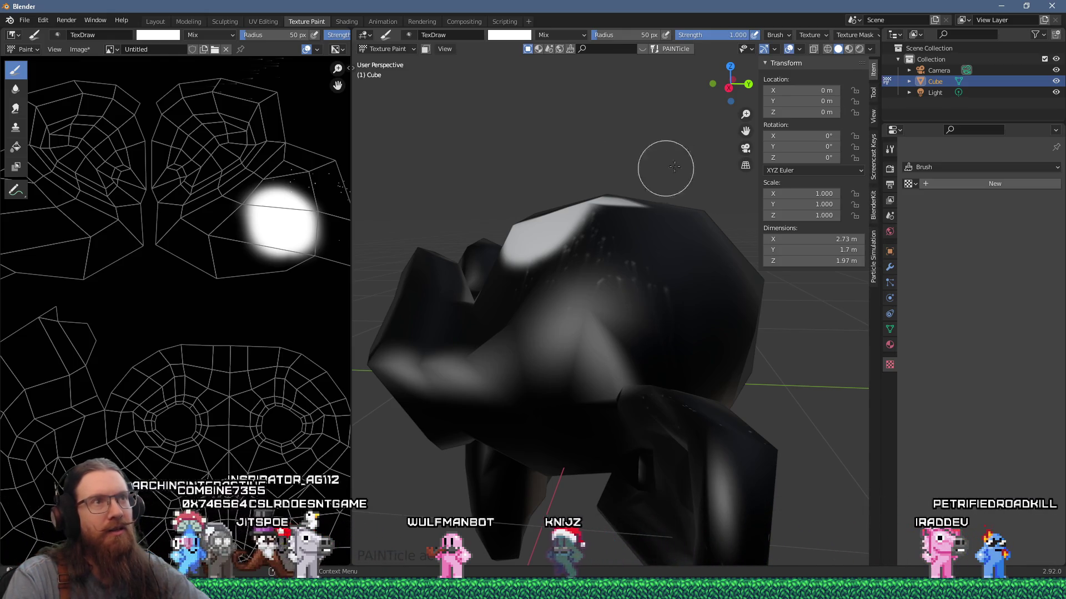
middle_drag(713, 156, 614, 131)
click(874, 93)
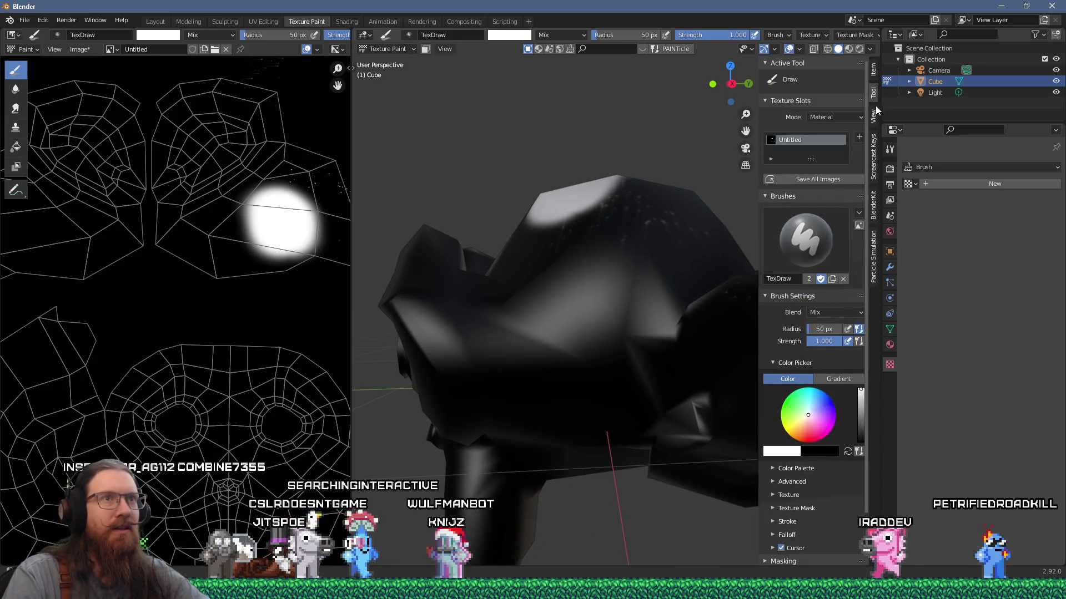
click(875, 237)
mouse_move(750, 214)
middle_down()
mouse_move(699, 251)
mouse_move(729, 233)
middle_up()
scroll(713, 234, down, 4)
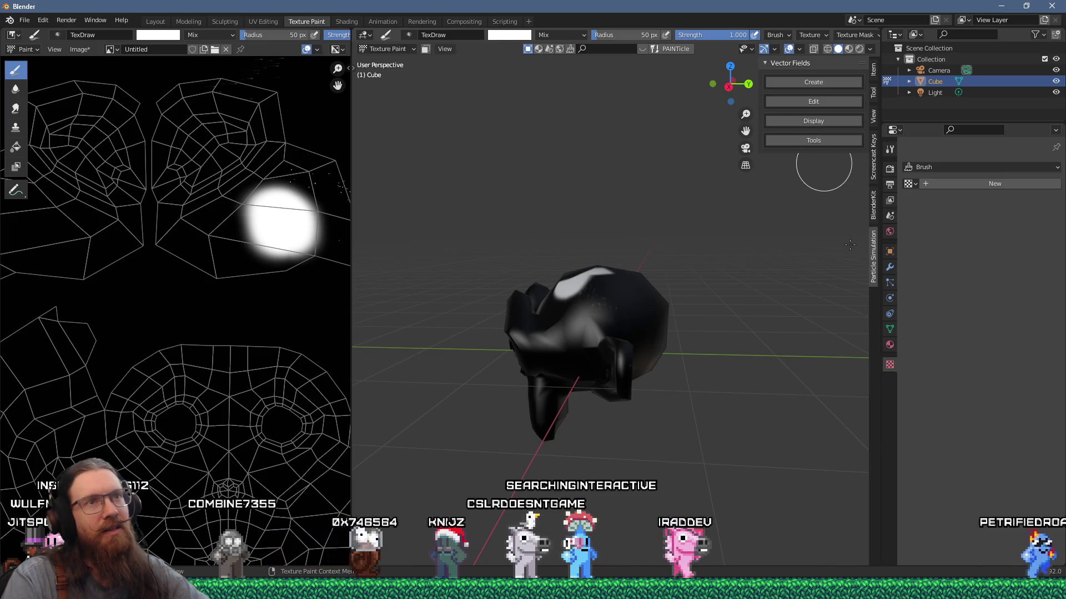
click(872, 98)
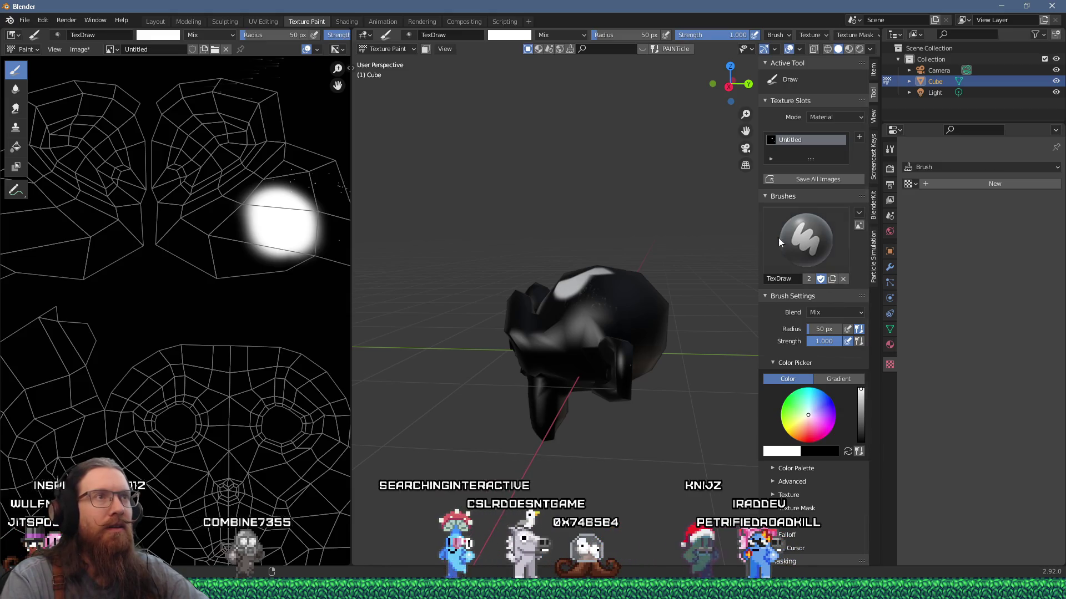
Activate the PAINTicle brush and switch the cube into Edit Mode
click(675, 49)
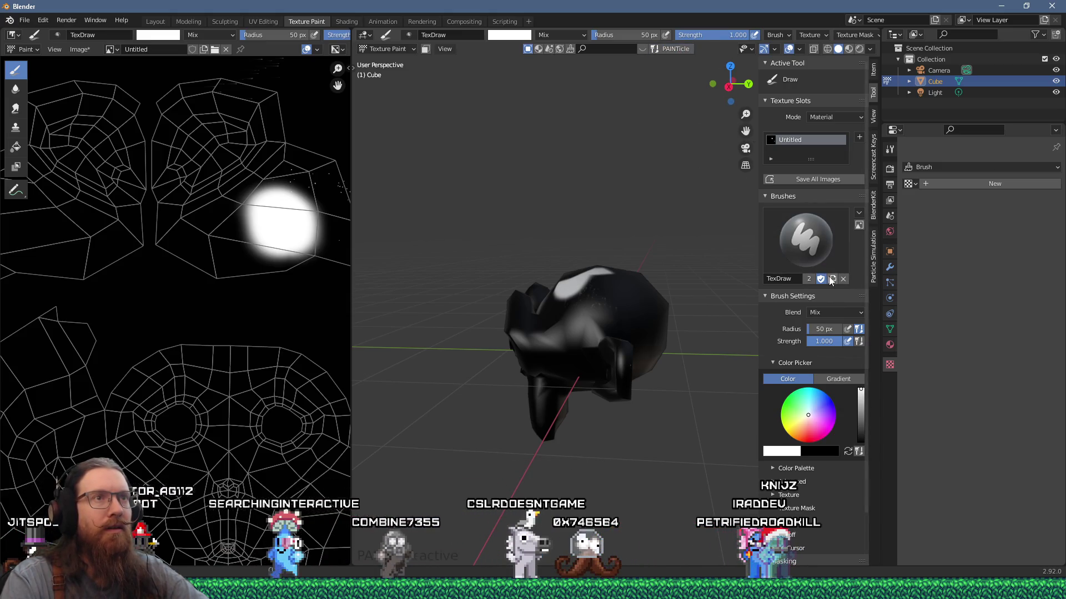
scroll(829, 279, down, 3)
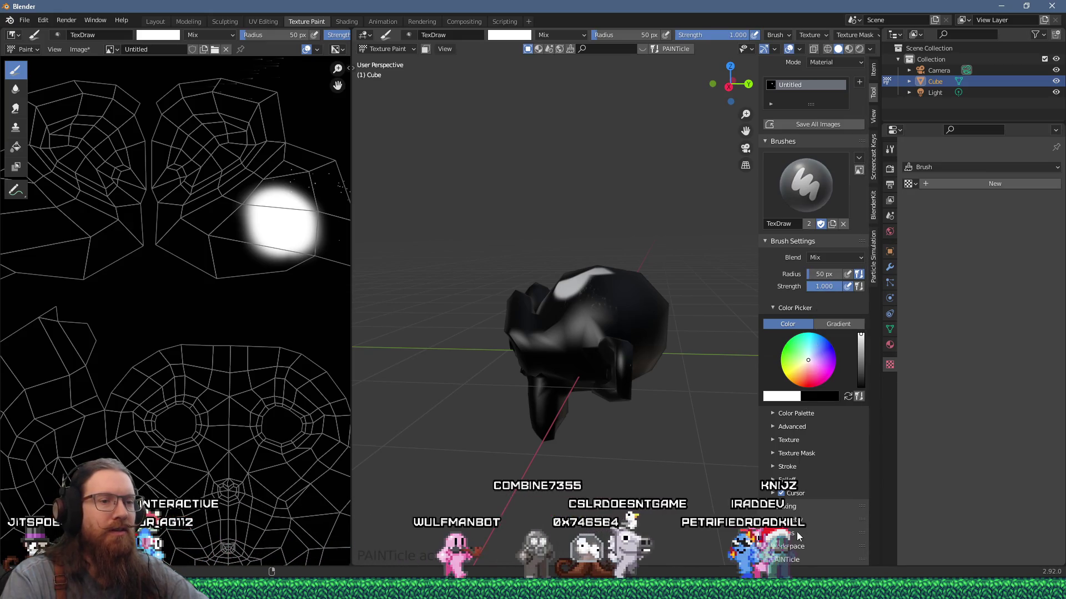
scroll(793, 534, up, 2)
scroll(793, 534, down, 2)
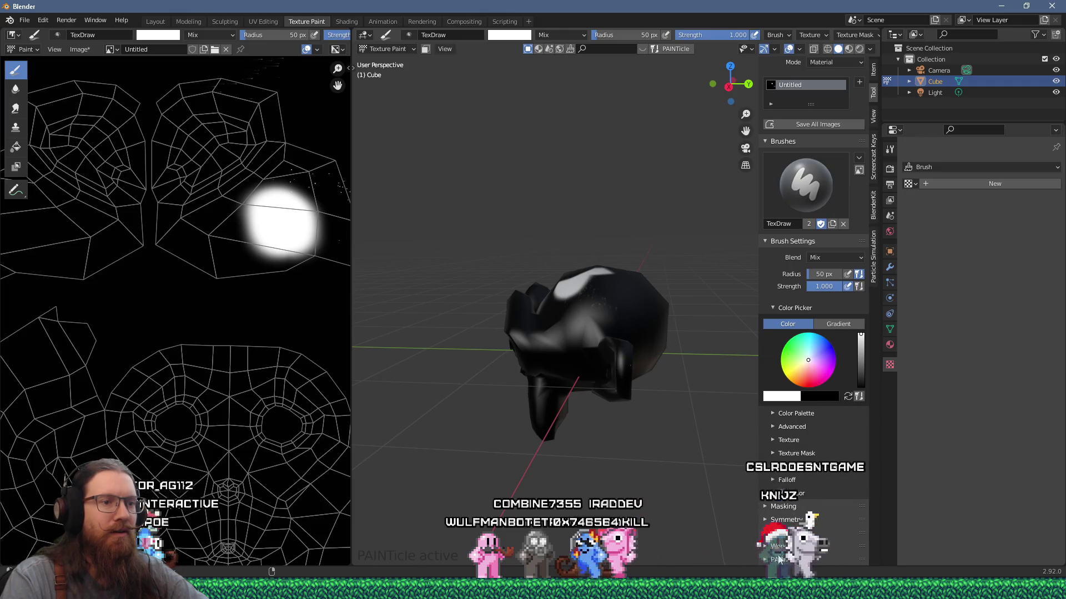
key(Tab)
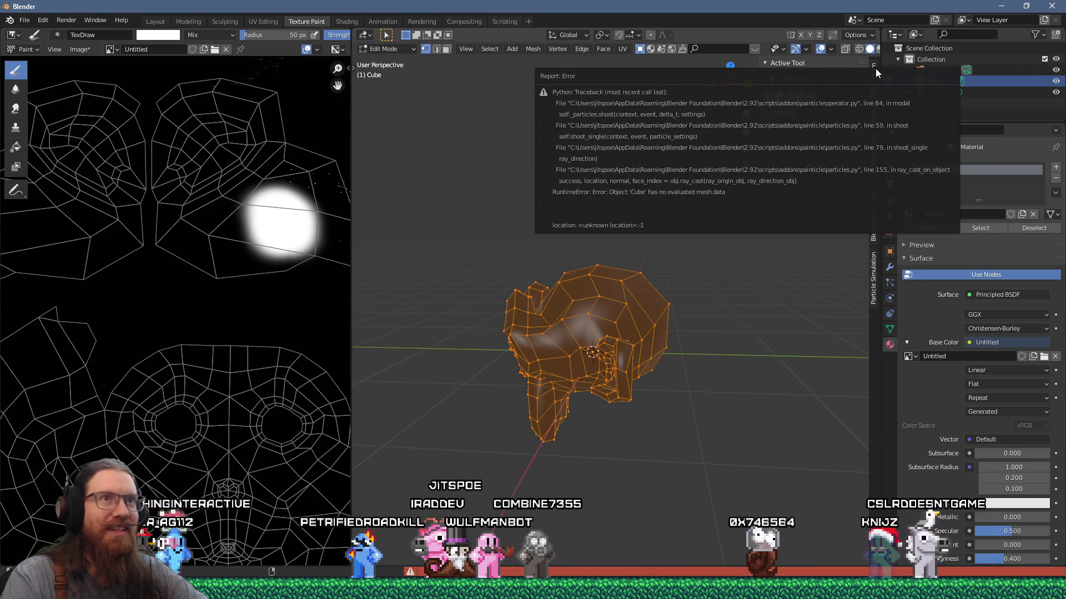
Return the cube to the Texture Paint workspace with the Tool sidebar settings showing
click(874, 73)
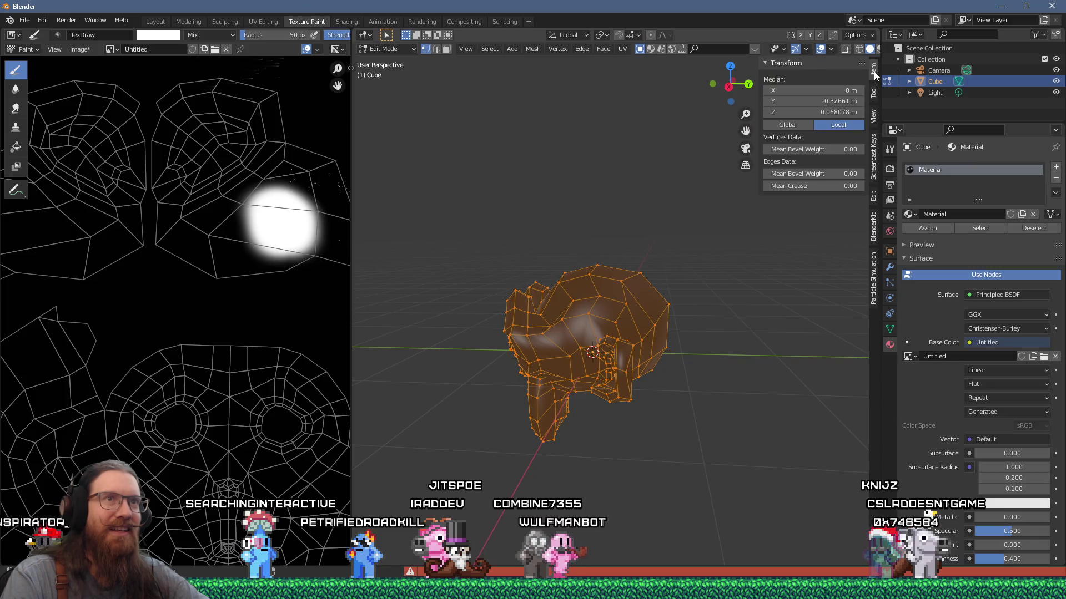
click(874, 90)
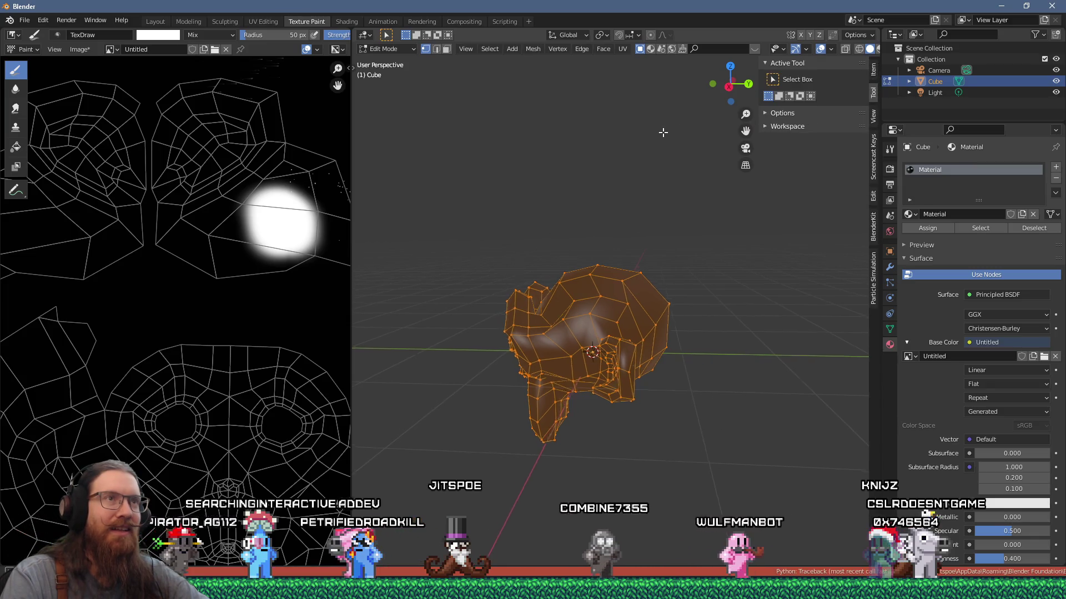
middle_drag(478, 61, 429, 60)
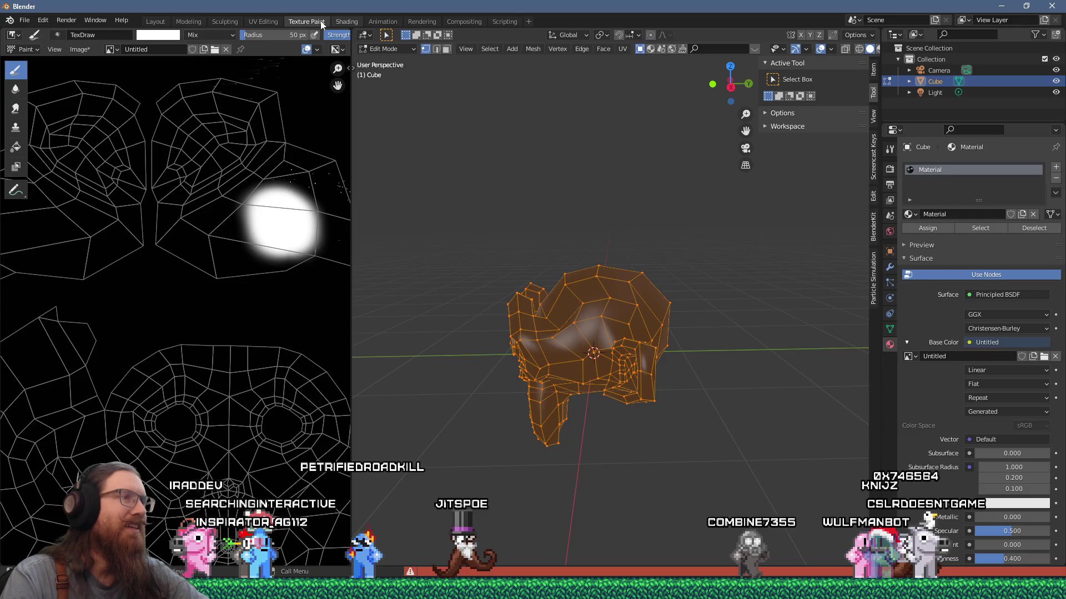
click(345, 22)
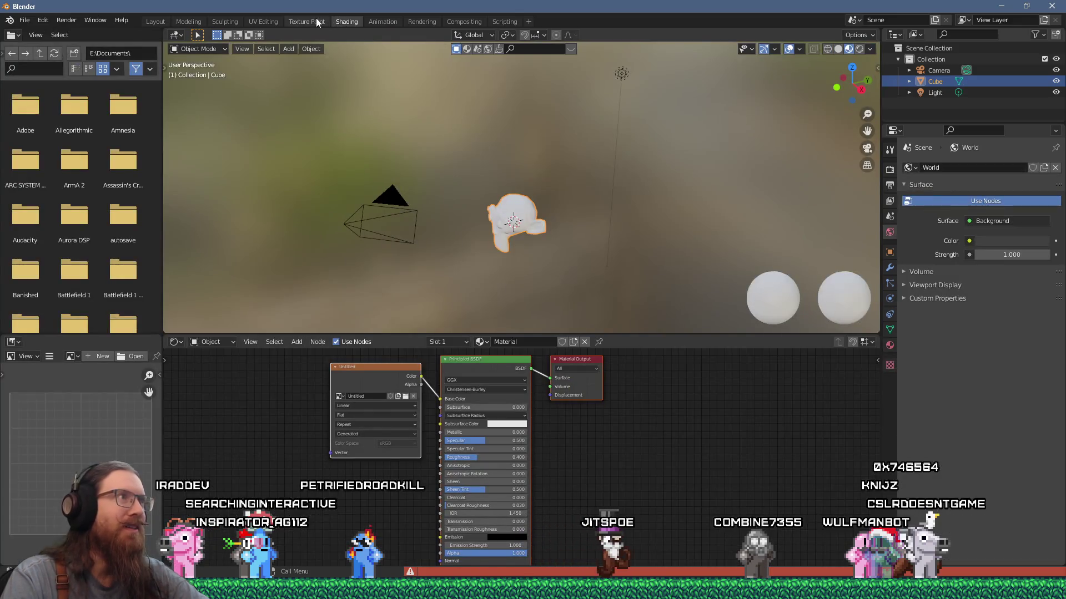
click(319, 22)
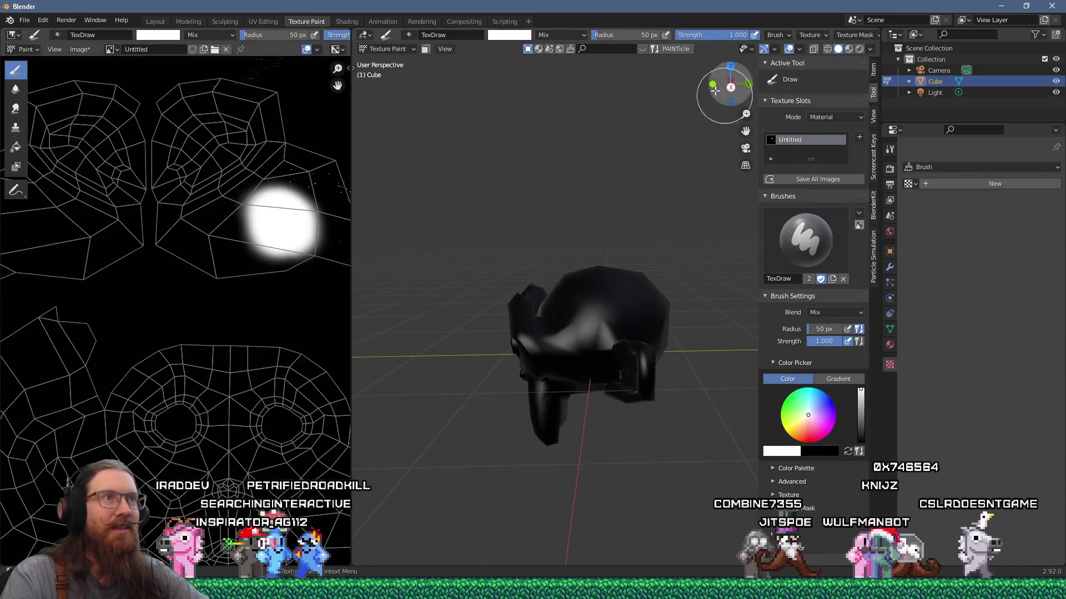
scroll(846, 301, down, 3)
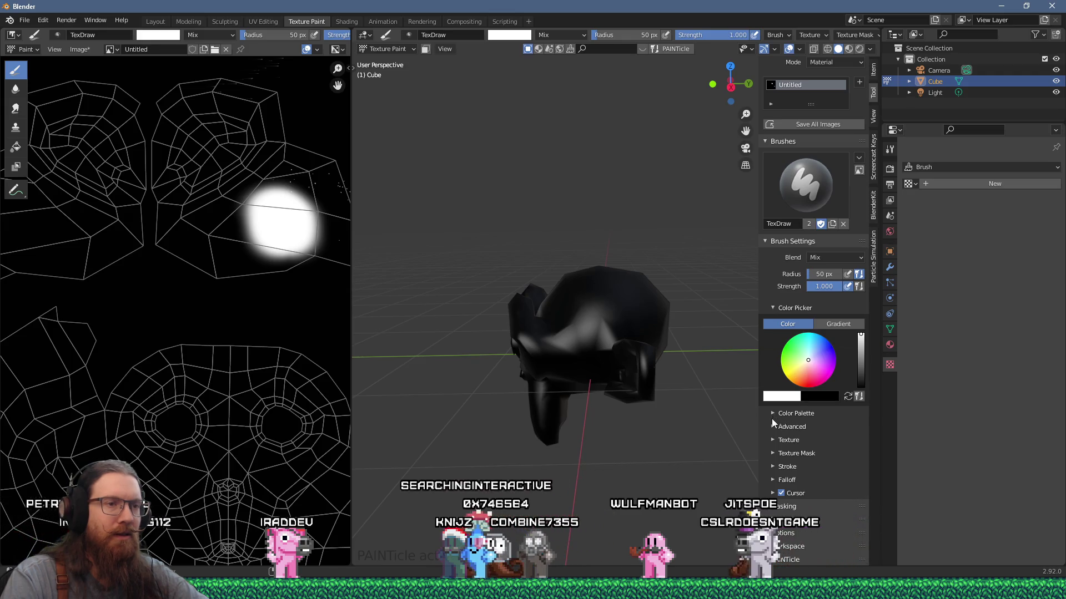
Expand the PAINTicle panel (50 particles/s, size 2.00, mass 50.00, max age 2.00) and widen the sidebar
scroll(839, 427, up, 3)
scroll(843, 412, down, 3)
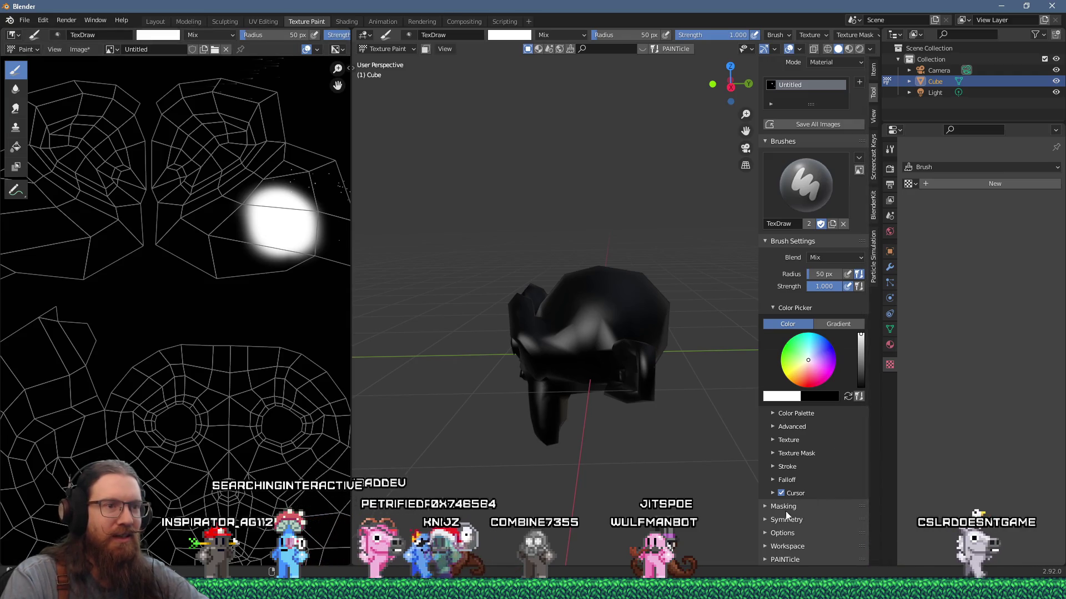
click(766, 559)
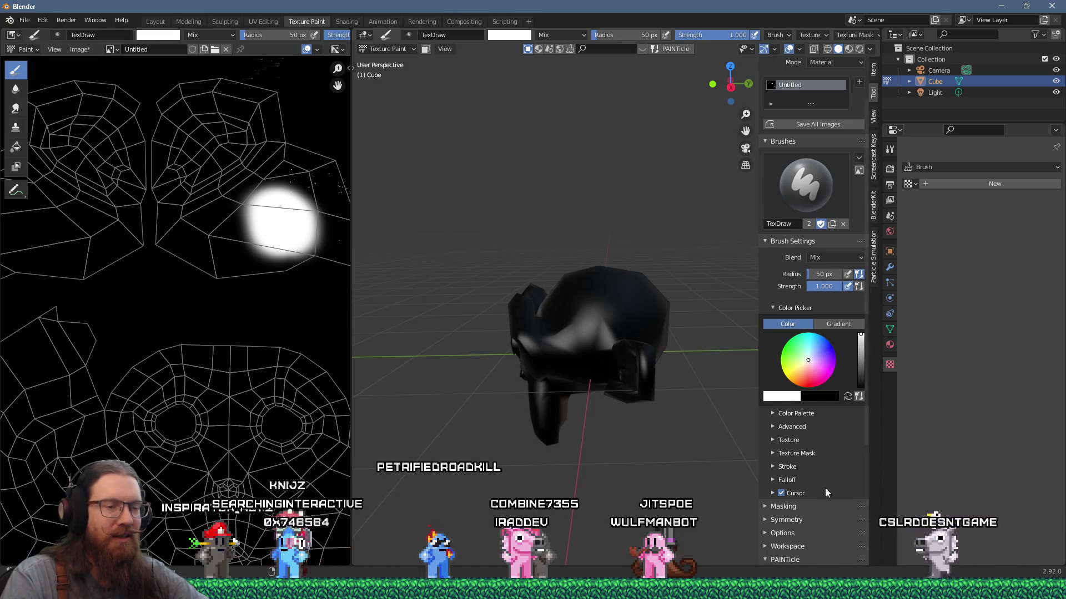
scroll(819, 491, down, 8)
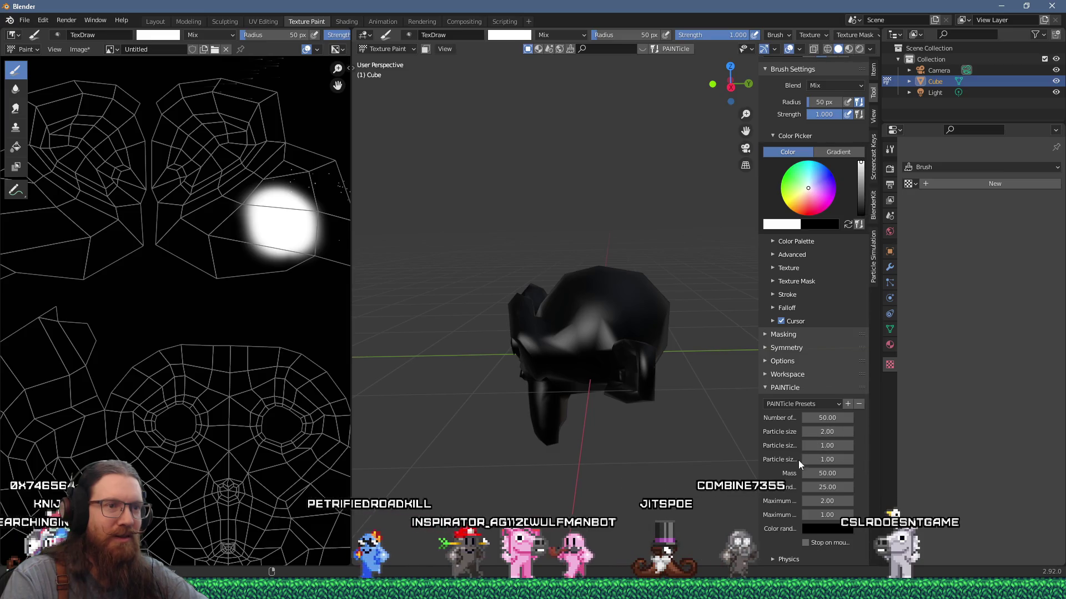
drag(758, 476, 582, 469)
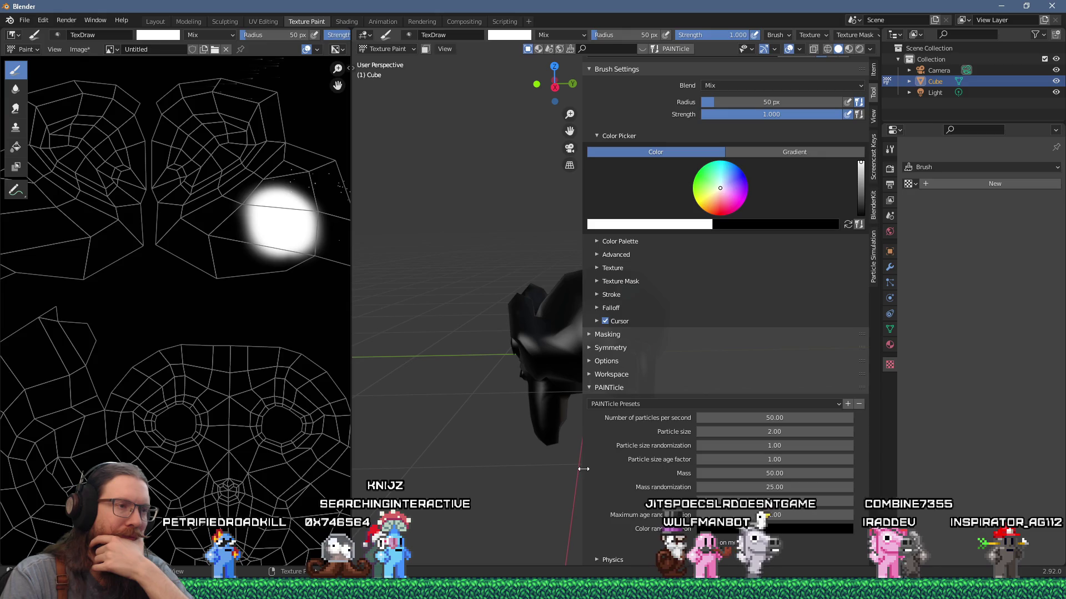
In the Physics subpanel, set PAINTicle maximum age to 10 and particle size to 5
click(597, 558)
scroll(627, 534, down, 4)
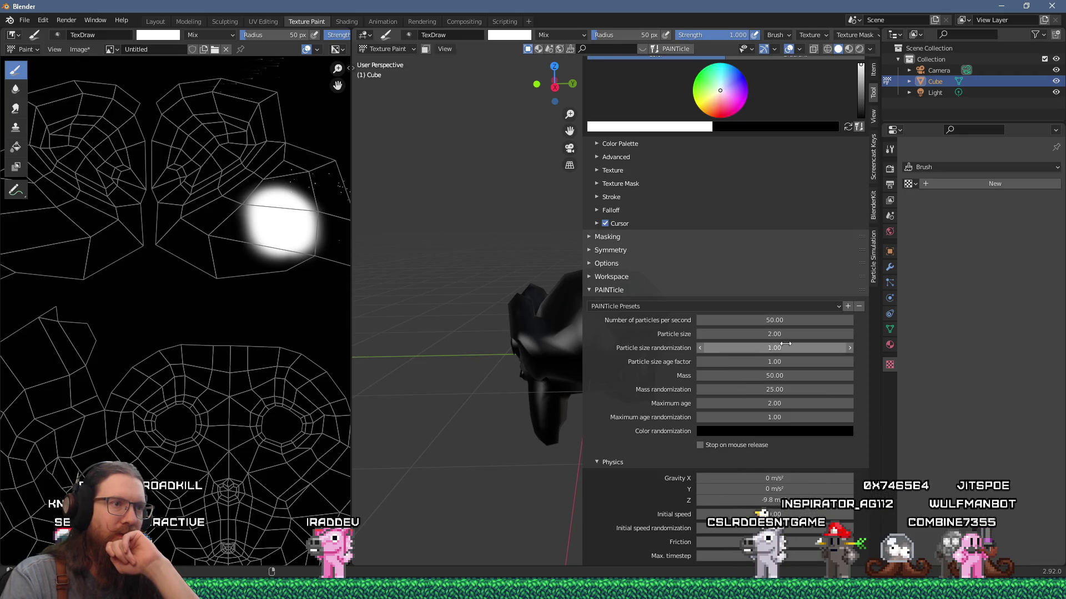
click(757, 361)
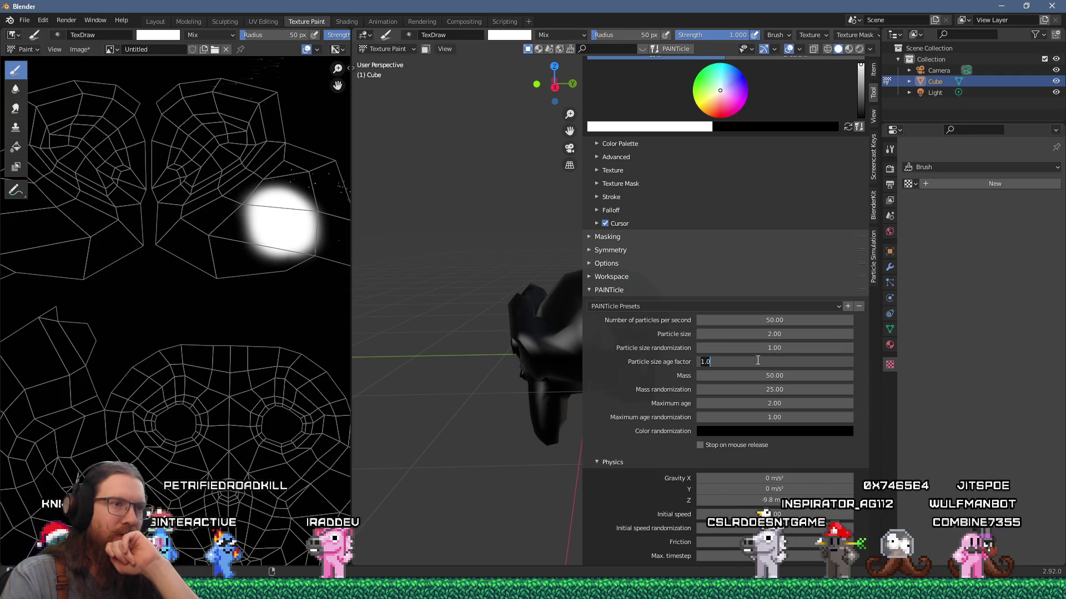
key(Return)
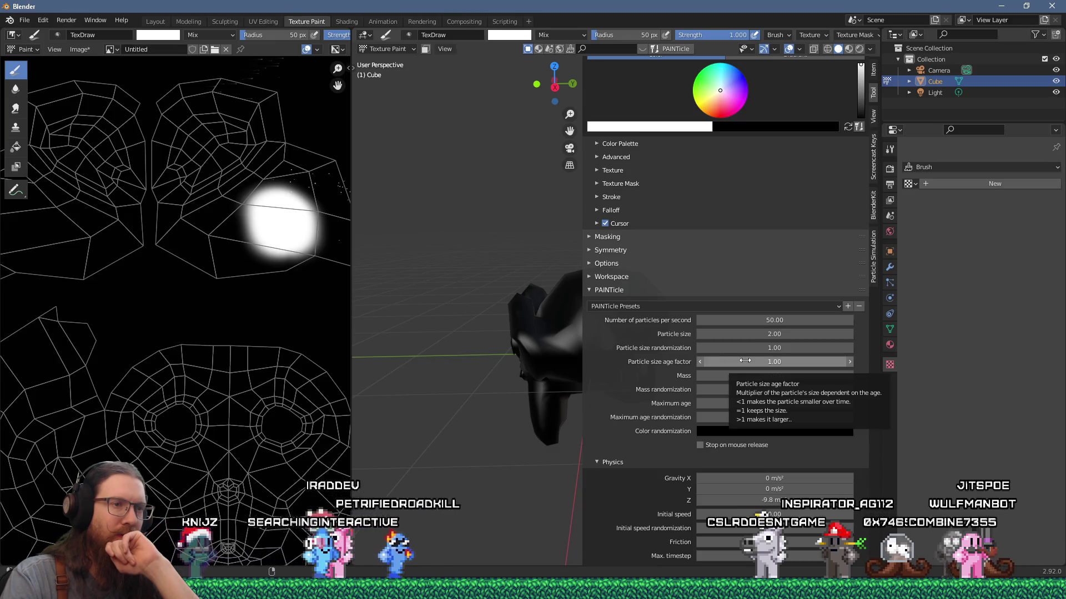
click(787, 334)
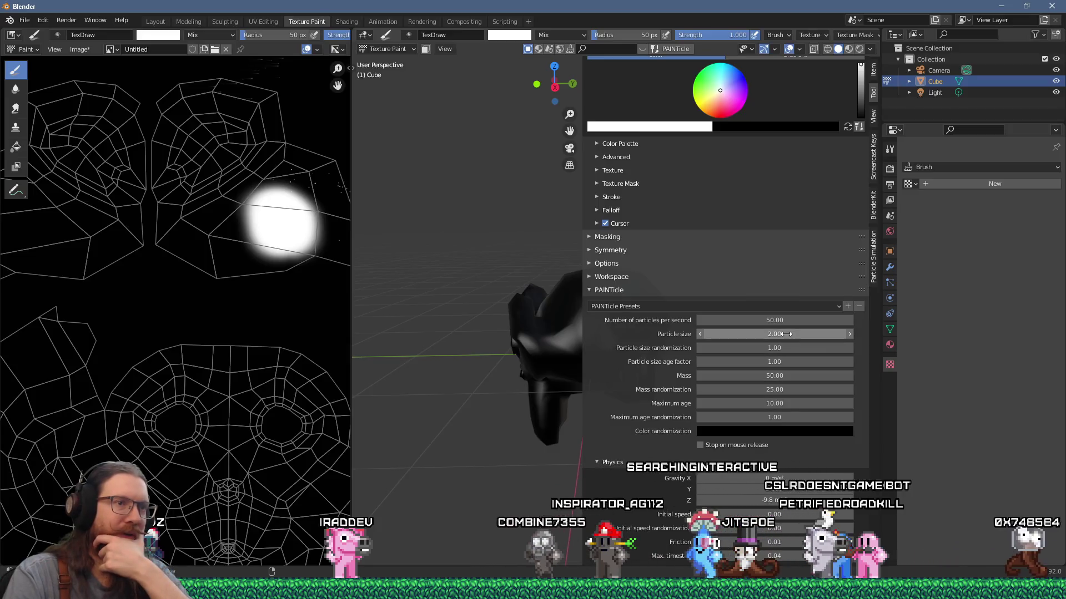
text(5)
key(Return)
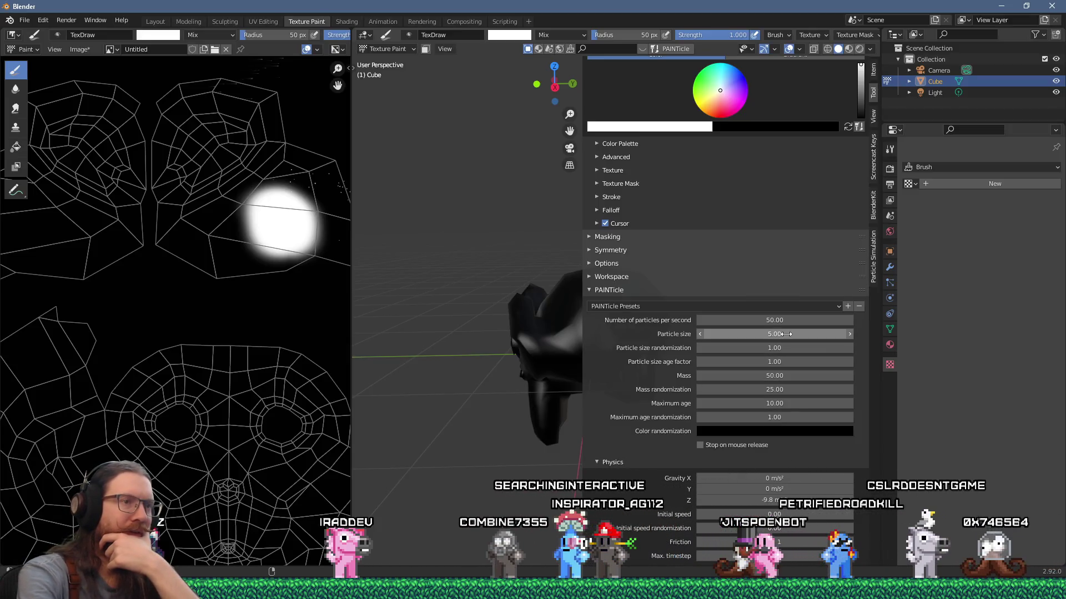
middle_drag(580, 327, 464, 279)
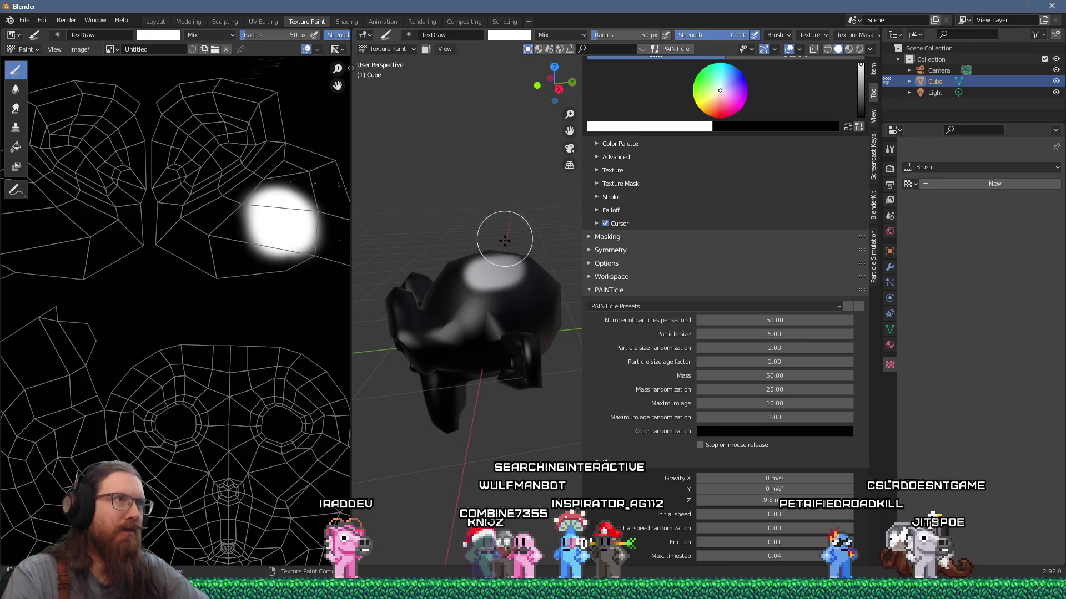
Turn on PAINTicle and spray white particle streaks across the top of the monkey head
click(659, 50)
click(506, 283)
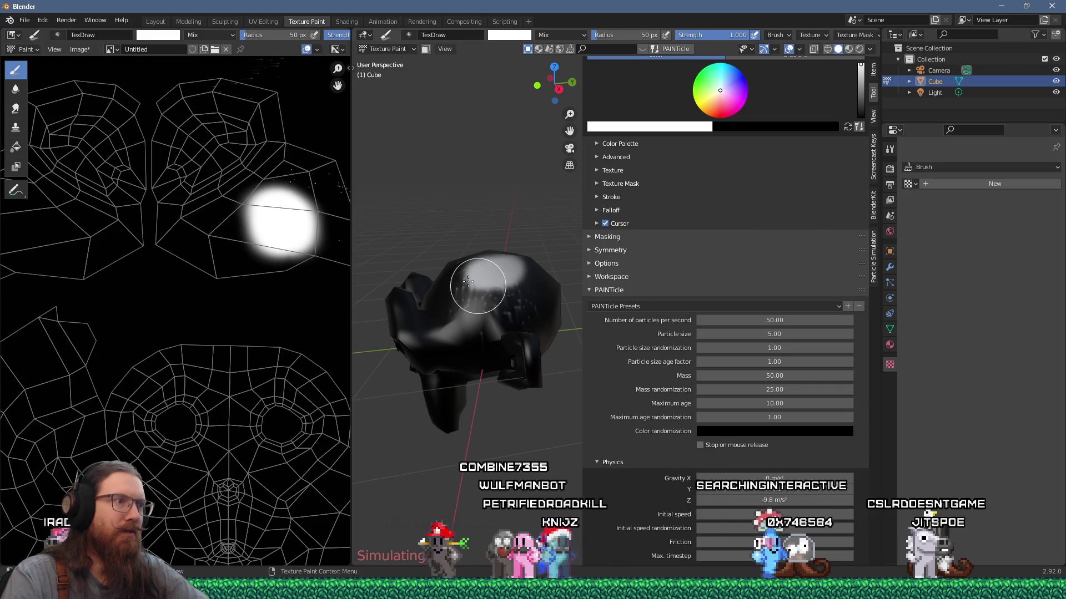
scroll(488, 266, up, 3)
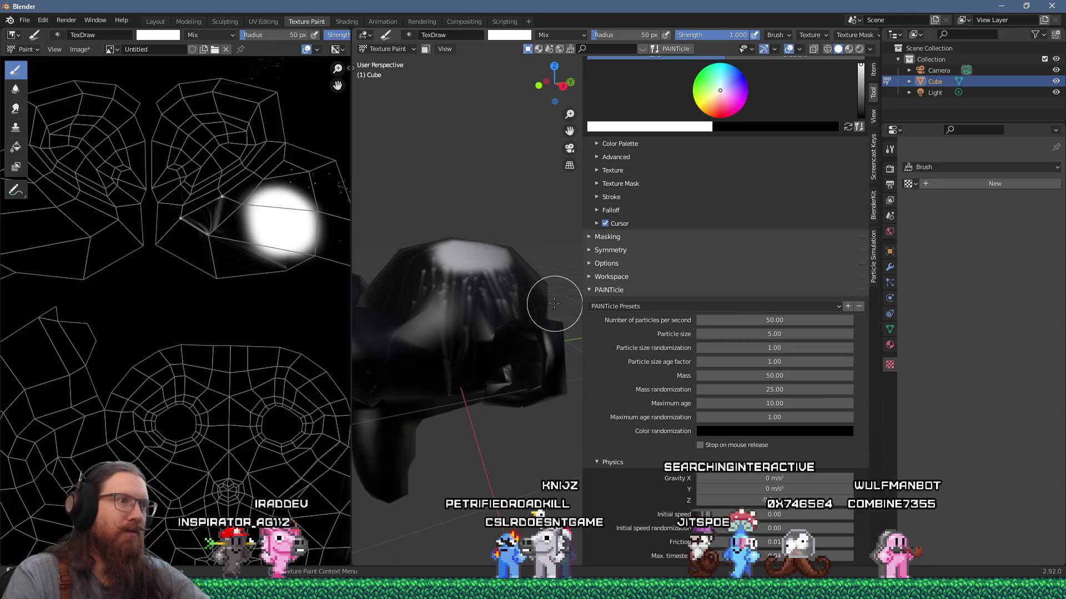
drag(583, 318, 724, 318)
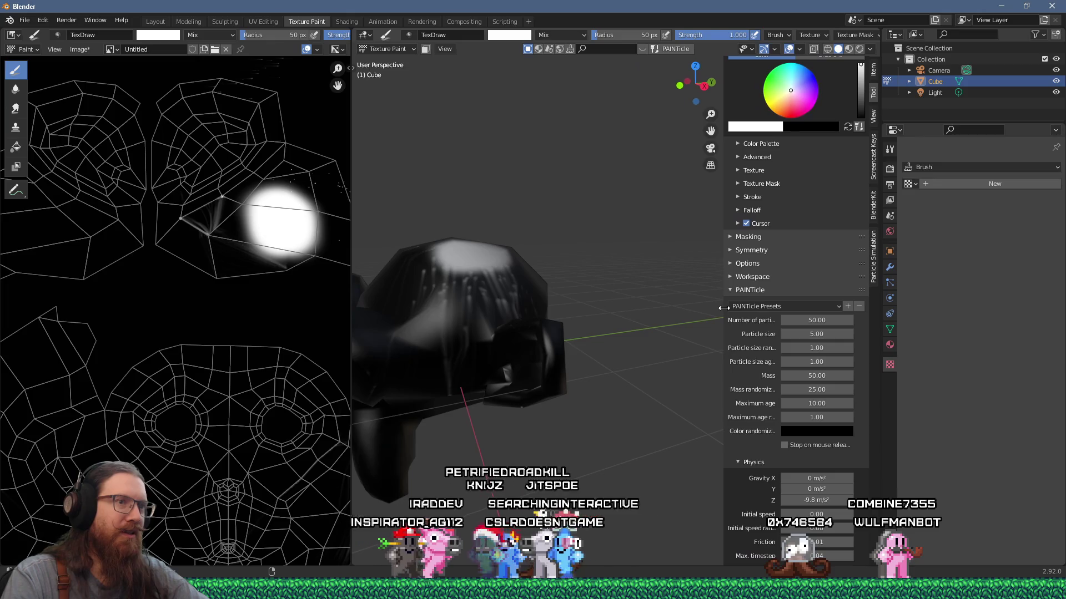
mouse_move(540, 304)
middle_down()
mouse_move(541, 322)
mouse_move(610, 222)
middle_up()
scroll(542, 335, up, 4)
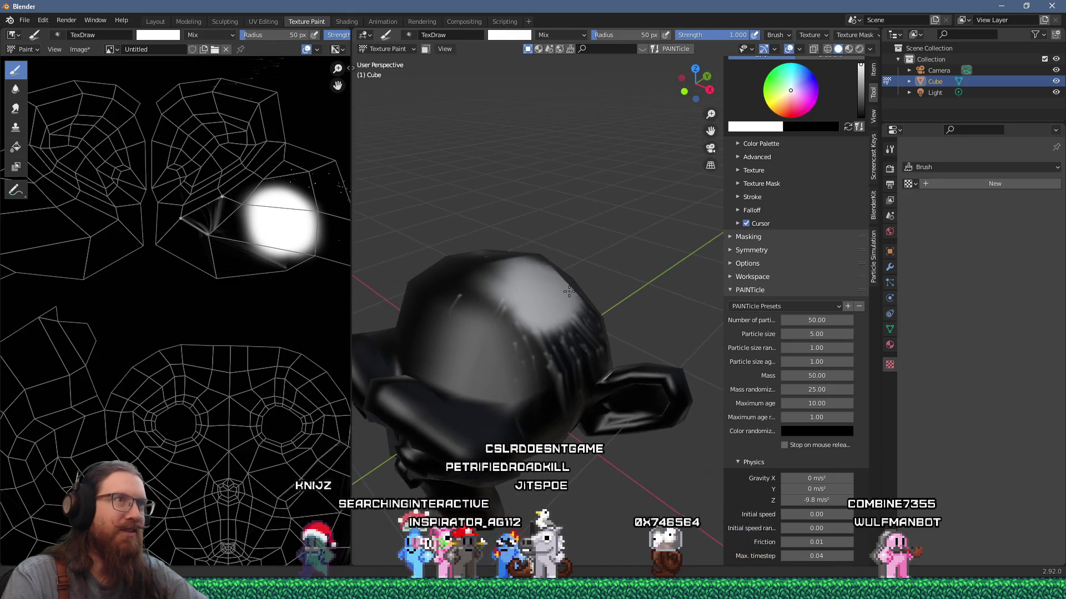
middle_drag(500, 308, 481, 313)
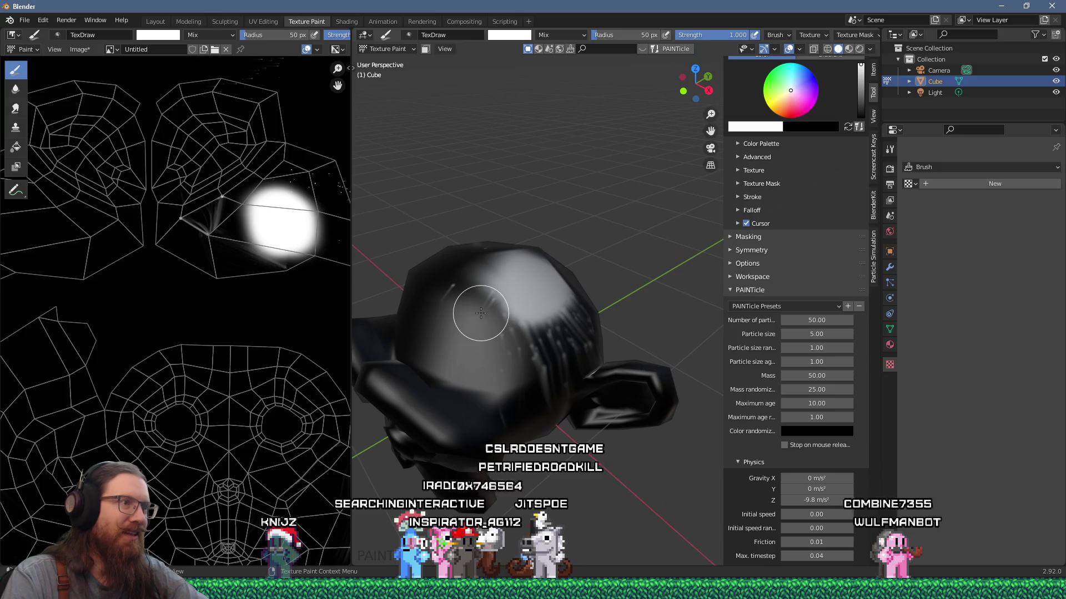
mouse_move(471, 302)
mouse_down()
mouse_move(452, 280)
mouse_move(492, 309)
mouse_move(492, 336)
mouse_move(453, 273)
mouse_up()
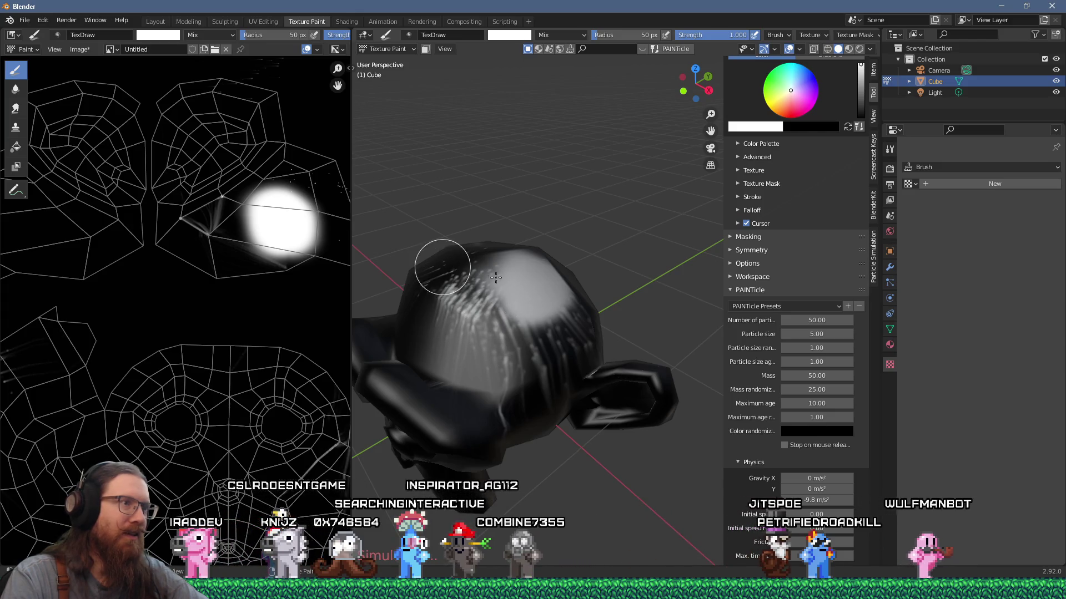
Paint more white particle streaks over the monkey head from several angles
mouse_move(480, 296)
middle_down()
mouse_move(549, 285)
mouse_move(500, 255)
mouse_move(571, 238)
mouse_move(583, 243)
mouse_move(566, 283)
mouse_move(599, 297)
mouse_move(561, 262)
mouse_move(503, 255)
mouse_move(503, 245)
middle_up()
scroll(507, 250, down, 4)
scroll(503, 258, up, 3)
mouse_move(503, 246)
mouse_down()
mouse_move(468, 245)
mouse_move(440, 261)
mouse_move(466, 254)
mouse_move(505, 284)
mouse_up()
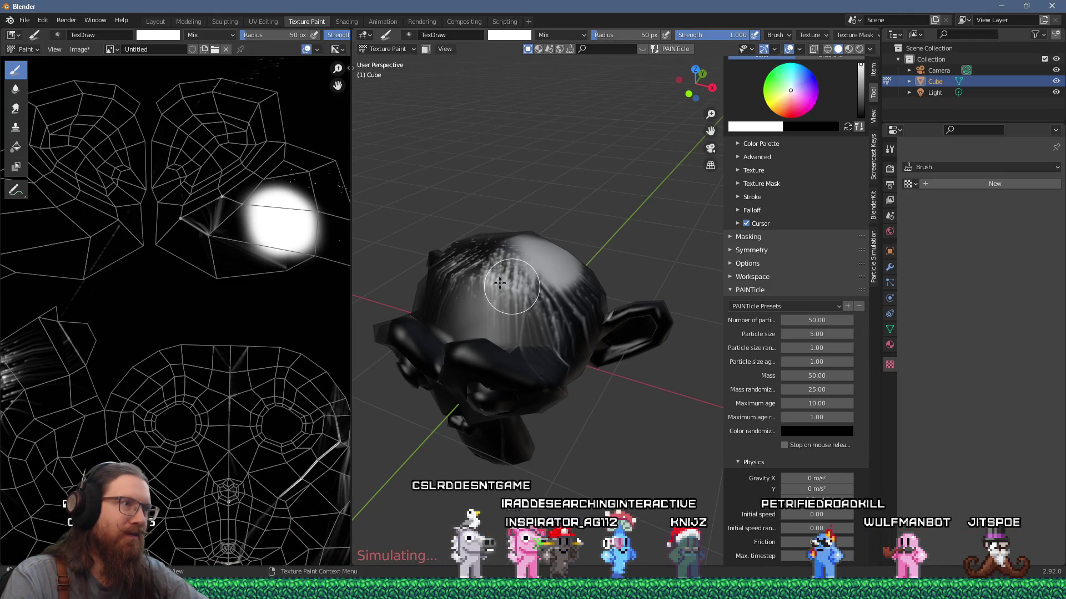
middle_drag(519, 272, 577, 274)
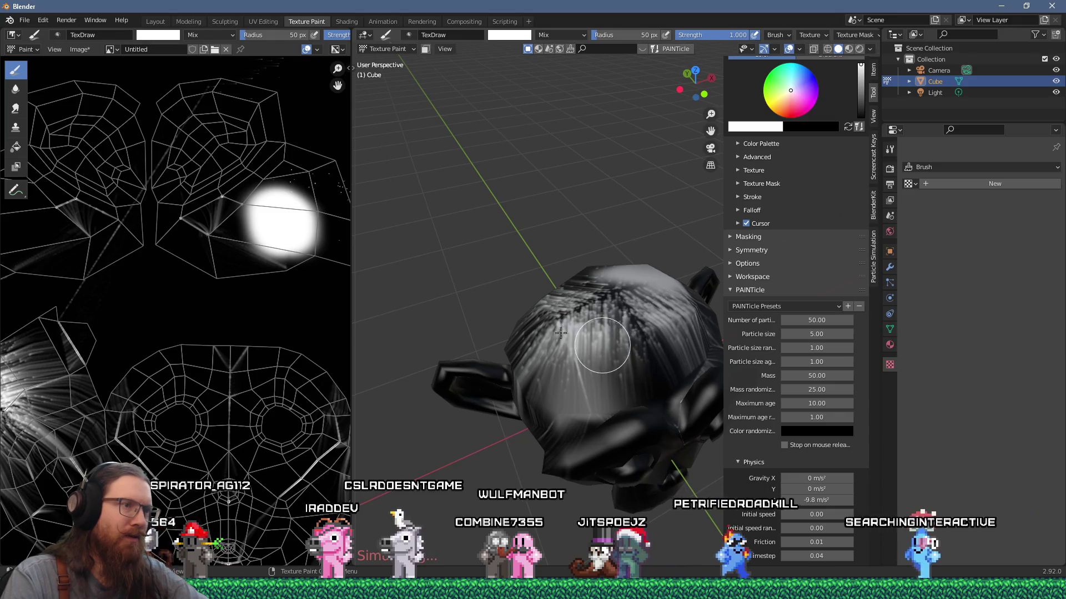
scroll(603, 284, down, 3)
mouse_move(603, 284)
middle_down()
mouse_move(639, 260)
mouse_move(555, 272)
mouse_move(604, 264)
mouse_move(571, 206)
mouse_move(594, 162)
mouse_move(546, 179)
mouse_move(519, 255)
middle_up()
scroll(553, 272, up, 2)
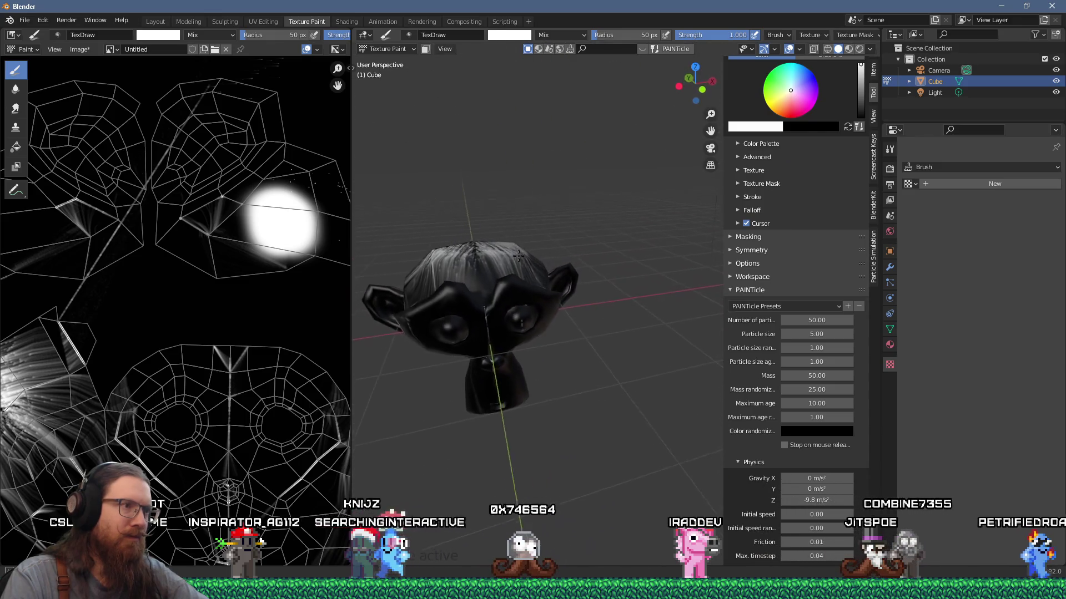
scroll(500, 254, up, 3)
drag(496, 254, 427, 231)
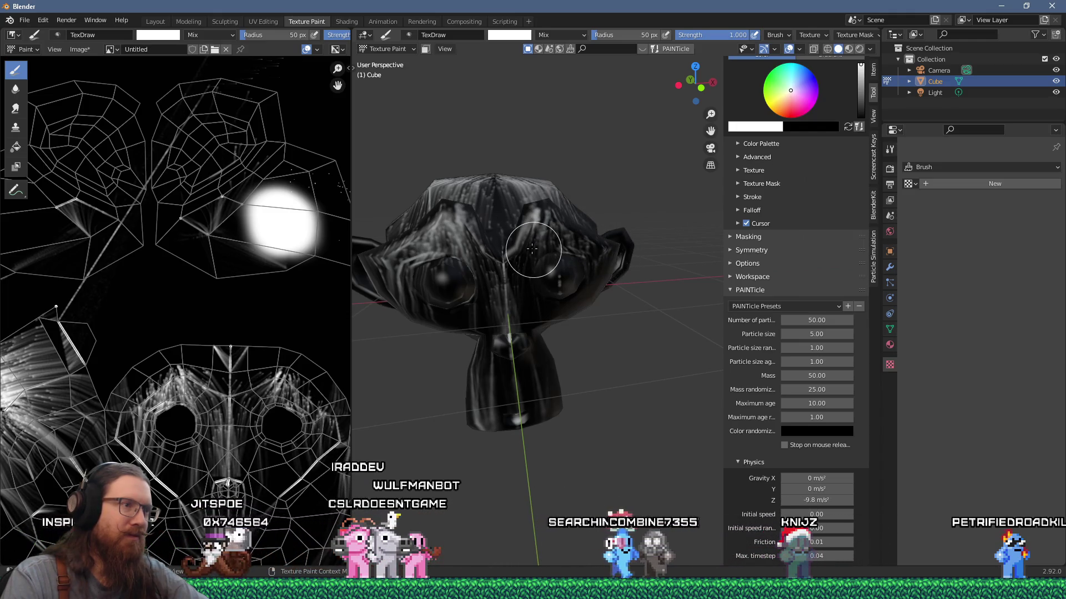
Orbit and zoom around the monkey head to view its face and top
mouse_move(535, 236)
middle_down()
mouse_move(540, 304)
mouse_move(550, 280)
mouse_move(618, 299)
middle_up()
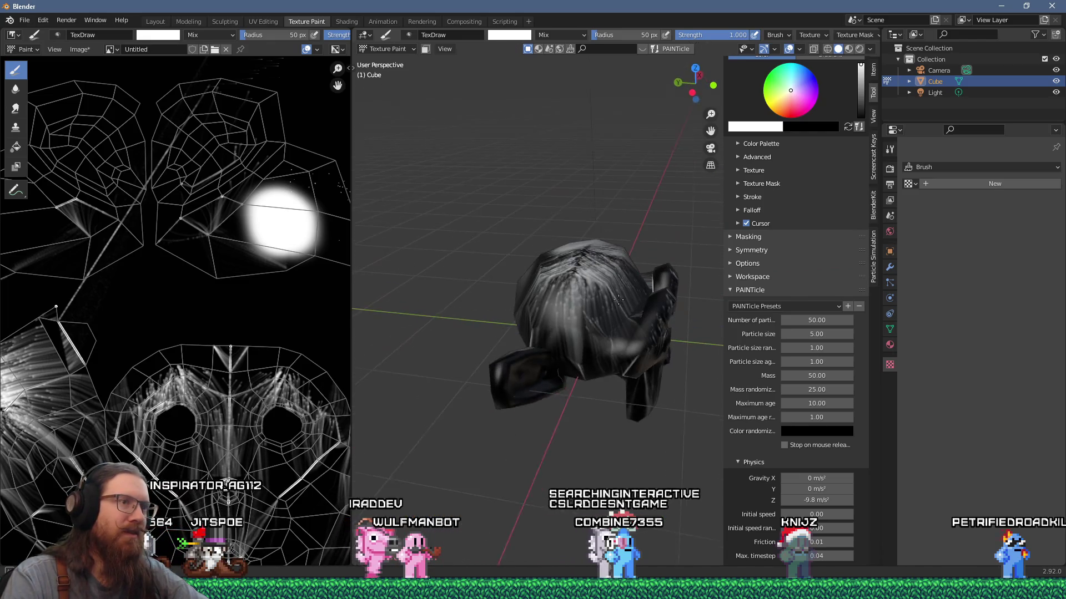
scroll(618, 300, up, 2)
scroll(636, 290, up, 1)
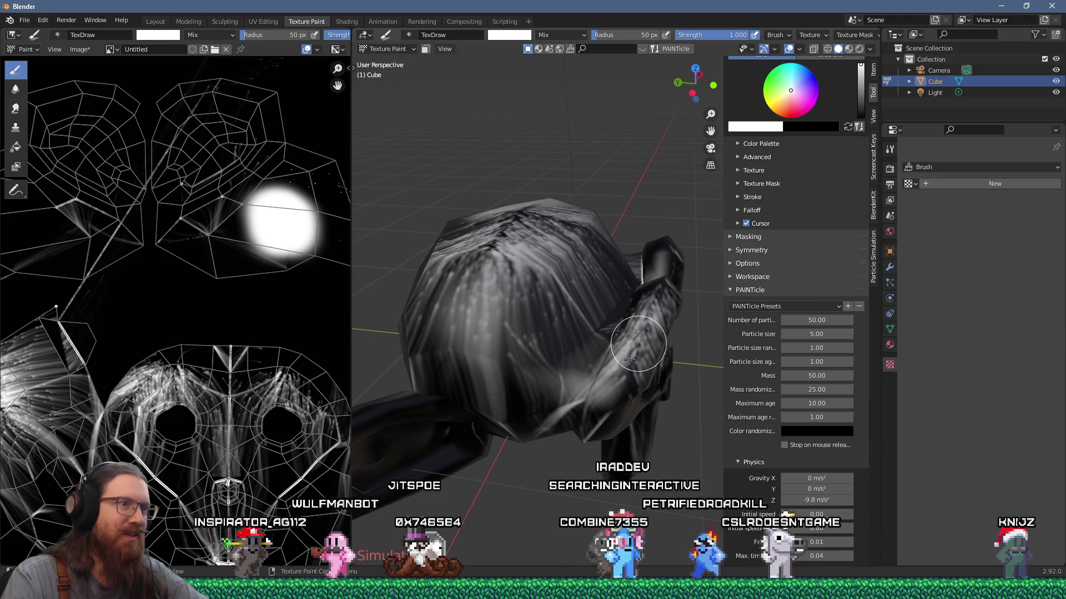
mouse_move(638, 357)
middle_down()
mouse_move(519, 284)
mouse_move(583, 285)
middle_up()
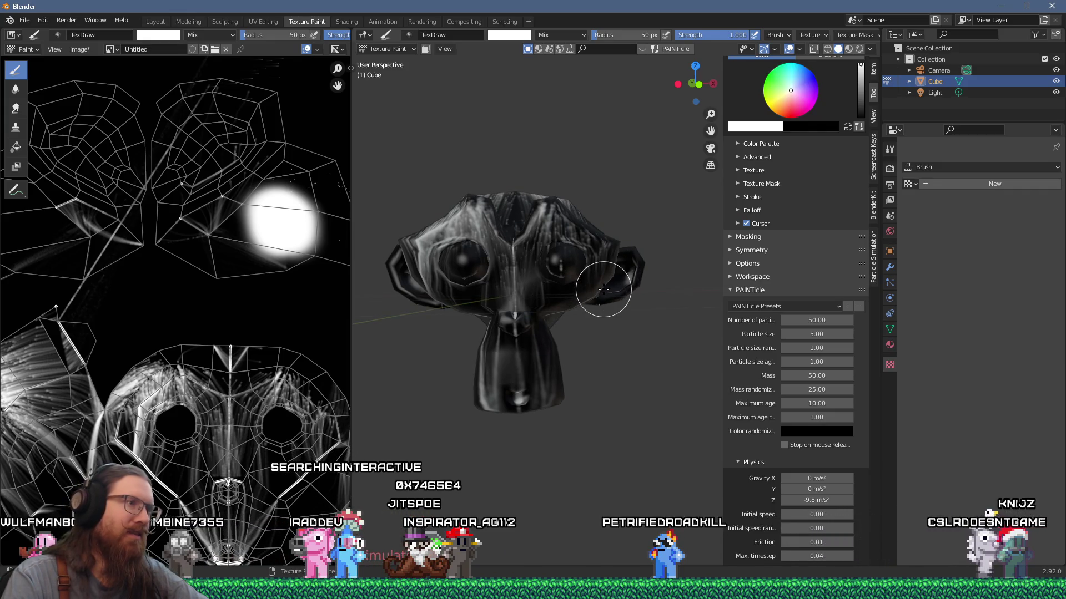
scroll(603, 289, down, 4)
mouse_move(589, 244)
middle_down()
mouse_move(562, 298)
mouse_move(533, 264)
middle_up()
scroll(563, 298, up, 5)
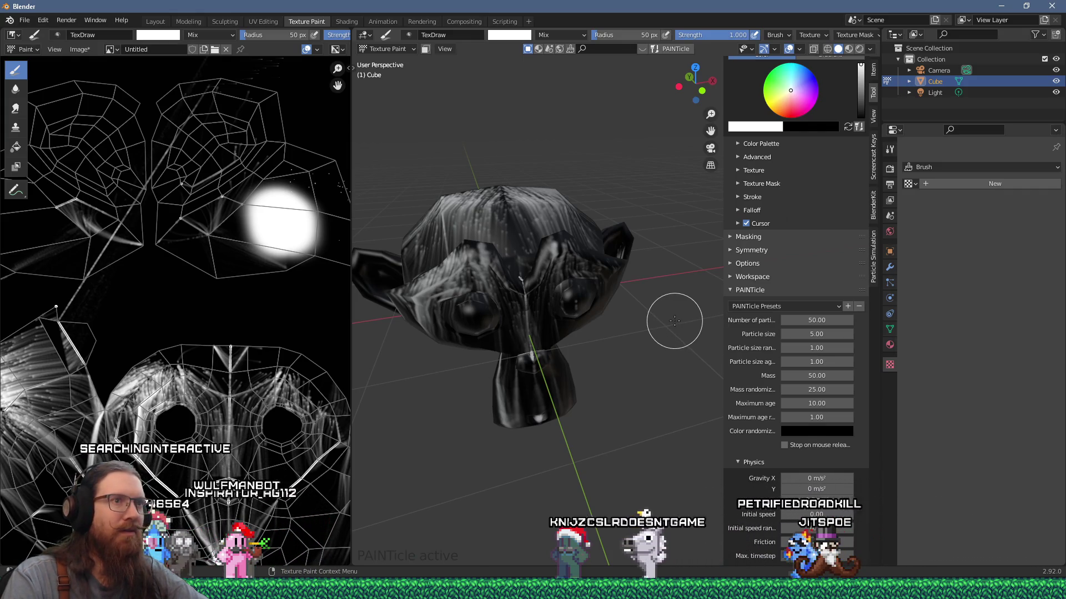
Orbit and pan around the painted head to inspect its face and sides
mouse_move(673, 325)
middle_down()
mouse_move(643, 278)
mouse_move(704, 406)
mouse_move(559, 306)
mouse_move(610, 398)
middle_up()
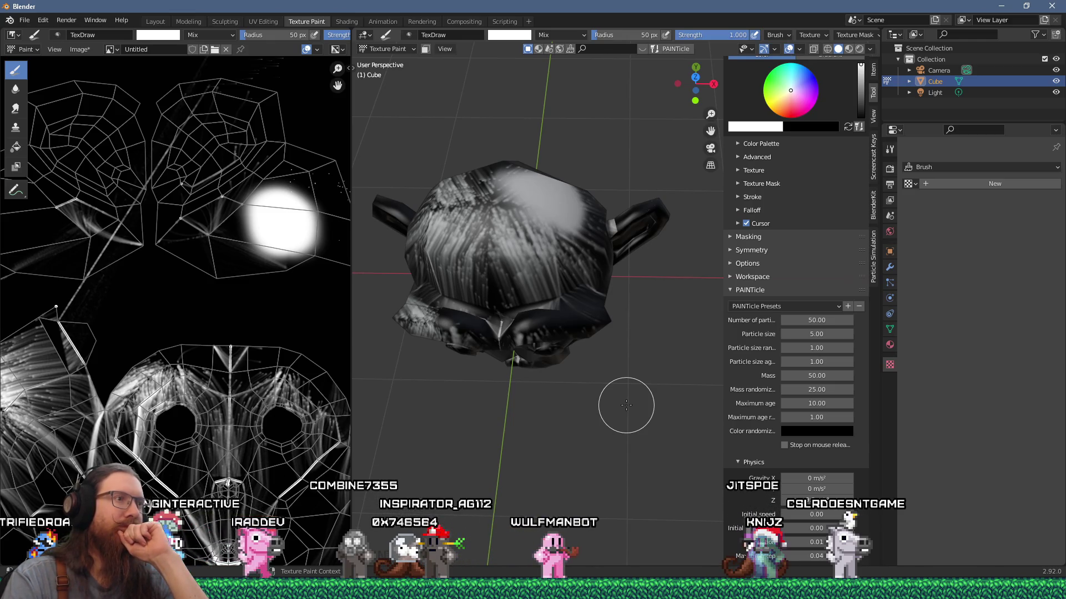
mouse_move(651, 373)
middle_down()
mouse_move(709, 273)
mouse_move(652, 311)
middle_up()
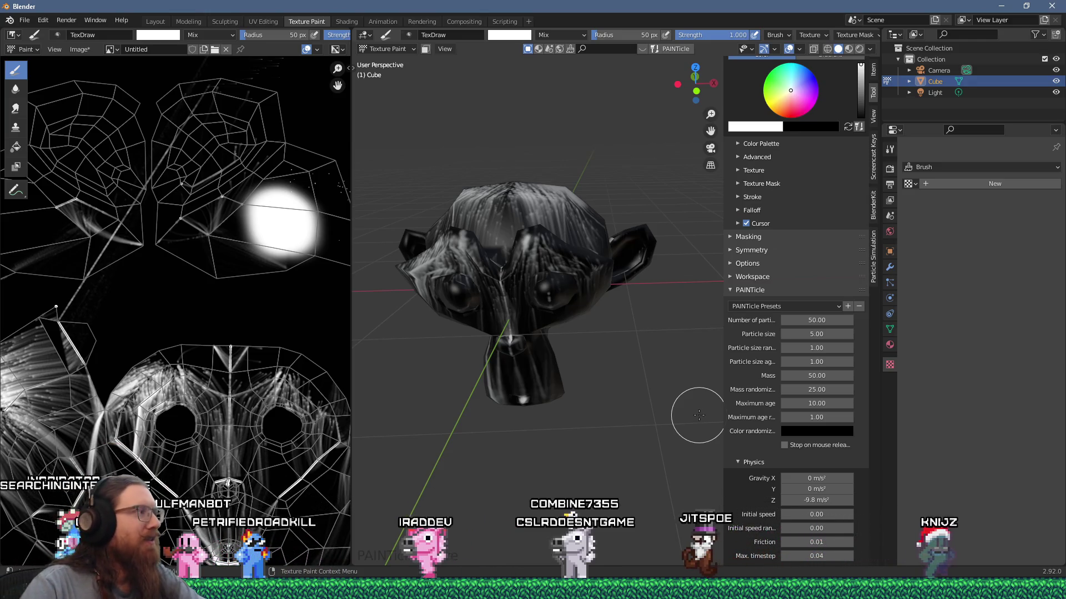
mouse_move(625, 417)
middle_down()
mouse_move(838, 363)
mouse_move(758, 385)
middle_up()
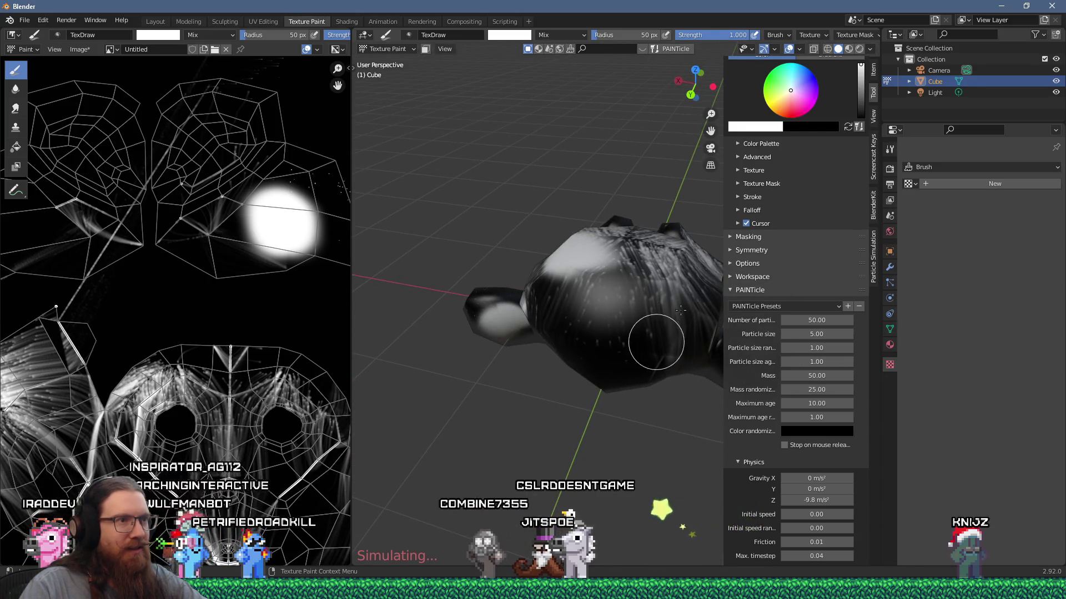
middle_drag(592, 390, 632, 376)
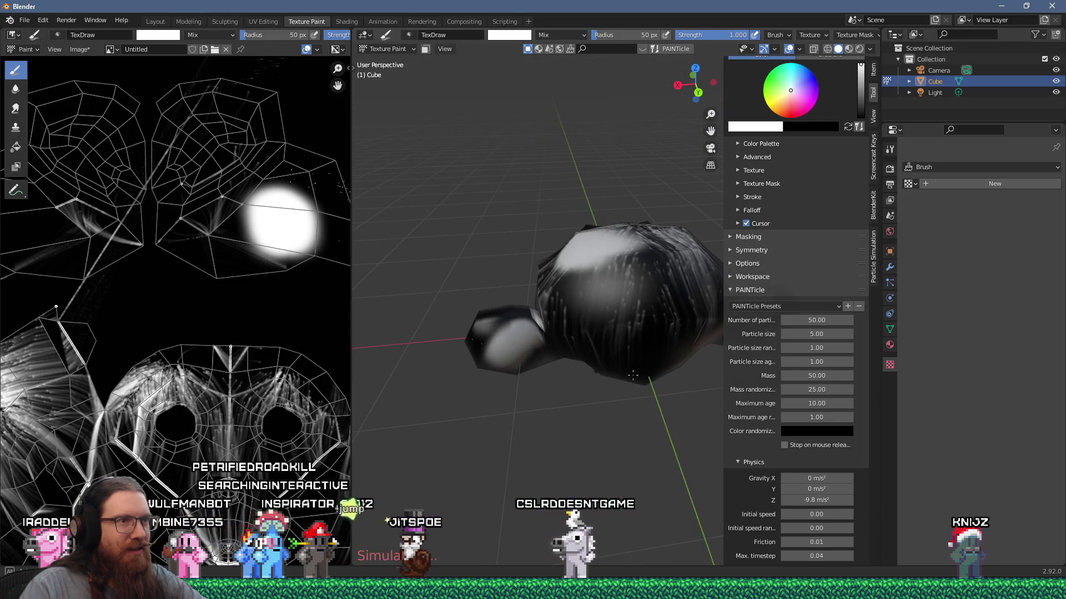
scroll(633, 375, up, 4)
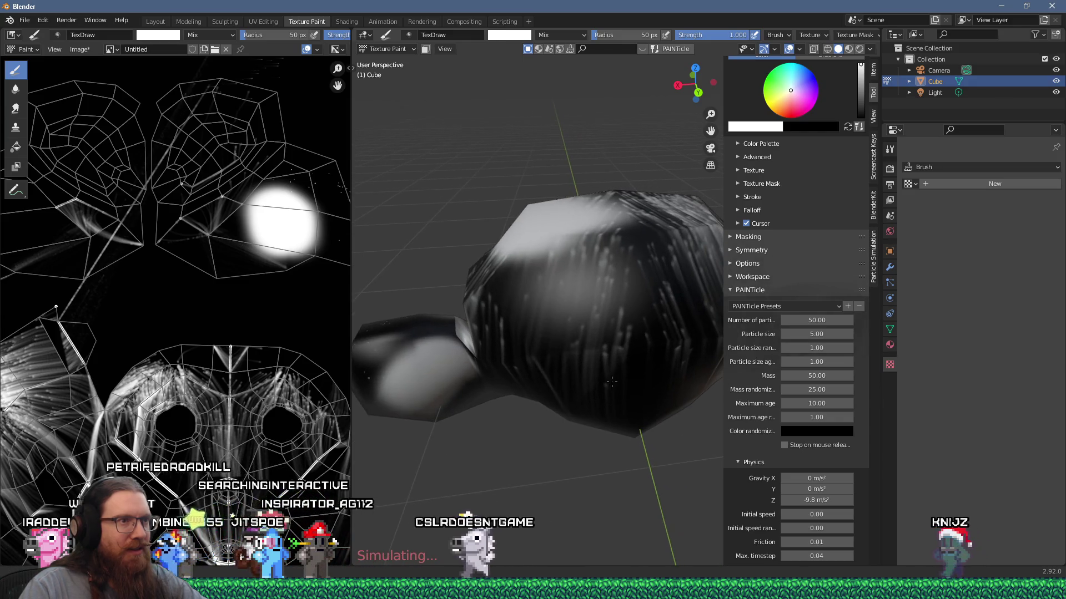
shift+middle_drag(611, 382, 572, 386)
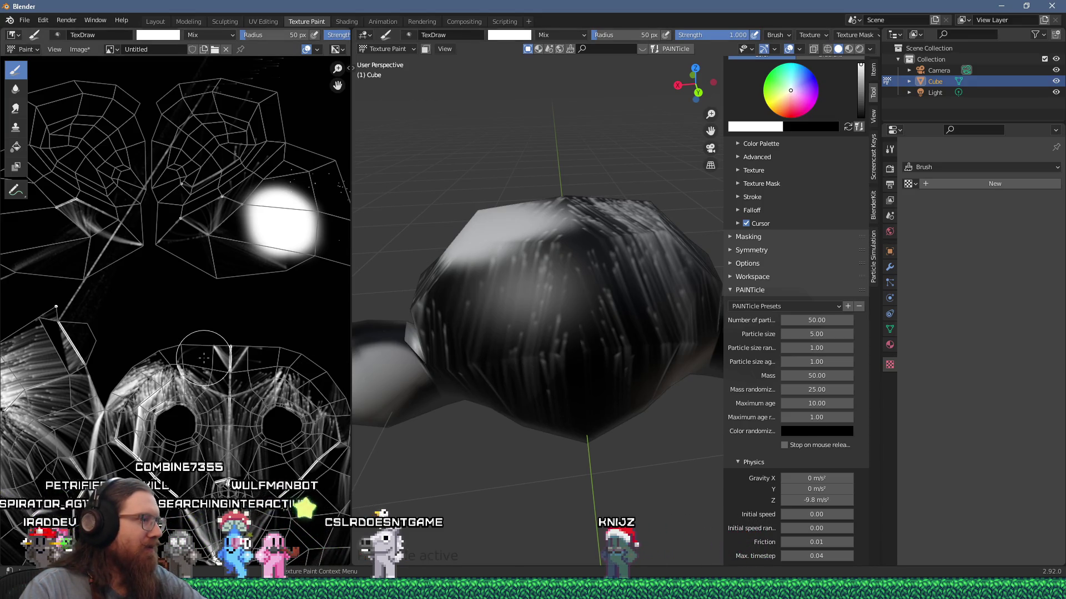
scroll(204, 358, down, 2)
scroll(207, 377, up, 5)
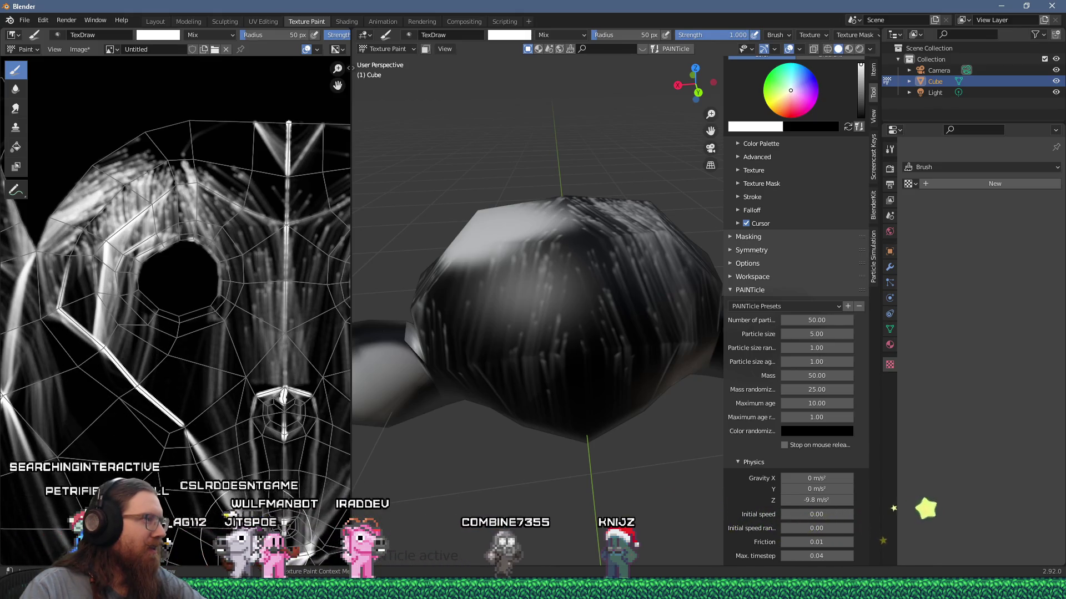
mouse_move(537, 381)
middle_down()
mouse_move(614, 376)
mouse_move(582, 364)
mouse_move(537, 381)
mouse_move(579, 426)
mouse_move(614, 377)
mouse_move(660, 358)
mouse_move(548, 363)
mouse_move(652, 400)
middle_up()
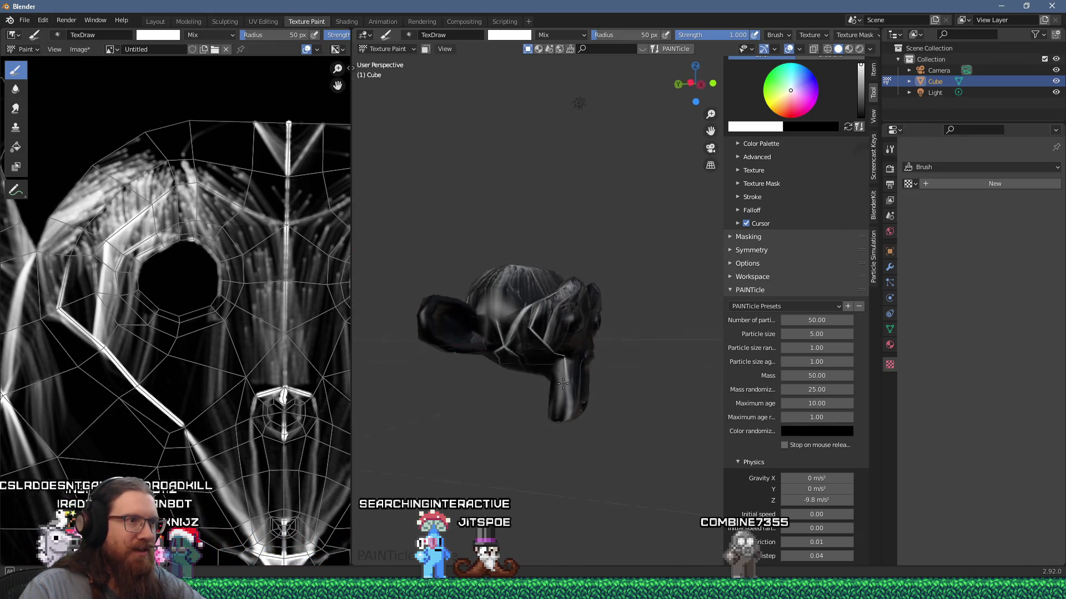
mouse_move(647, 412)
middle_down()
mouse_move(599, 370)
mouse_move(577, 386)
mouse_move(600, 386)
middle_up()
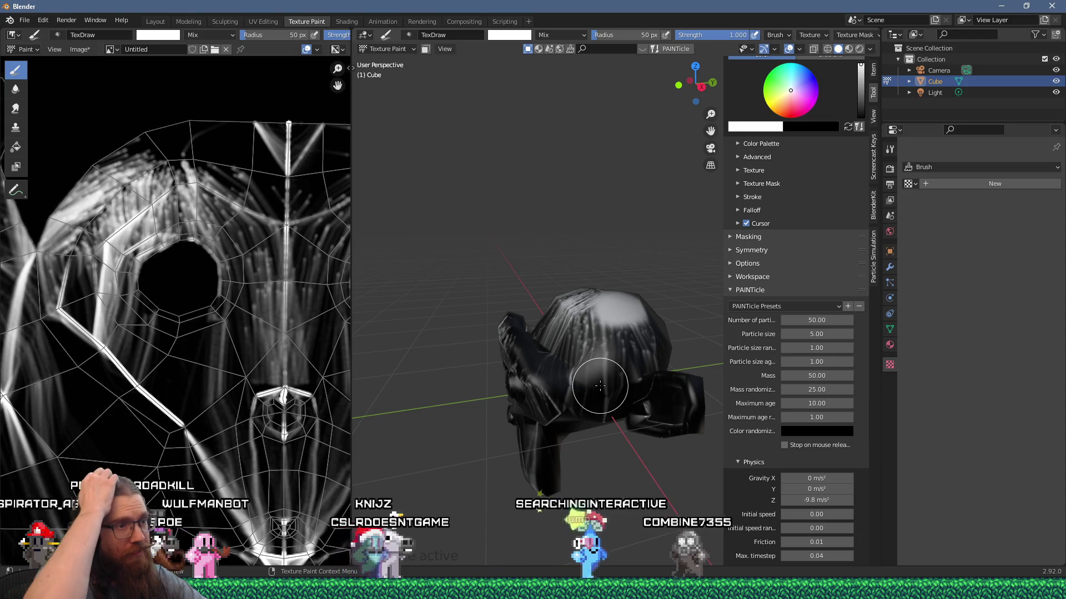
mouse_move(600, 386)
middle_down()
mouse_move(631, 437)
mouse_move(615, 424)
middle_up()
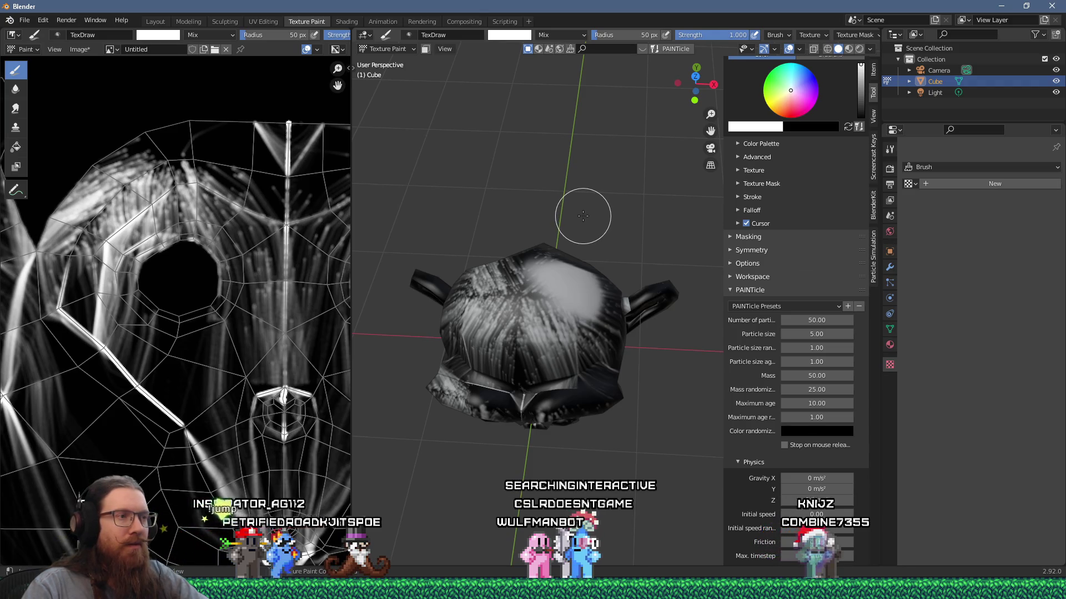
key(Tab)
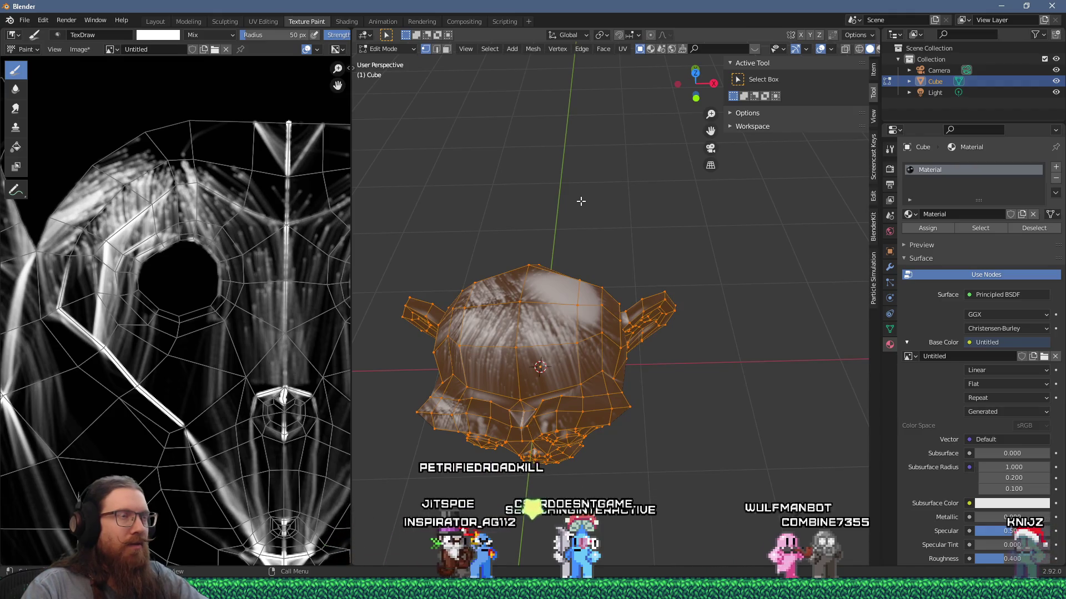
Swap the brush colours so it paints black, and start painting the monkey head black
key(Tab)
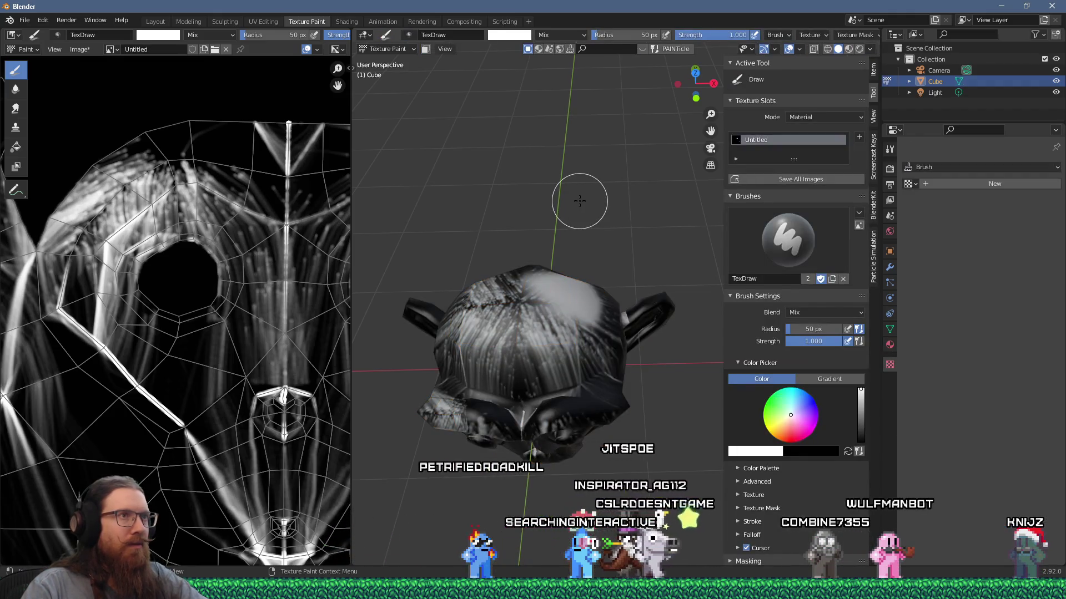
middle_drag(579, 201, 686, 45)
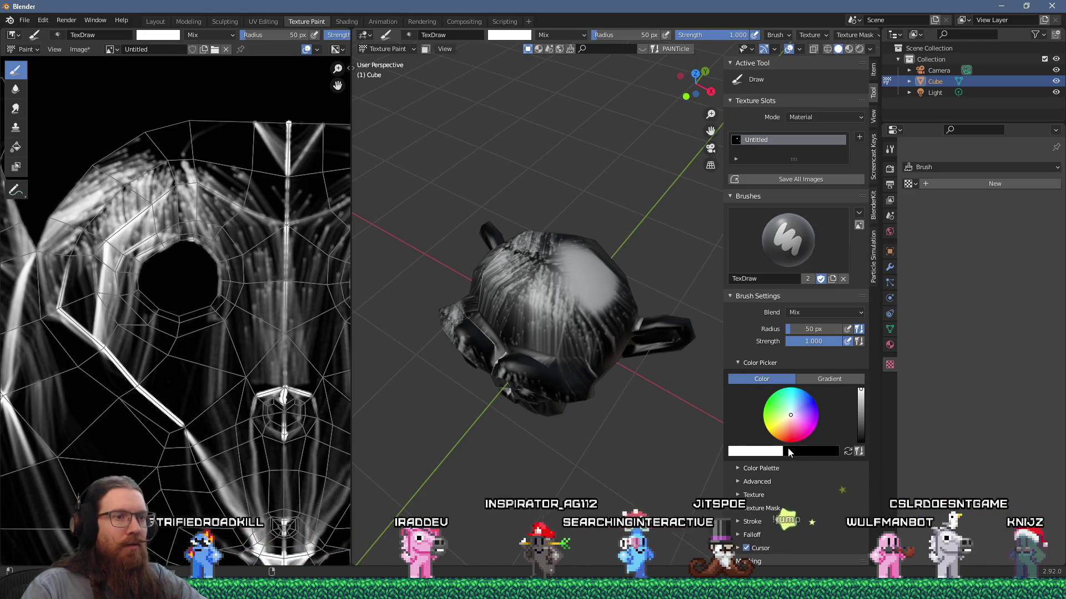
click(808, 453)
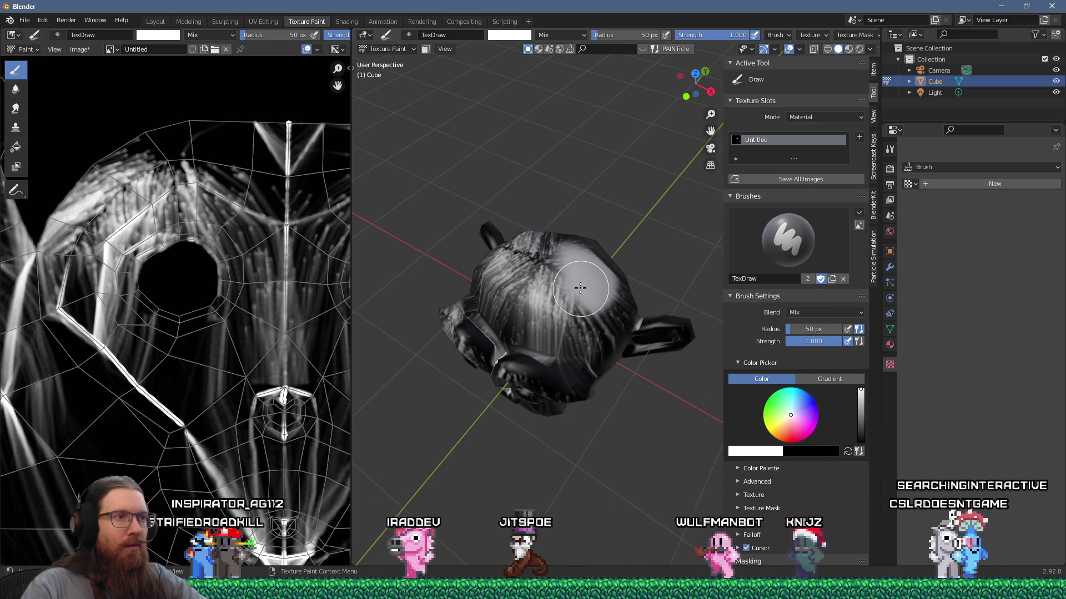
key(x)
mouse_move(611, 311)
mouse_down()
mouse_move(607, 238)
mouse_move(488, 250)
mouse_move(524, 369)
mouse_up()
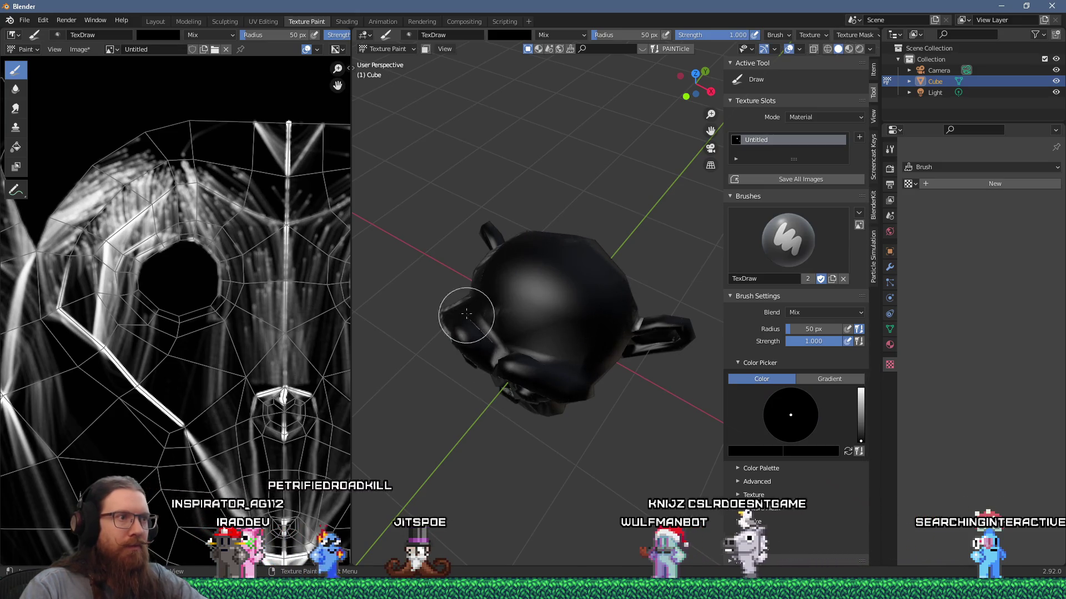
Paint over the remaining white streaks in black on the head and texture image, undoing one stroke
drag(470, 279, 451, 317)
mouse_move(452, 316)
middle_down()
mouse_move(589, 375)
mouse_move(585, 360)
middle_up()
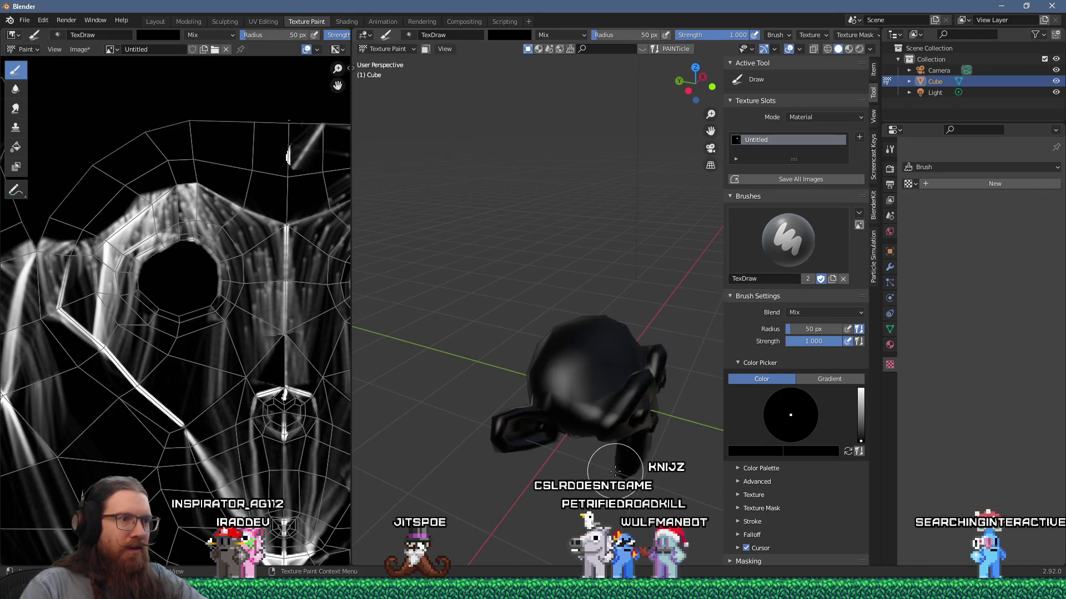
drag(615, 471, 588, 444)
mouse_move(588, 444)
middle_down()
mouse_move(555, 406)
mouse_move(586, 355)
mouse_move(571, 327)
mouse_move(588, 439)
mouse_move(568, 395)
mouse_move(631, 374)
mouse_move(624, 338)
mouse_move(642, 373)
middle_up()
key(ctrl+z)
mouse_move(646, 318)
middle_down()
mouse_move(619, 340)
mouse_move(583, 333)
middle_up()
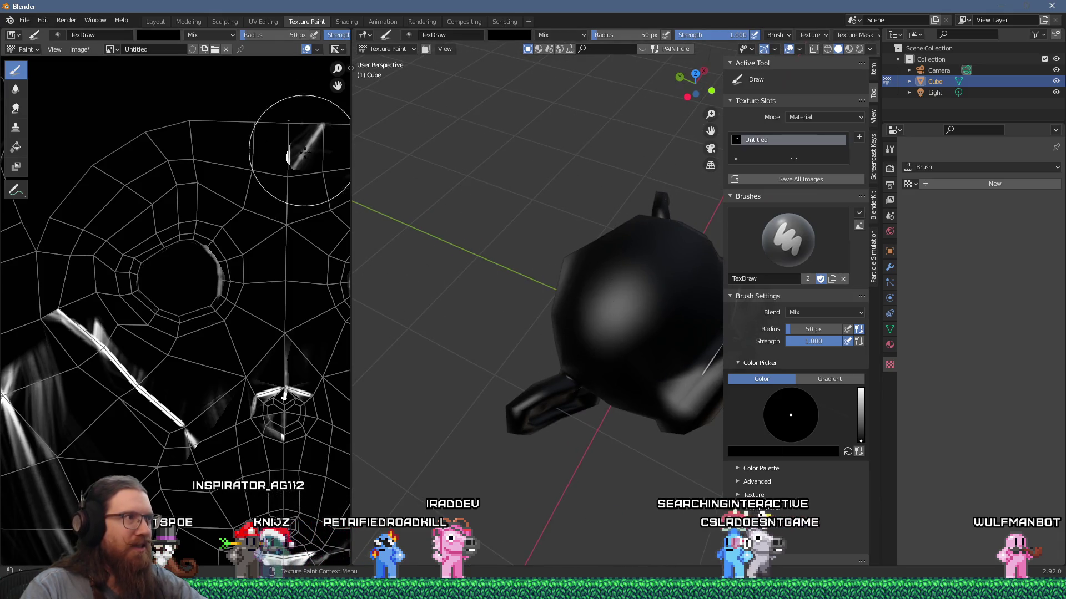
mouse_move(67, 310)
mouse_down()
mouse_move(194, 433)
mouse_move(294, 466)
mouse_up()
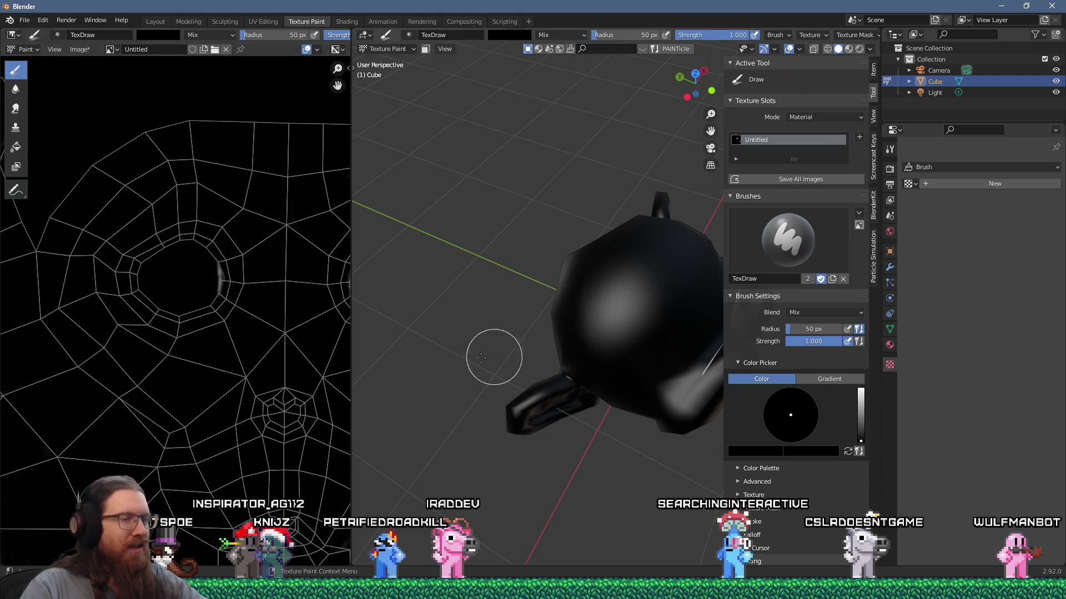
middle_drag(639, 360, 638, 243)
middle_drag(646, 362, 611, 315)
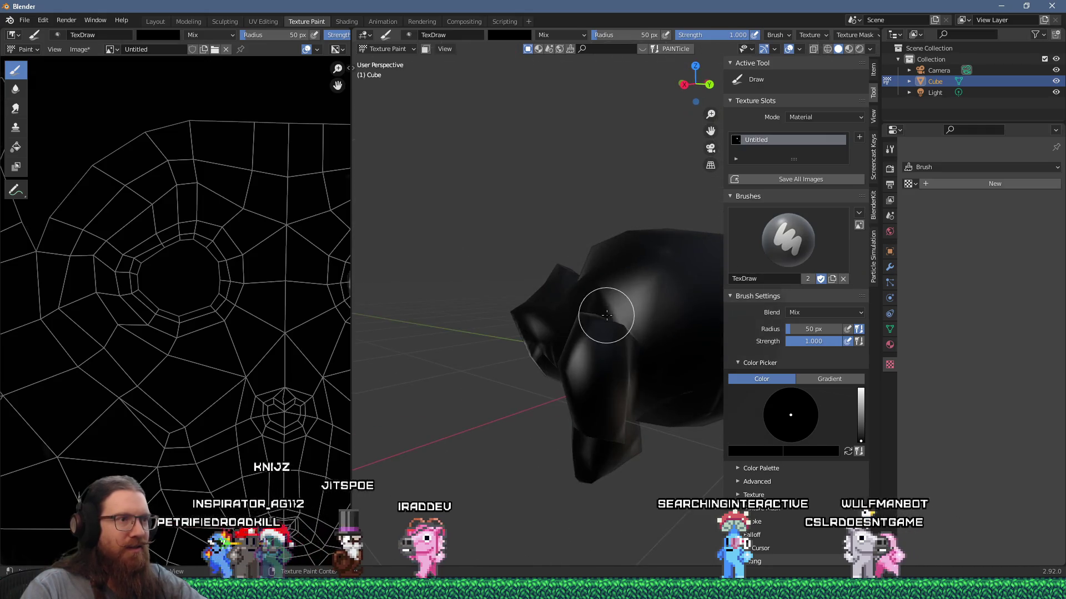
Turn on PAINTicle particle painting and return to the brush tool settings
click(664, 49)
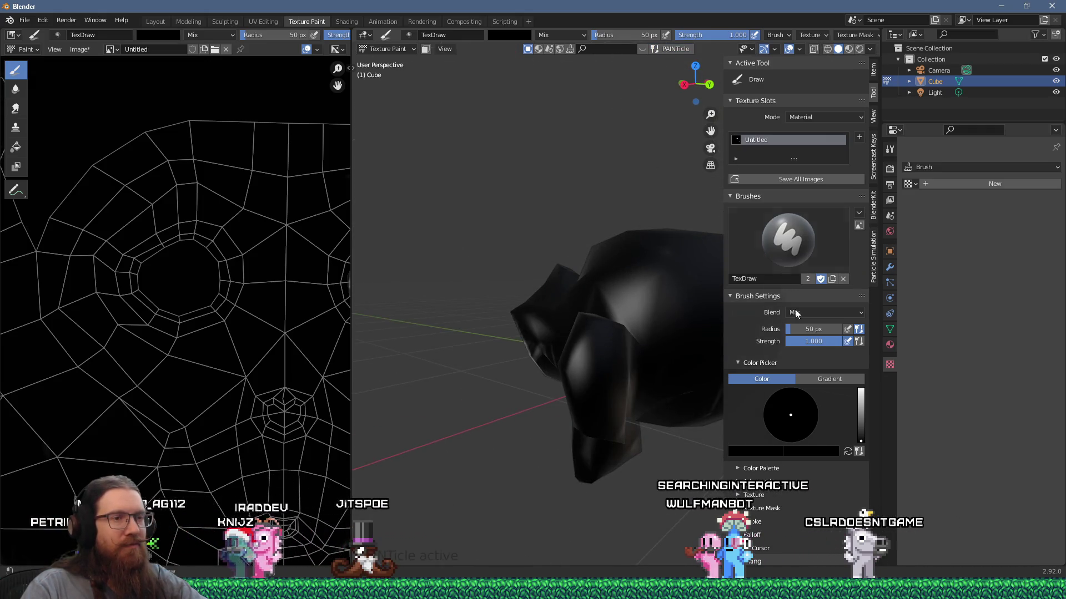
scroll(809, 332, down, 5)
scroll(810, 330, up, 5)
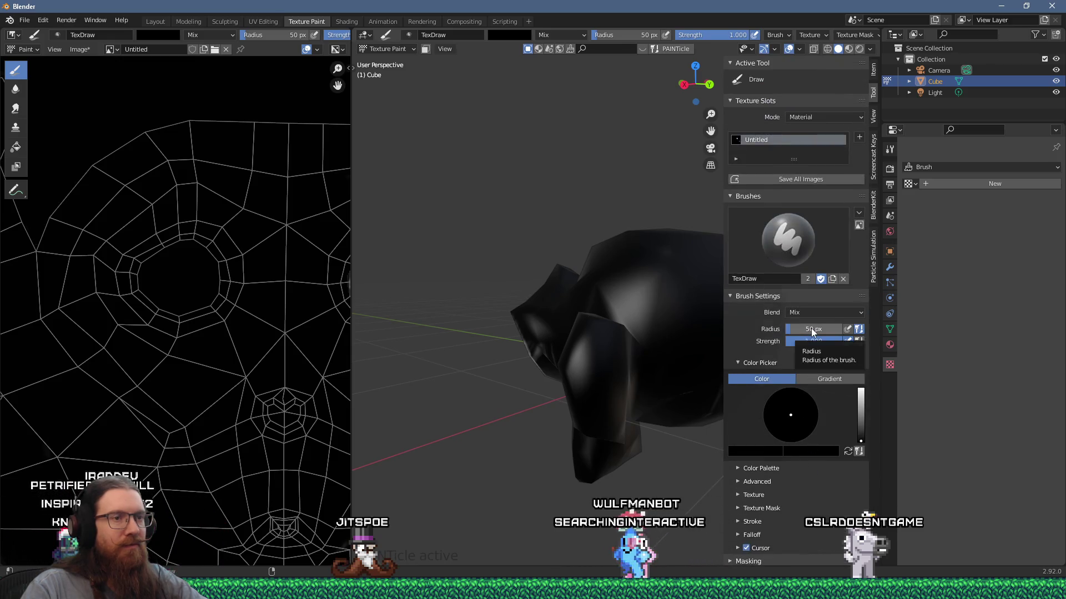
scroll(810, 330, down, 10)
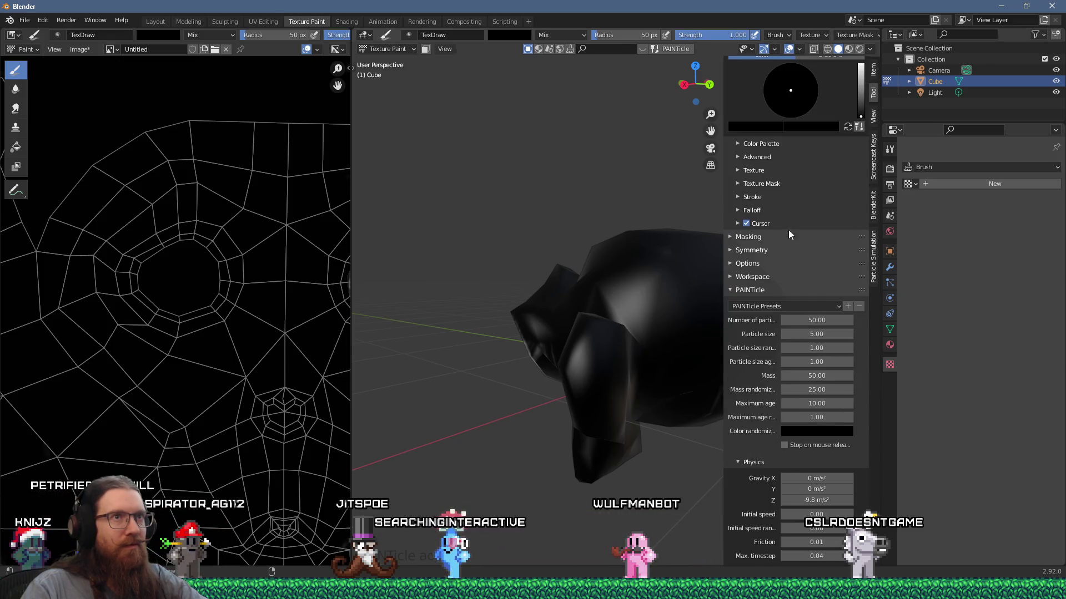
scroll(816, 209, up, 8)
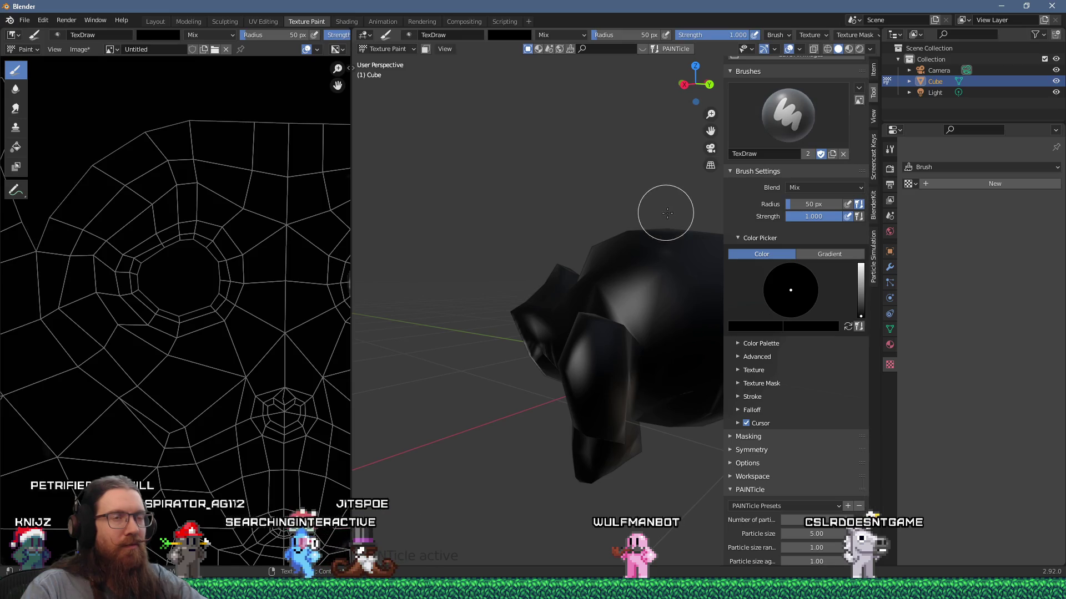
key(Tab)
key(Tab)
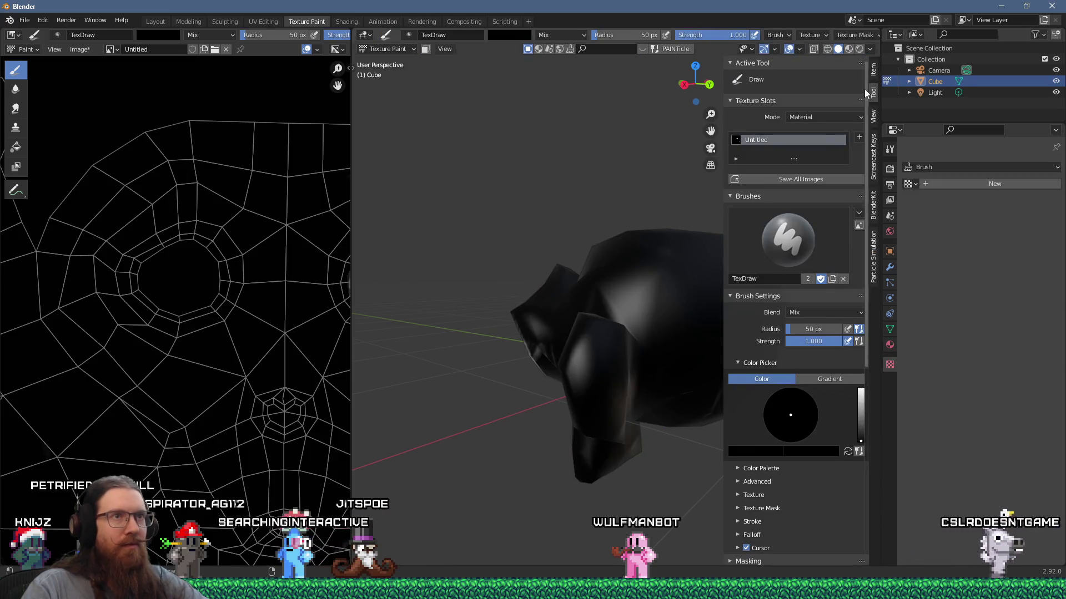
click(874, 70)
click(875, 91)
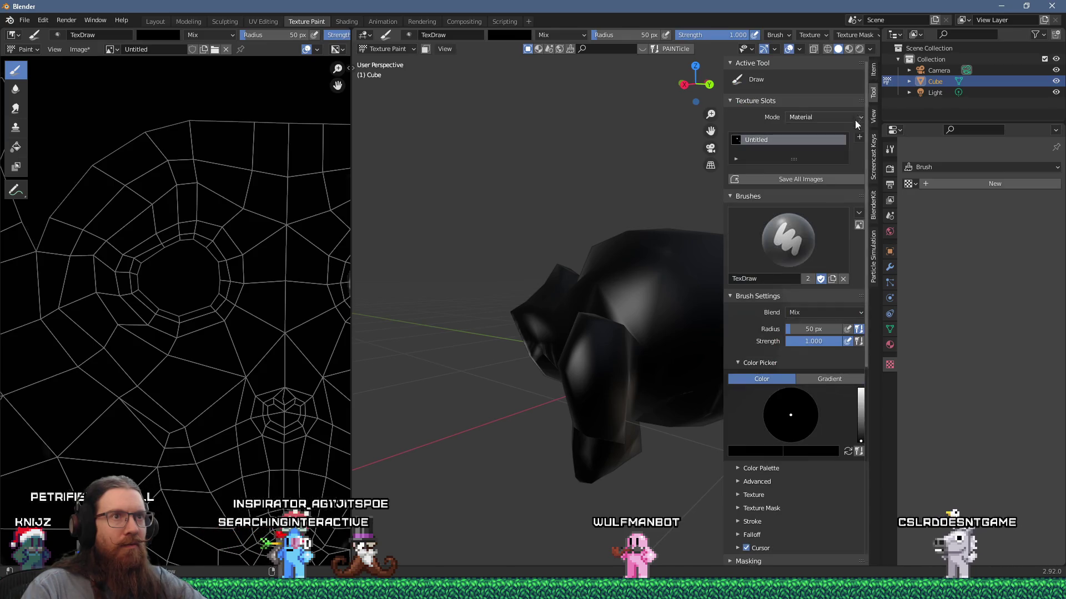
Raise the brush colour's brightness from black and set it to bright green
scroll(761, 388, down, 3)
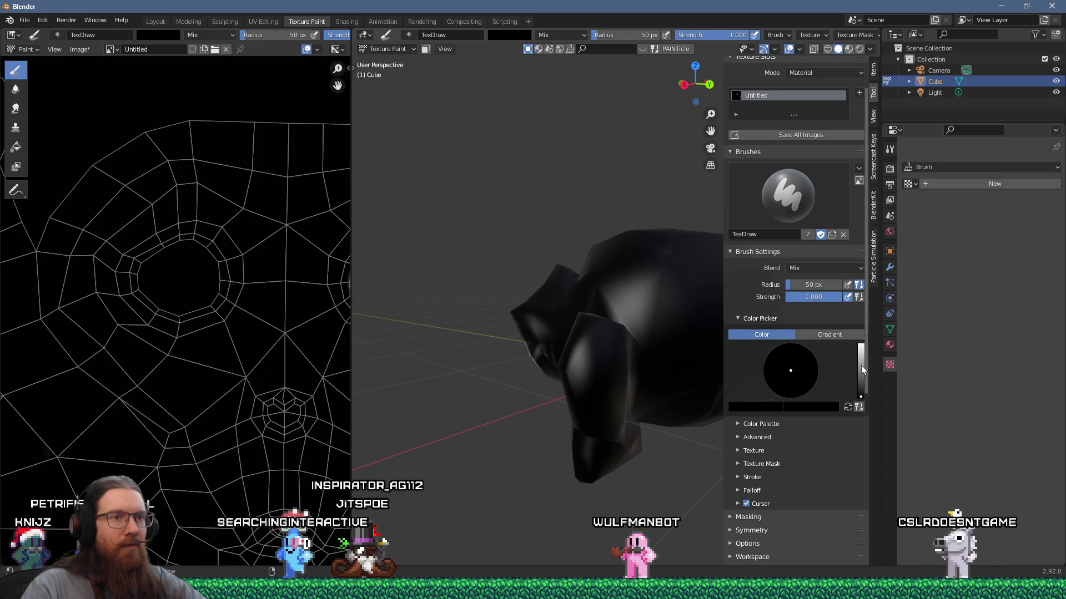
drag(861, 365, 860, 346)
click(795, 398)
middle_drag(537, 316, 693, 344)
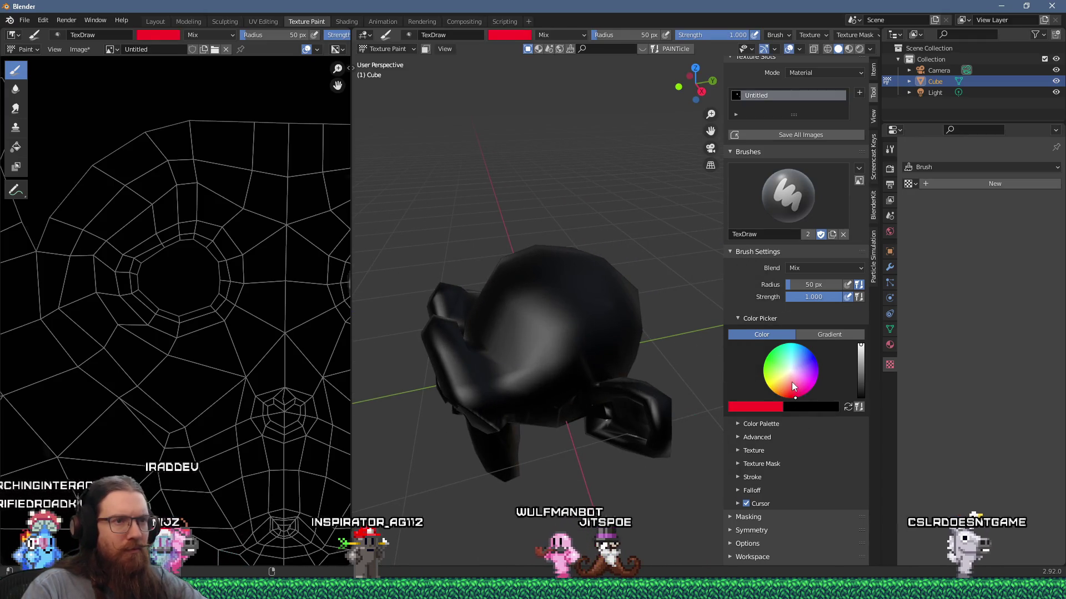
click(765, 358)
middle_drag(571, 388, 590, 374)
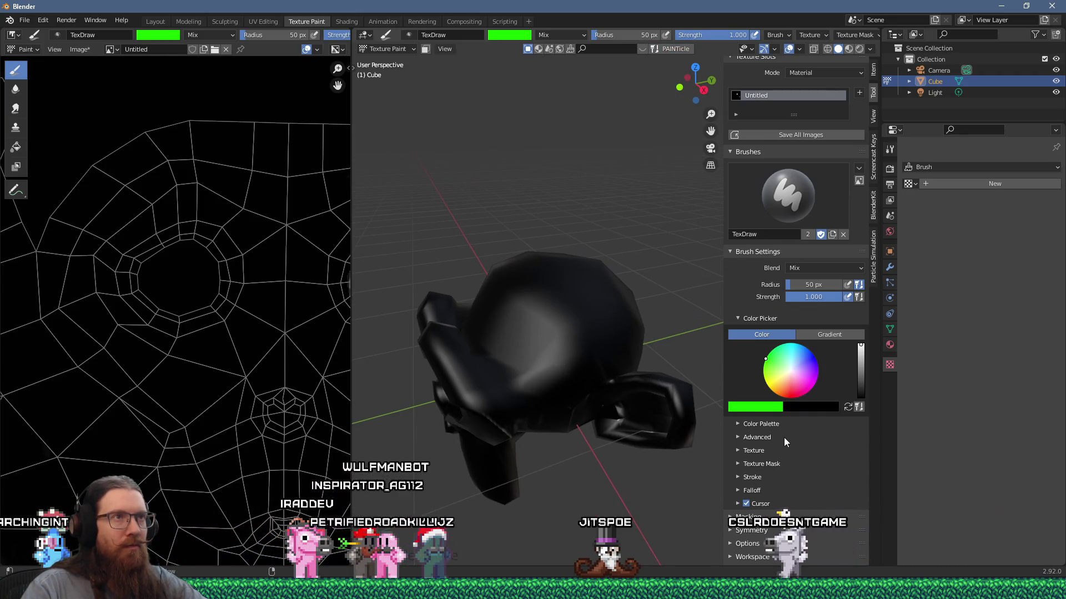
scroll(783, 438, down, 10)
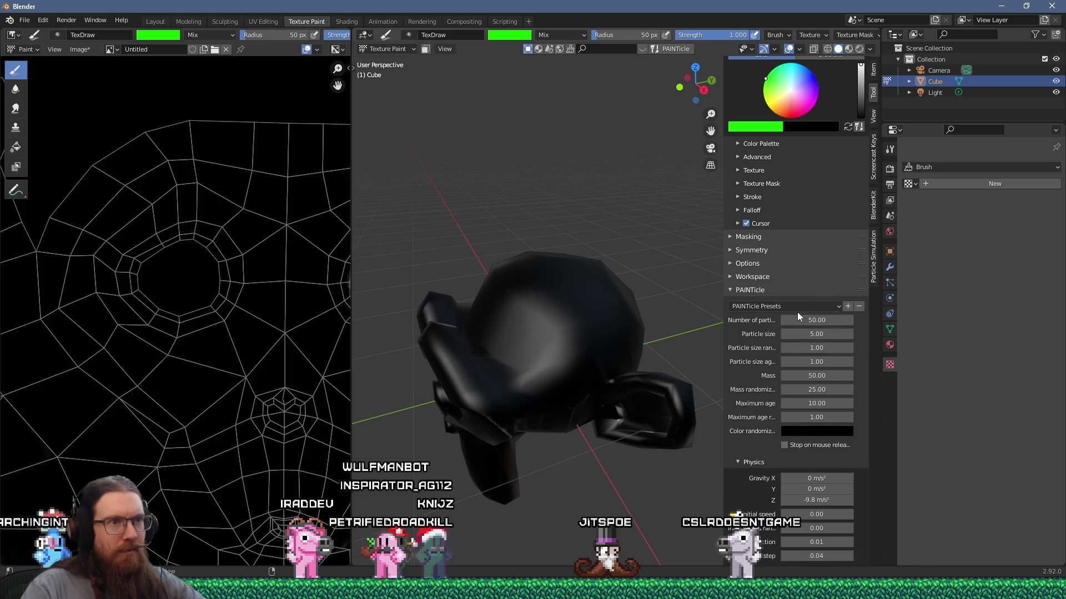
Change the PAINTicle Particle size from 5.00 to 0.5, then select the size age field
click(823, 334)
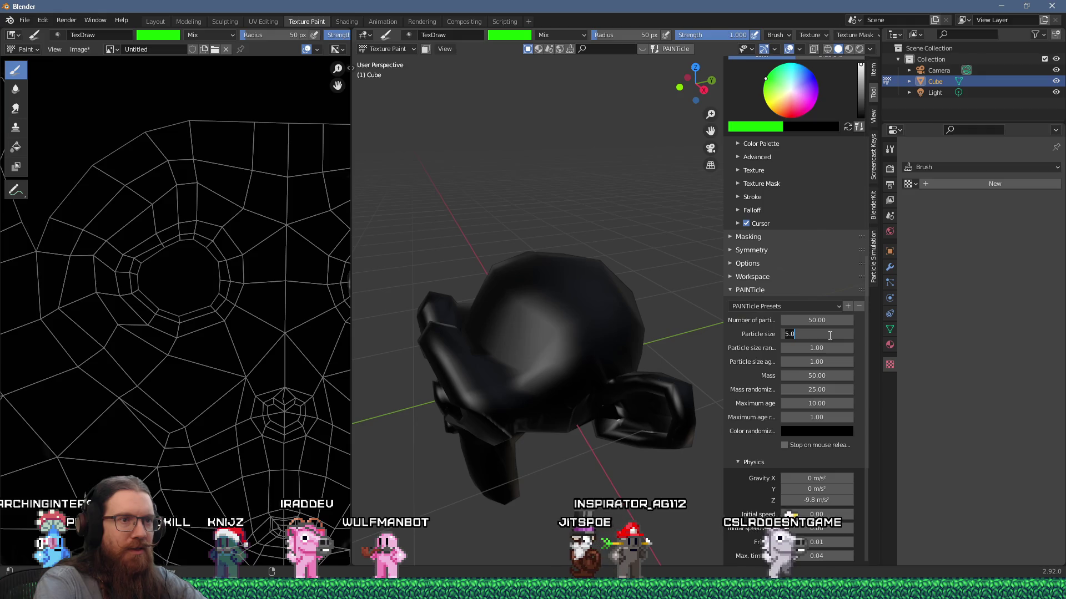
text(0.5)
key(Return)
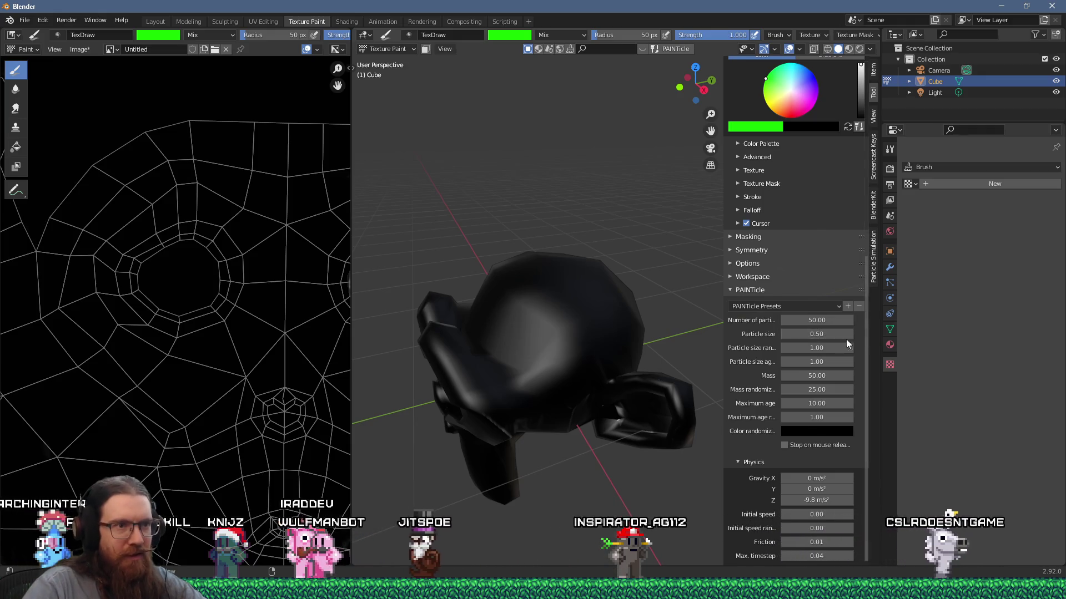
click(795, 362)
text(10)
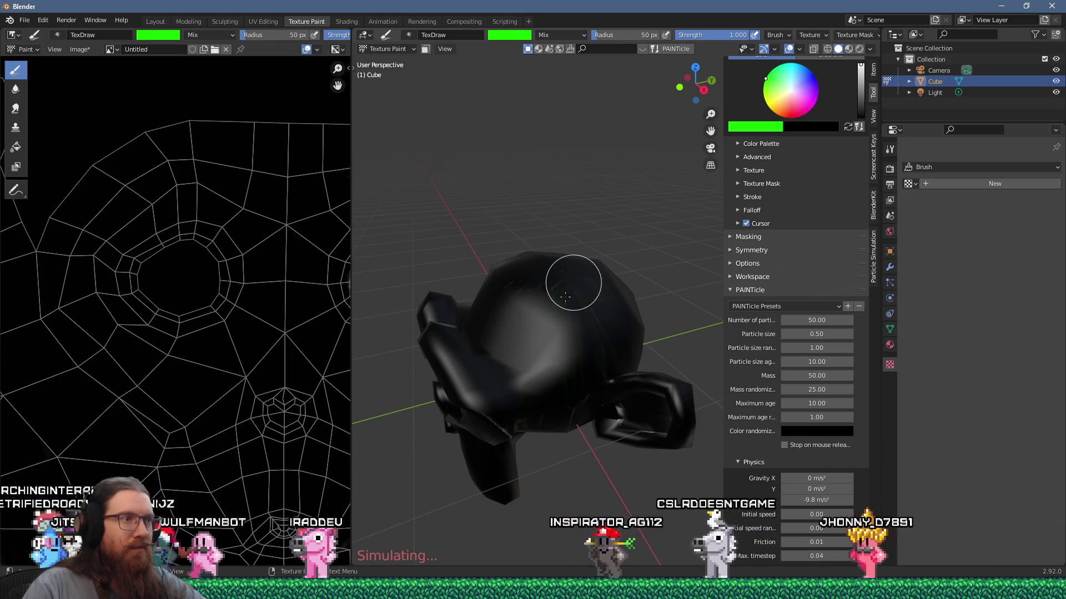
Orbit around the monkey head to inspect the green particle streaks from several angles
scroll(543, 309, up, 5)
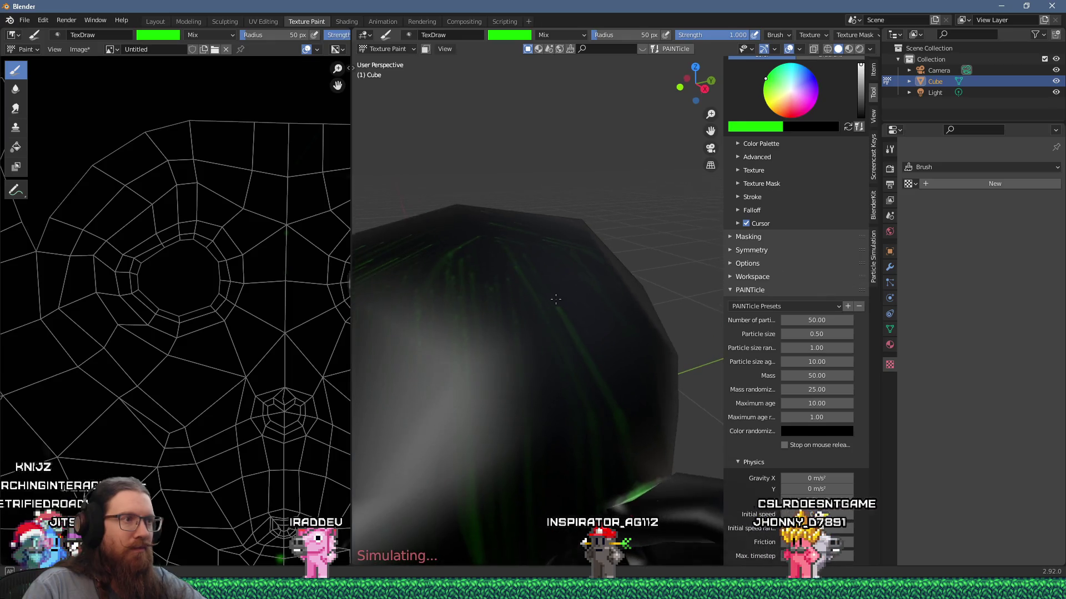
scroll(543, 308, down, 4)
mouse_move(590, 295)
middle_down()
mouse_move(576, 301)
mouse_move(536, 262)
middle_up()
scroll(541, 222, down, 6)
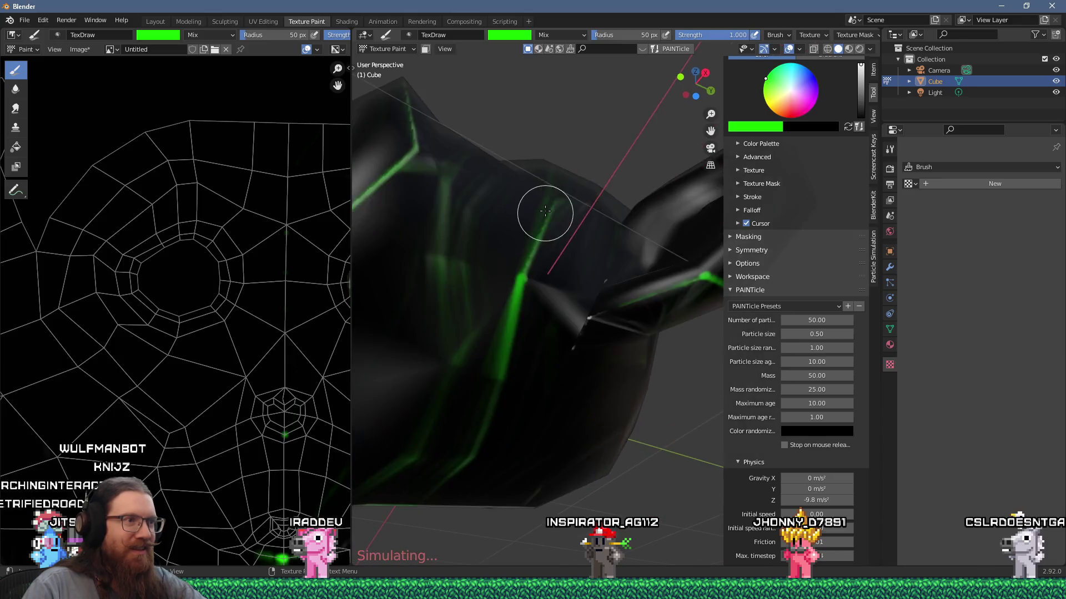
mouse_move(542, 233)
middle_down()
mouse_move(527, 317)
mouse_move(633, 282)
mouse_move(638, 315)
middle_up()
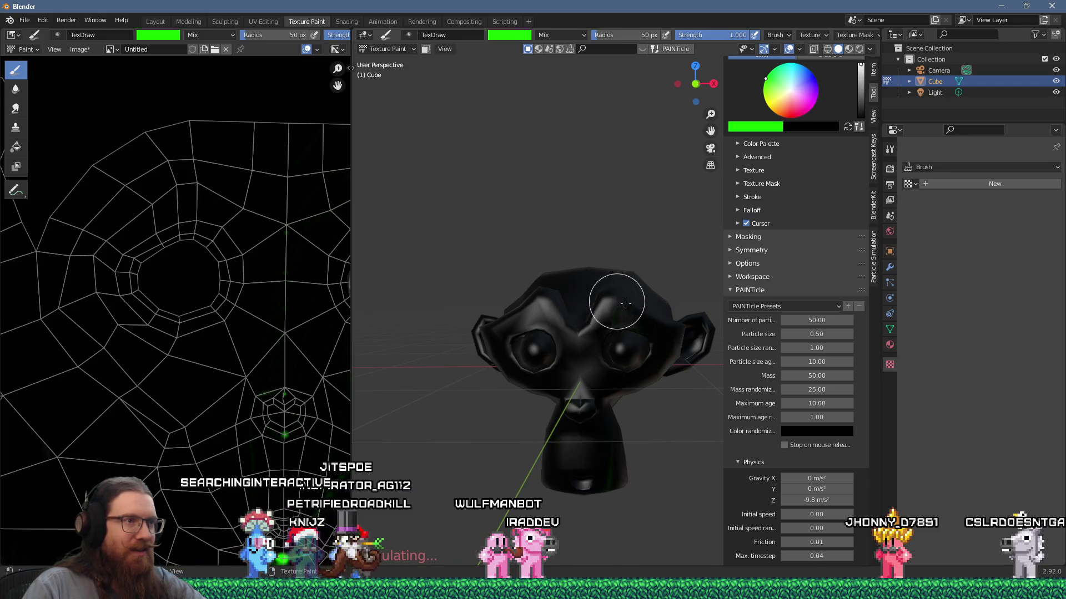
scroll(651, 365, up, 3)
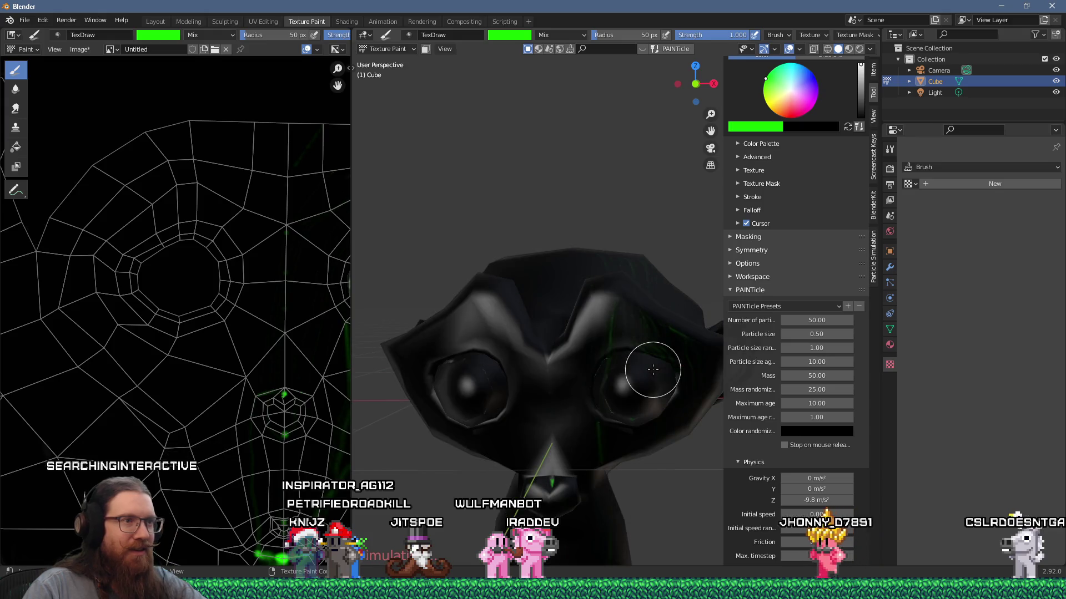
middle_drag(647, 377, 607, 377)
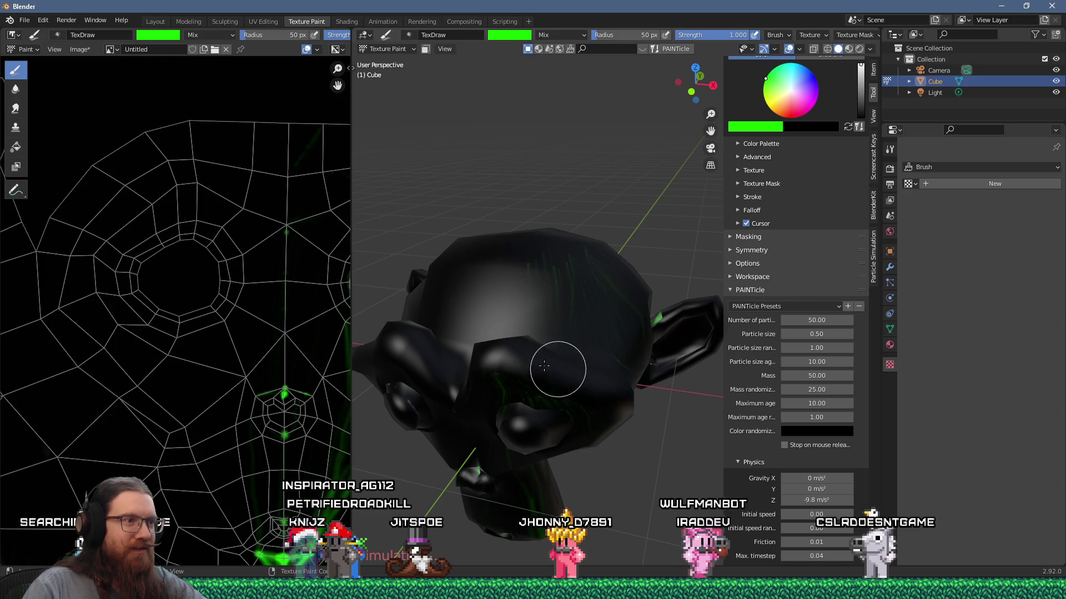
mouse_move(630, 402)
middle_down()
mouse_move(638, 350)
mouse_move(603, 357)
mouse_move(514, 344)
mouse_move(507, 328)
mouse_move(555, 361)
mouse_move(594, 367)
middle_up()
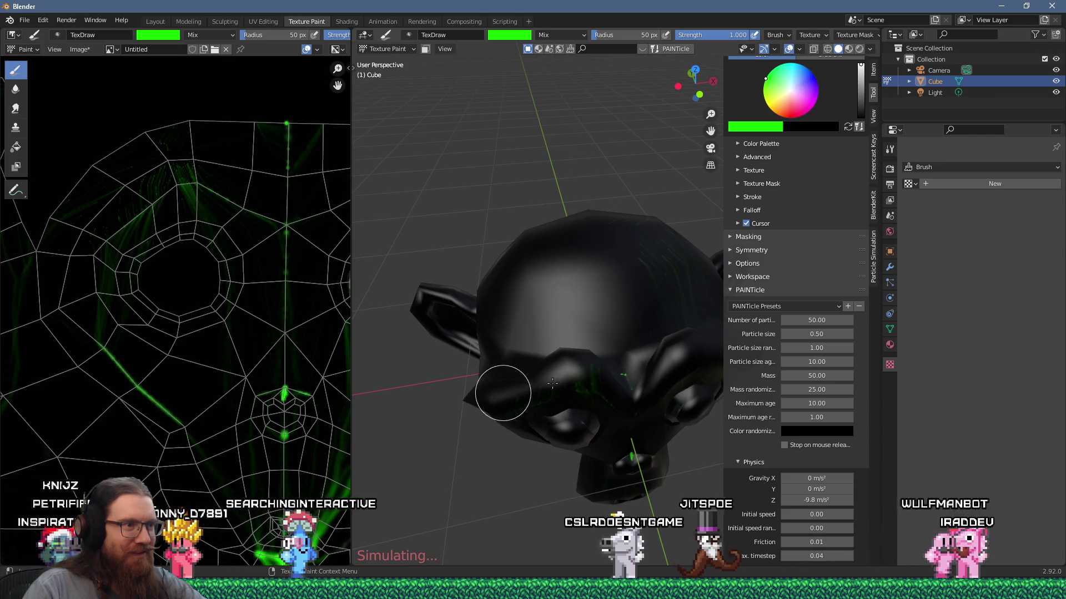
mouse_move(585, 375)
middle_down()
mouse_move(606, 328)
mouse_move(615, 330)
mouse_move(568, 305)
mouse_move(596, 253)
mouse_move(607, 277)
middle_up()
Orbit around the head while painting more green particle streaks
scroll(611, 285, down, 4)
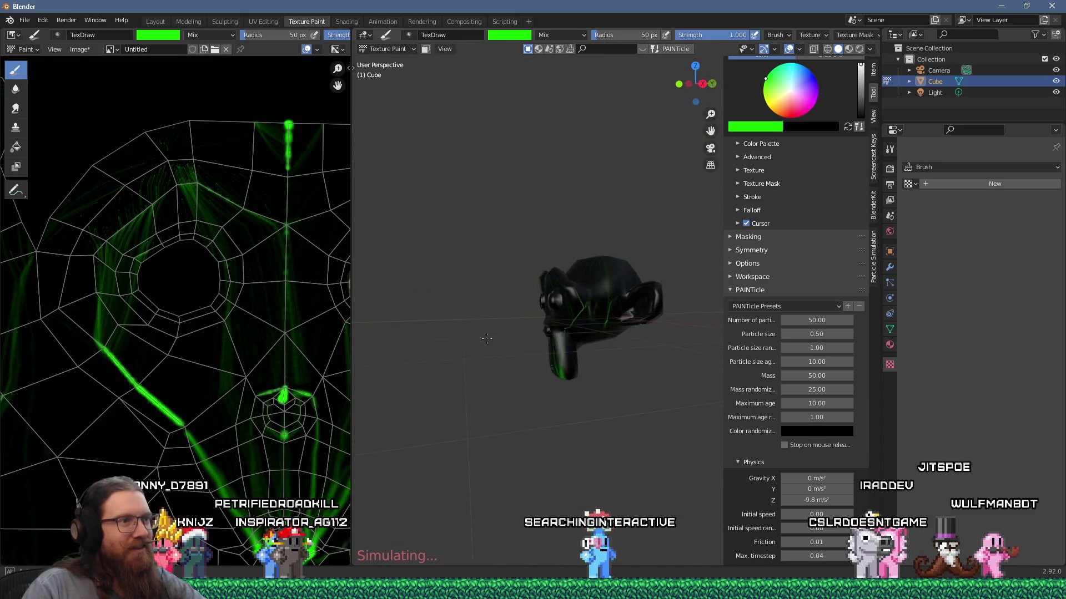
mouse_move(625, 348)
middle_down()
mouse_move(588, 361)
mouse_move(599, 357)
middle_up()
scroll(588, 361, up, 4)
mouse_move(600, 356)
mouse_down()
mouse_move(580, 321)
mouse_move(604, 321)
mouse_move(573, 324)
mouse_up()
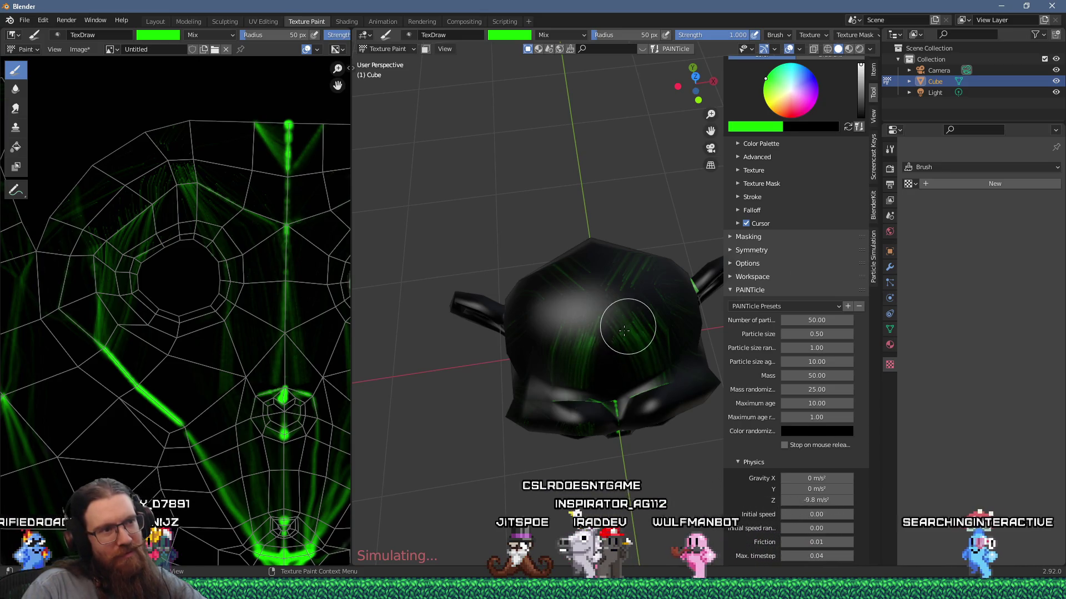
scroll(618, 336, up, 3)
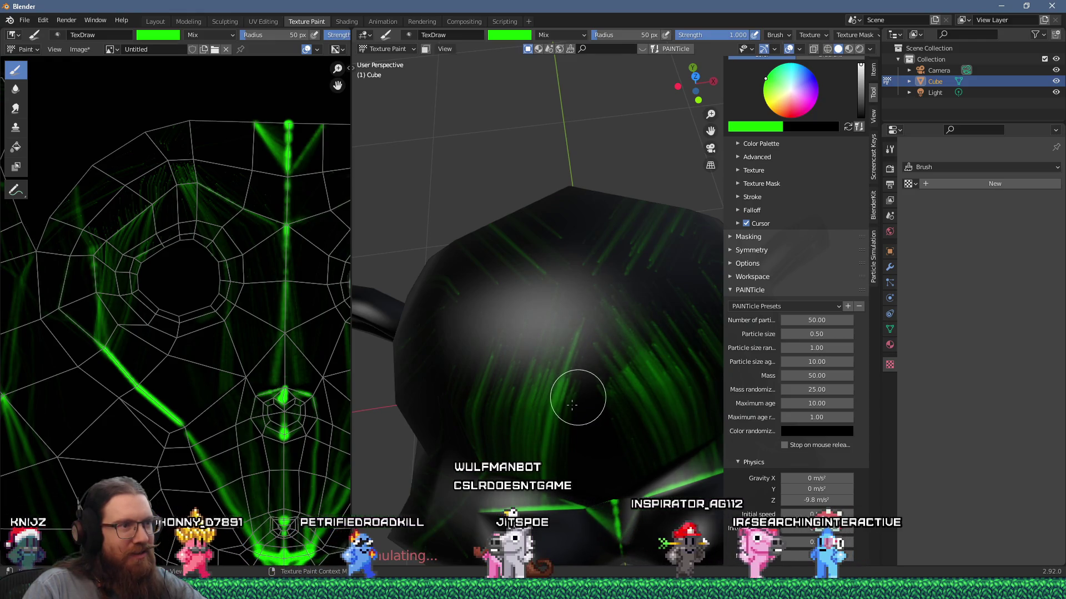
scroll(573, 428, down, 4)
Take a final look at the head, then quit Blender choosing Don't Save
mouse_move(578, 428)
middle_down()
mouse_move(690, 334)
mouse_move(719, 330)
middle_up()
mouse_move(653, 285)
middle_down()
mouse_move(449, 408)
mouse_move(642, 279)
mouse_move(637, 293)
middle_up()
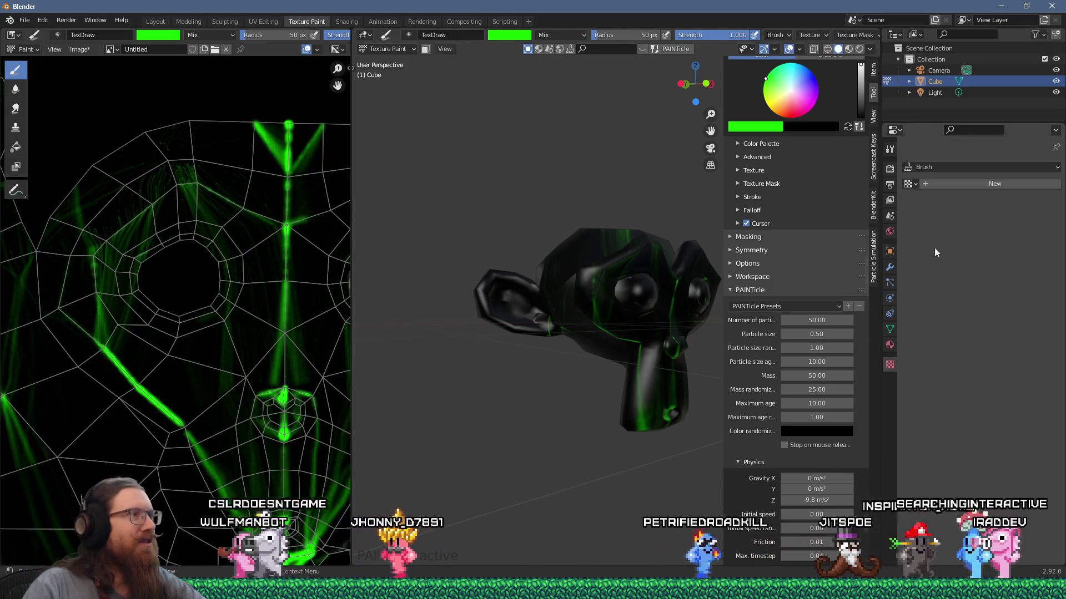
mouse_move(588, 321)
middle_down()
mouse_move(433, 411)
mouse_move(619, 292)
middle_up()
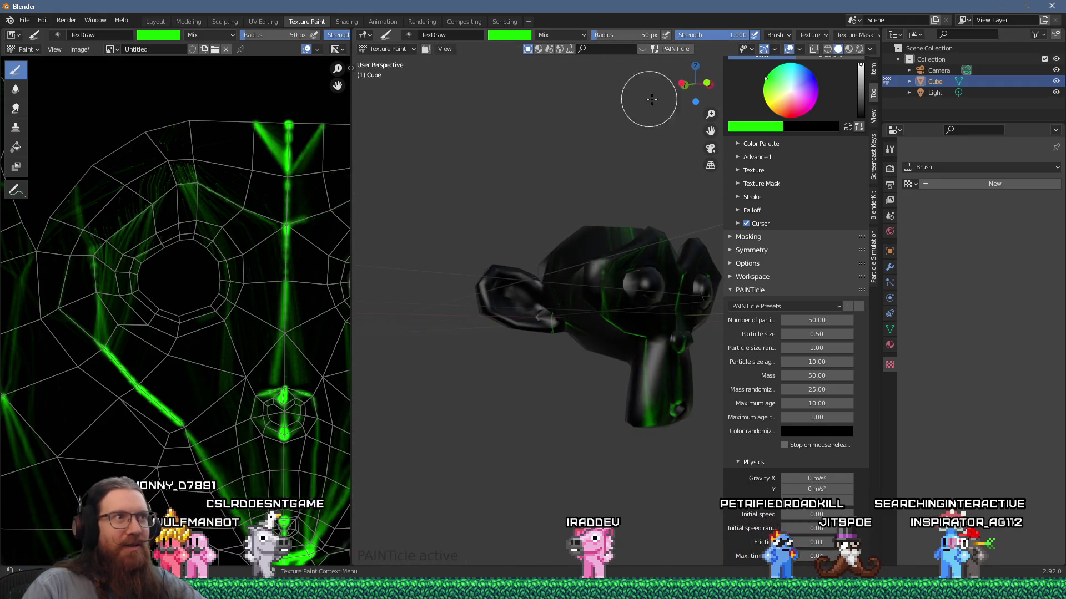
key(ctrl+q)
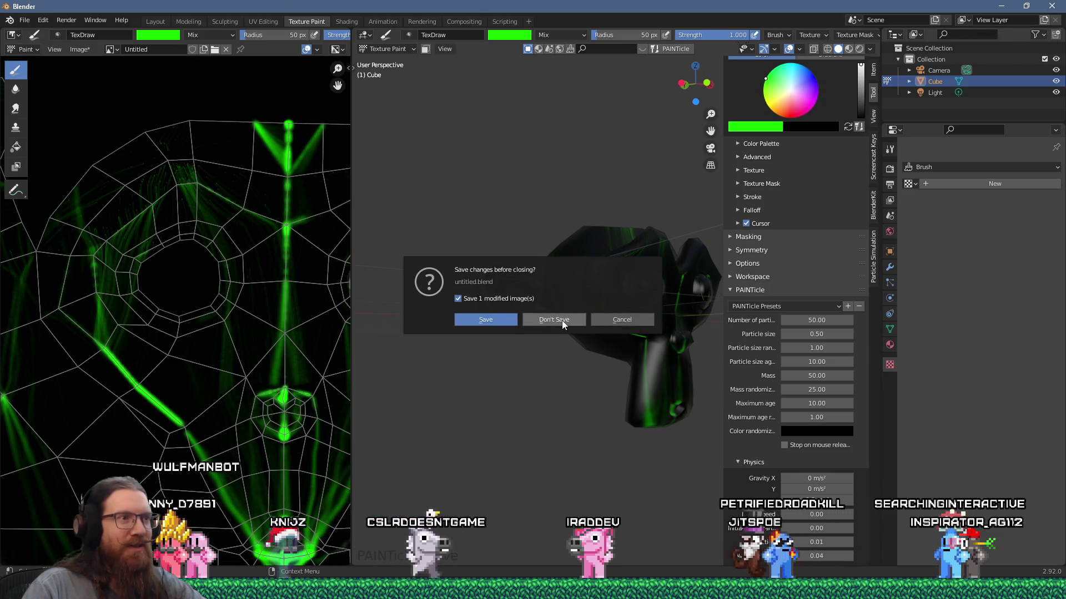
click(562, 320)
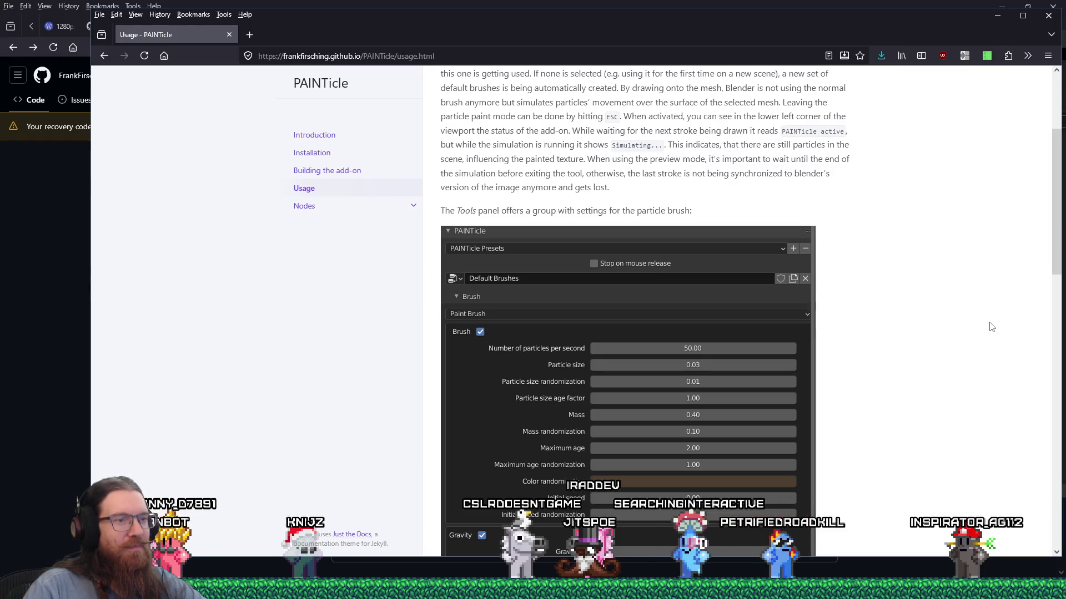
Bring the Firefox window with the PAINTicle GitHub releases page to the front
key(alt+Tab)
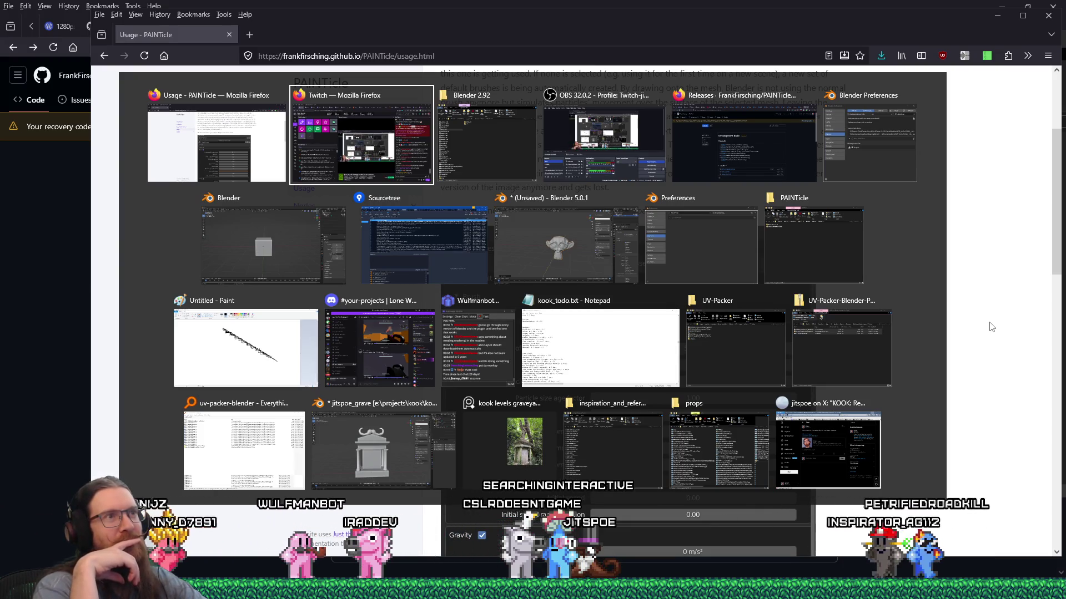
key(alt+shift+Tab)
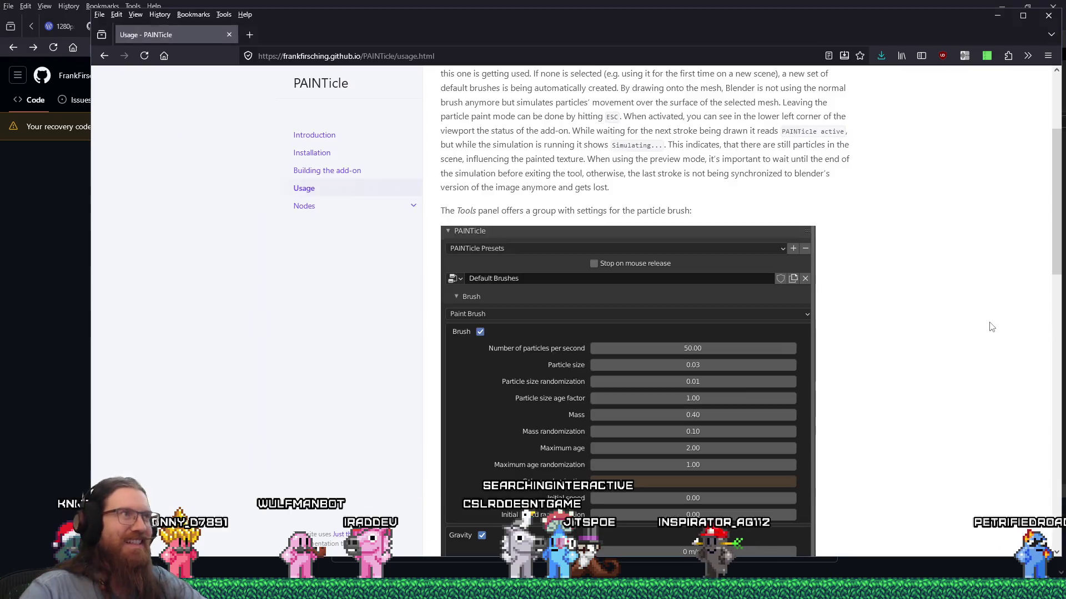
click(629, 5)
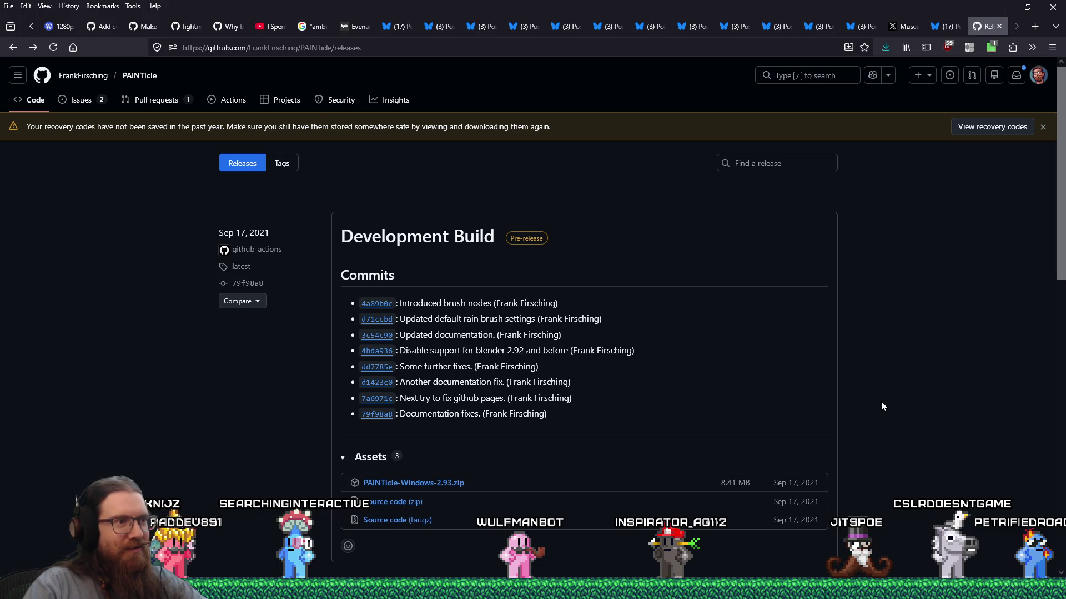
Stay on the GitHub window and scroll through the PAINTicle releases and issues
key(alt+Tab)
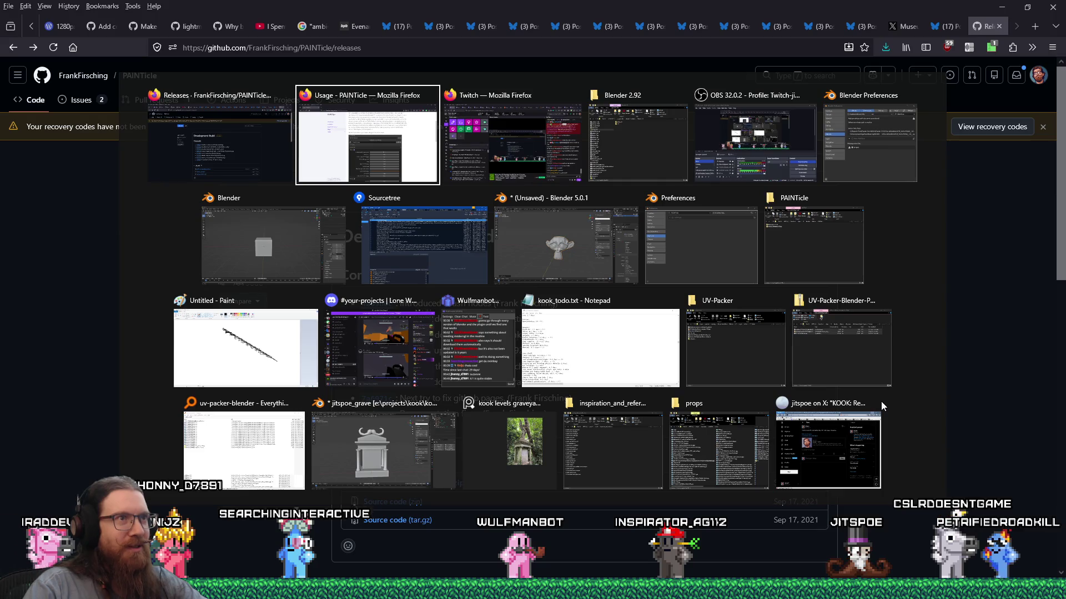
key(alt+shift+Tab)
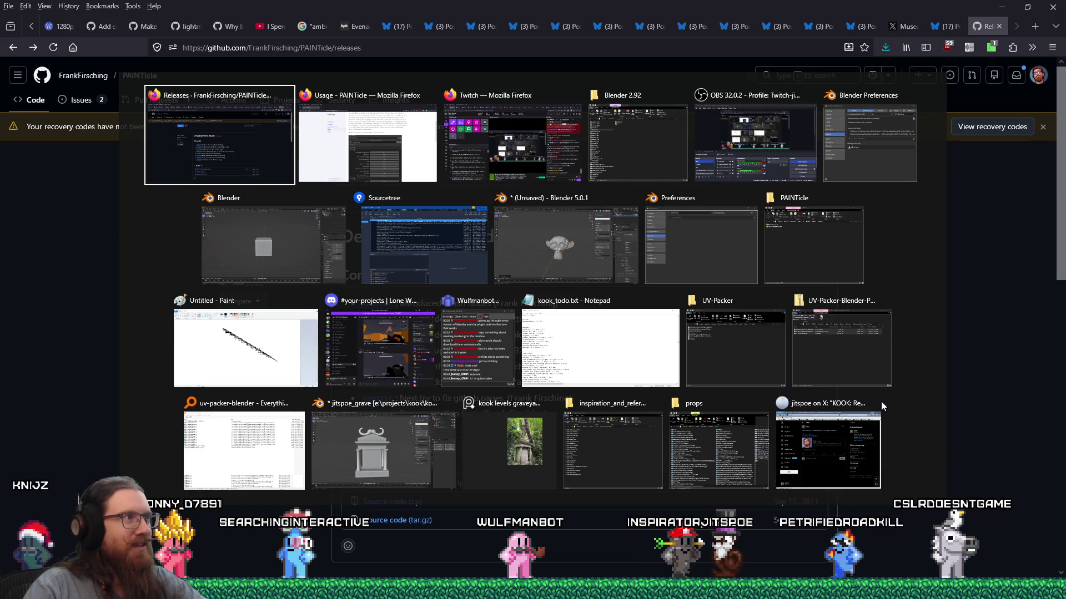
mouse_move(886, 598)
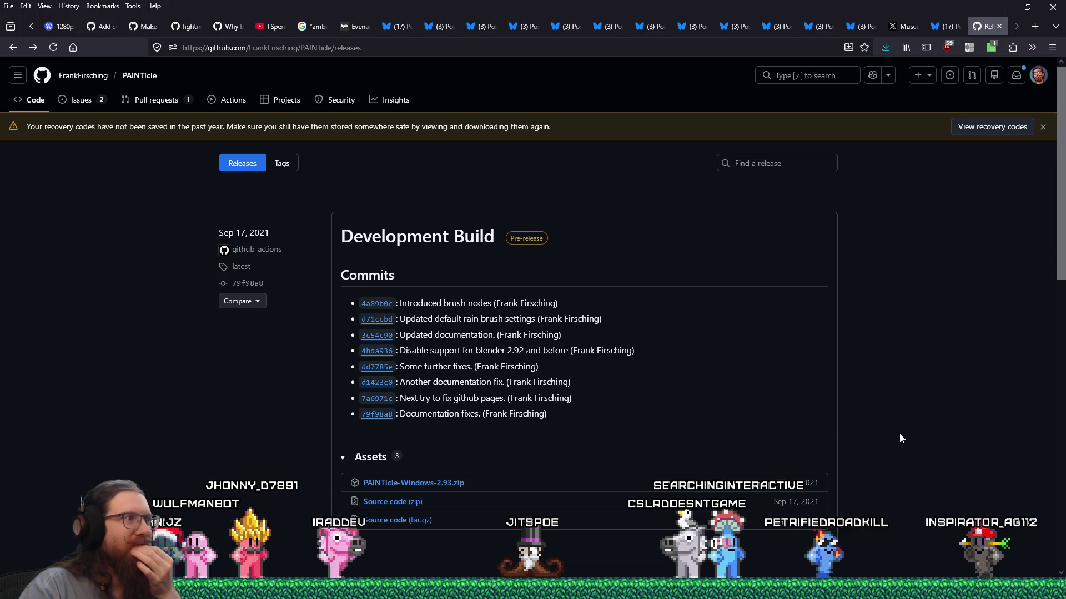
scroll(899, 434, down, 5)
scroll(899, 434, down, 6)
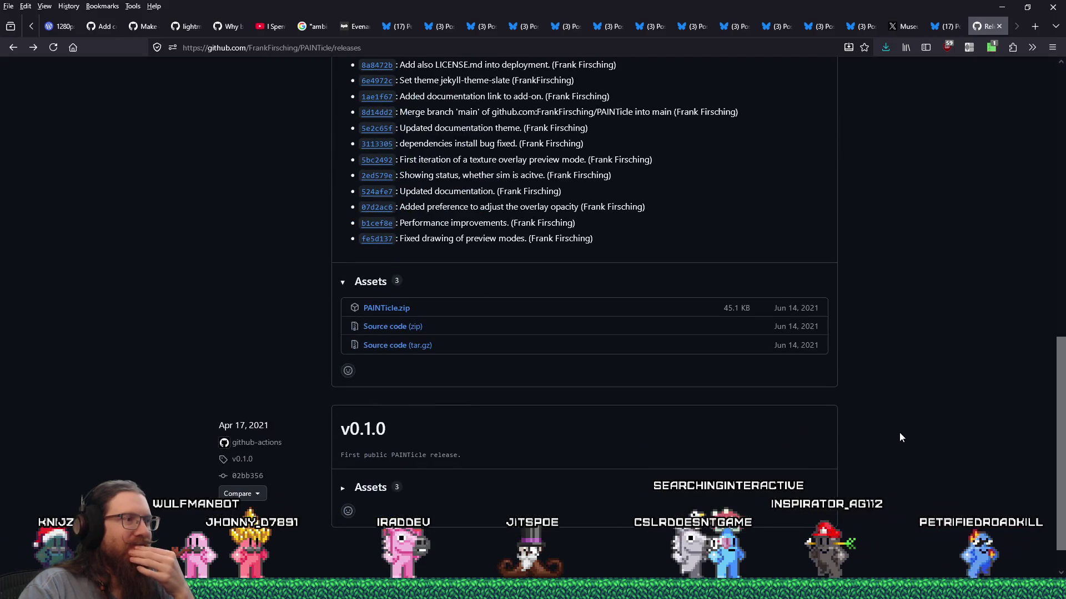
scroll(900, 434, up, 12)
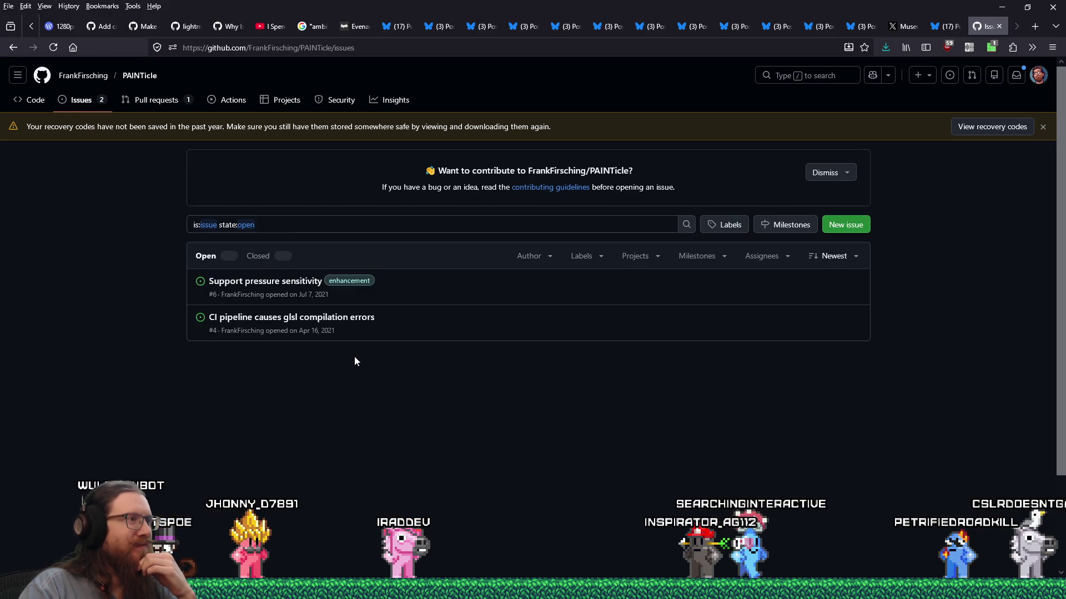
Read the pressure sensitivity and CI glsl issues, then list the closed issues
click(299, 283)
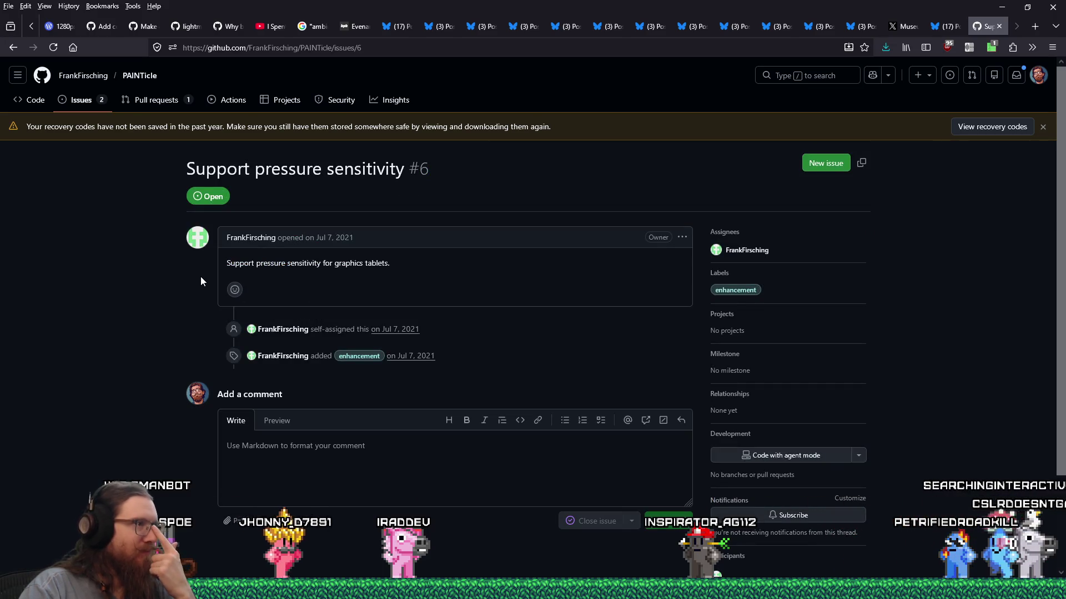
click(13, 47)
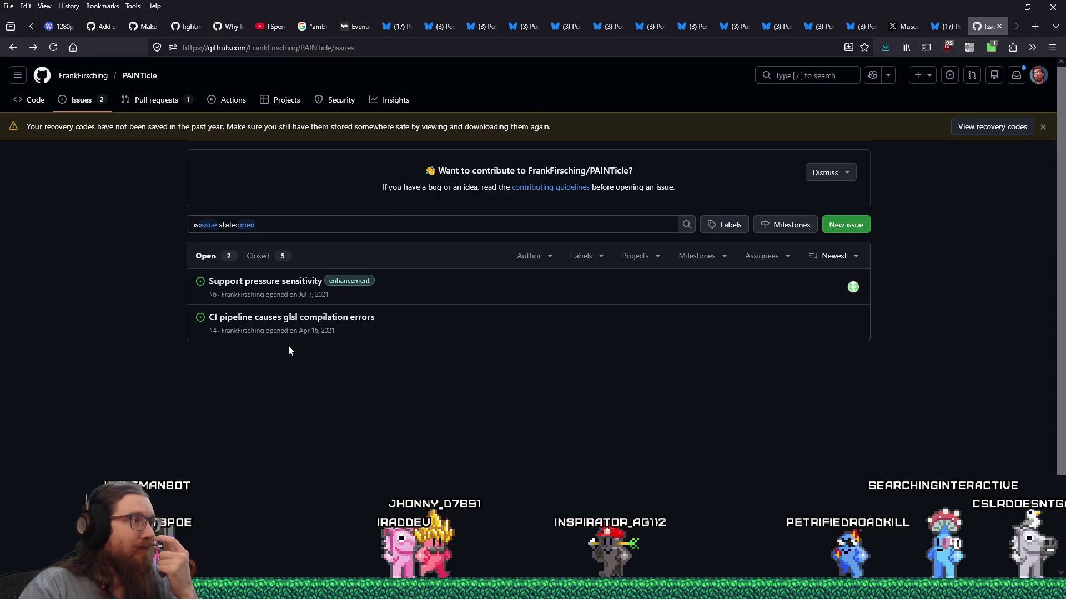
click(276, 319)
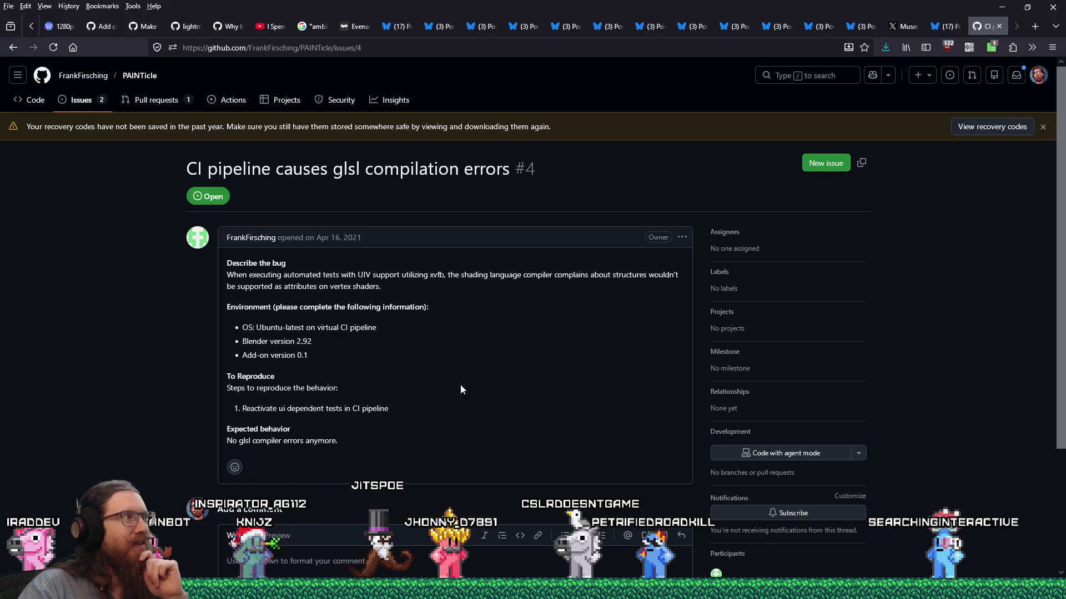
click(14, 48)
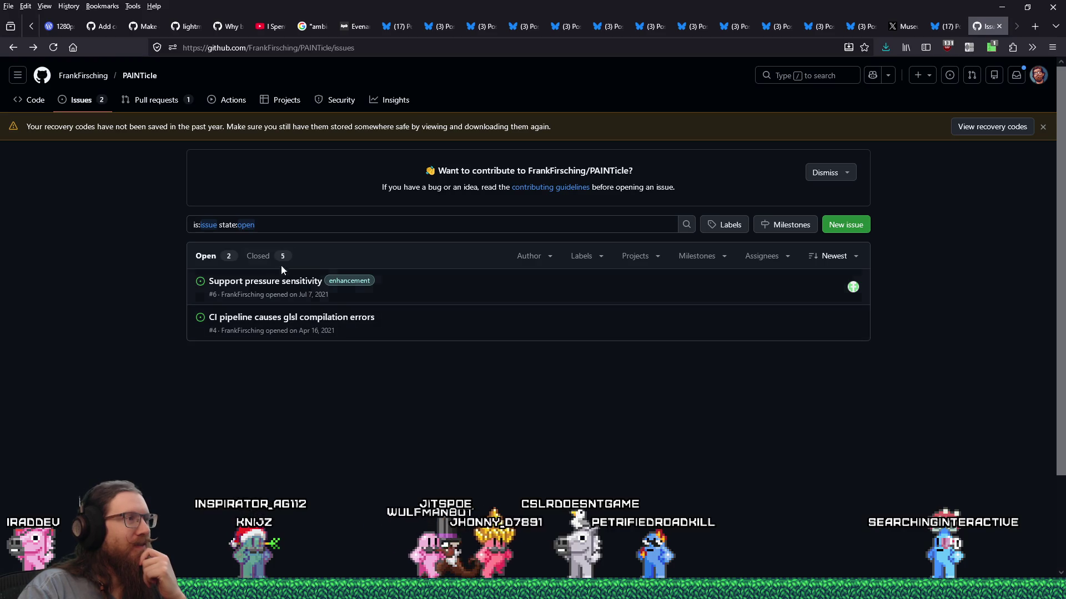
click(259, 255)
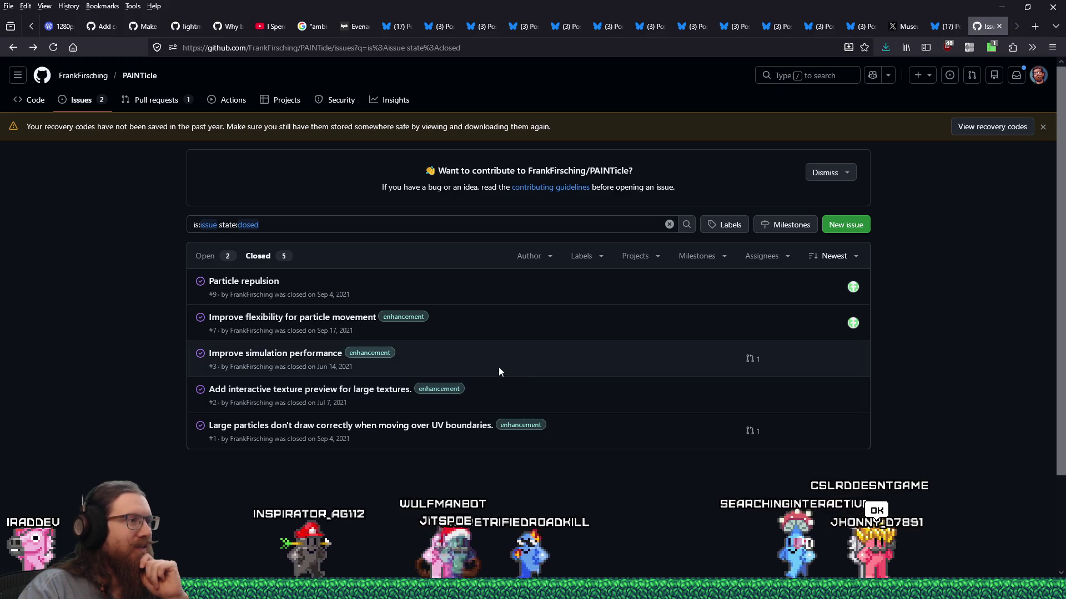
Go back to CI pipeline issue #4 and bring up the new-issue template chooser
click(11, 49)
click(11, 49)
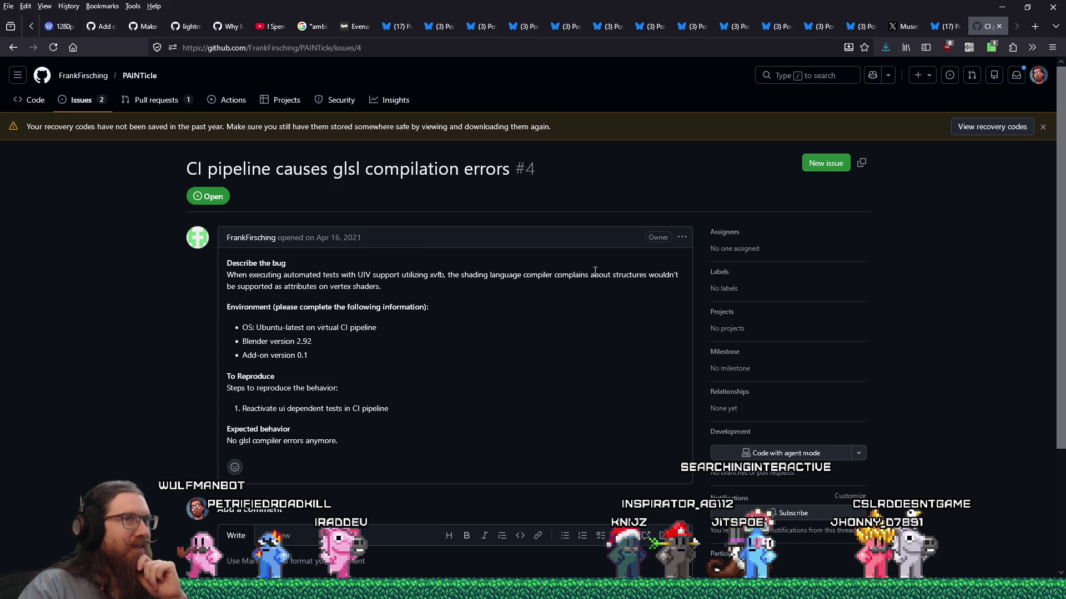
click(813, 166)
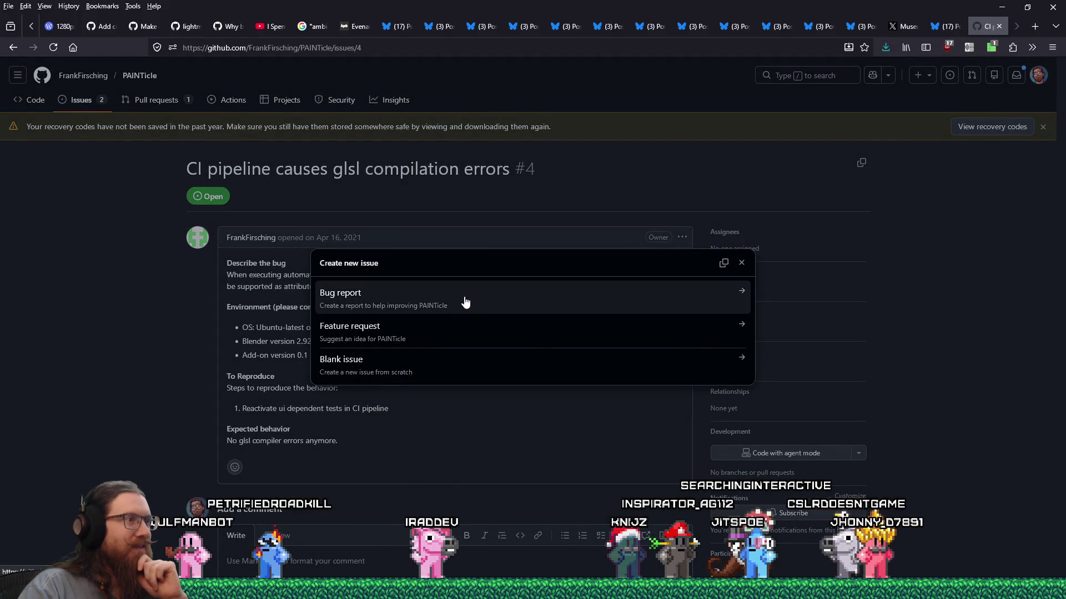
Start a Feature request titled 'Support for new versions of blender?'
click(455, 333)
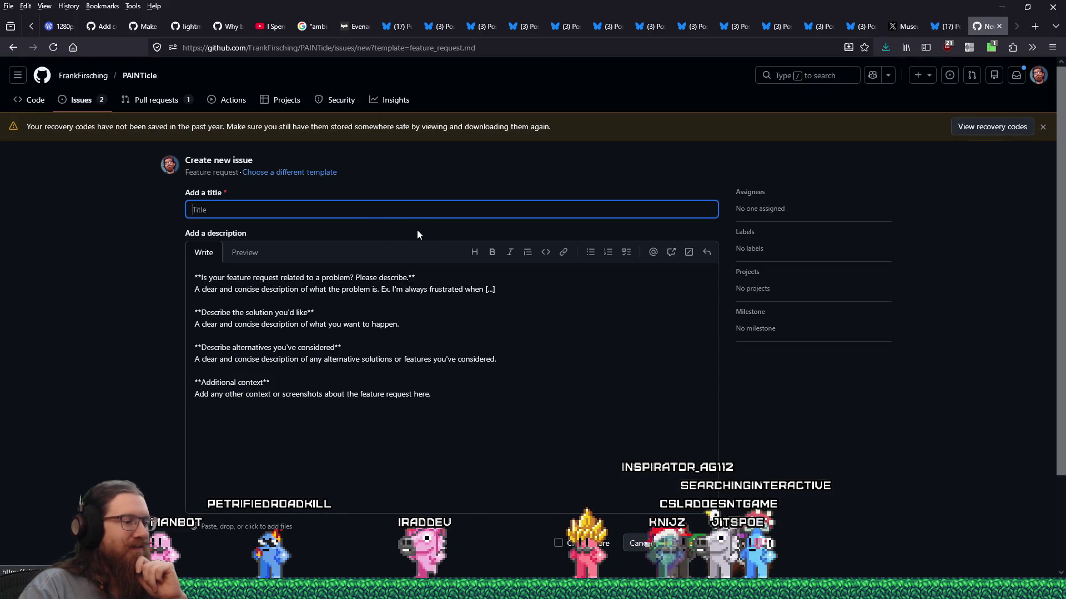
text(Support for new versions of blender?)
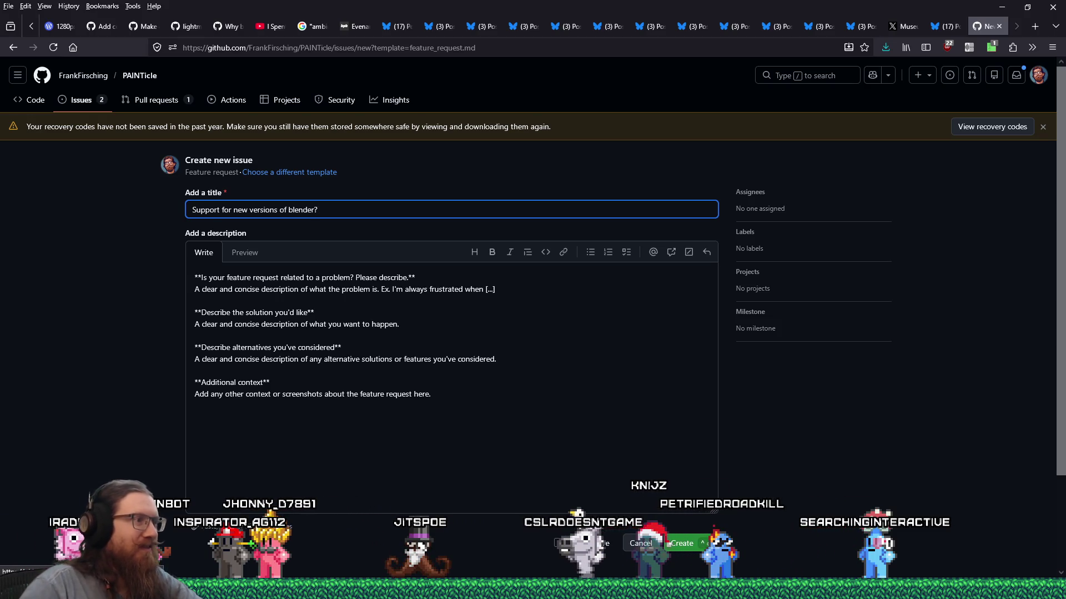
click(518, 296)
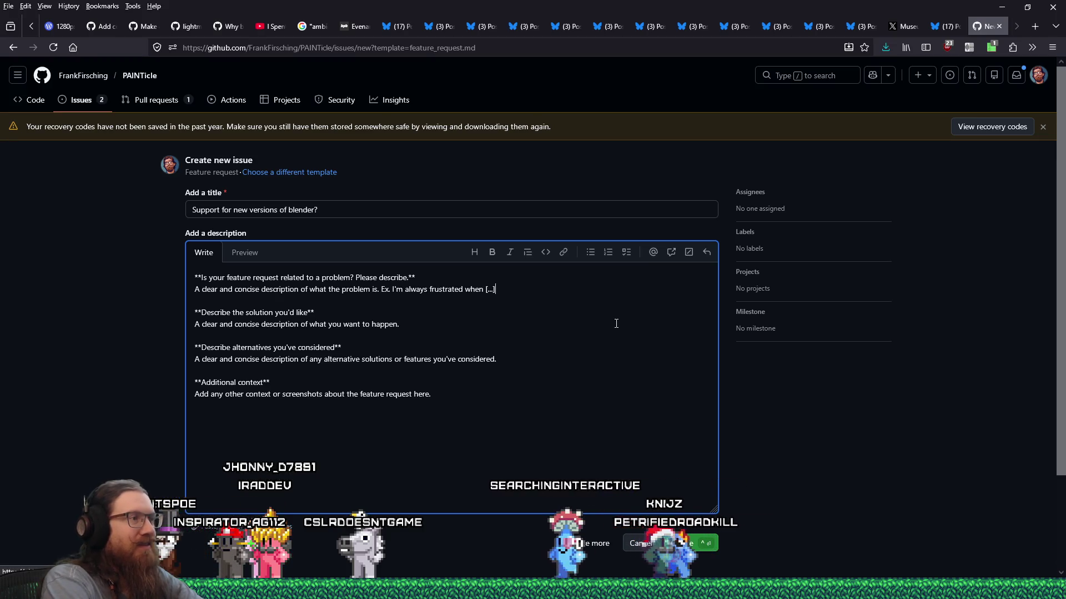
Replace the description placeholder: the plugin won't run on newer Blender, needed 2.9x to activate
key(shift+Home)
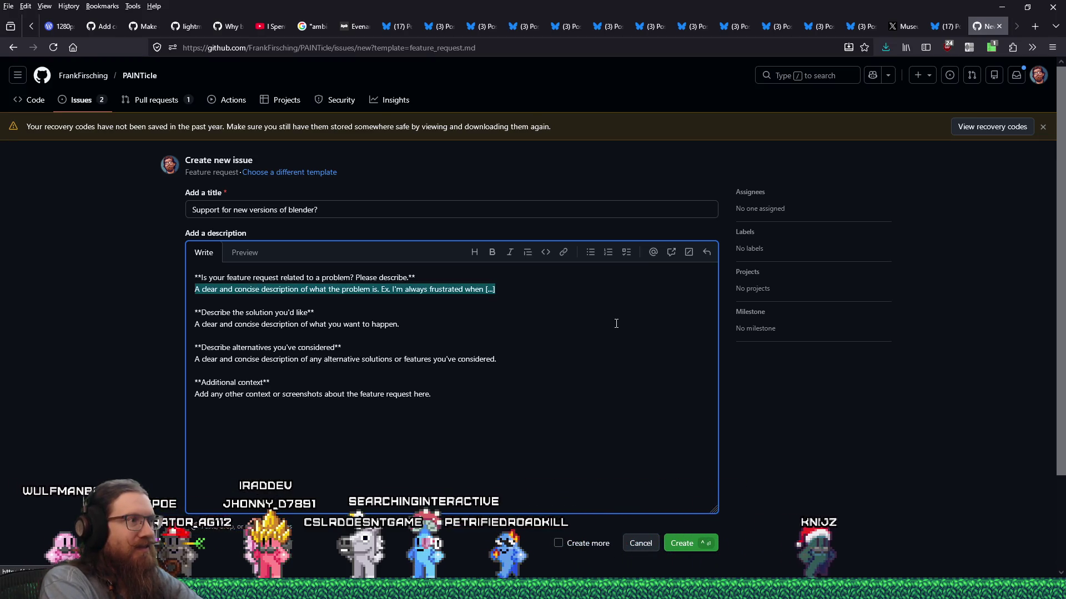
key(BackSpace)
text(I can)
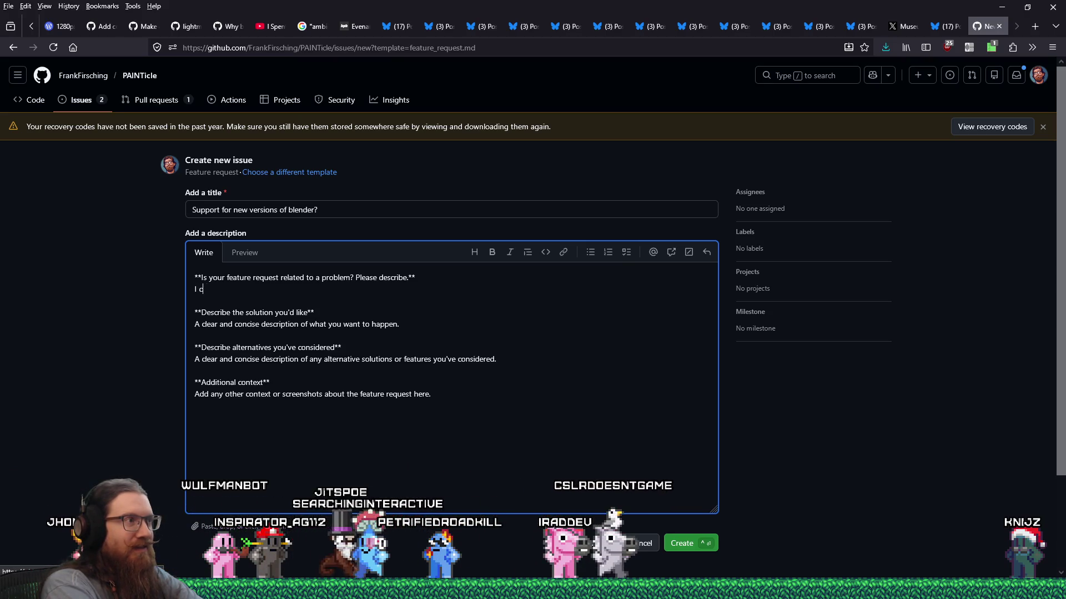
text(t get hte pu)
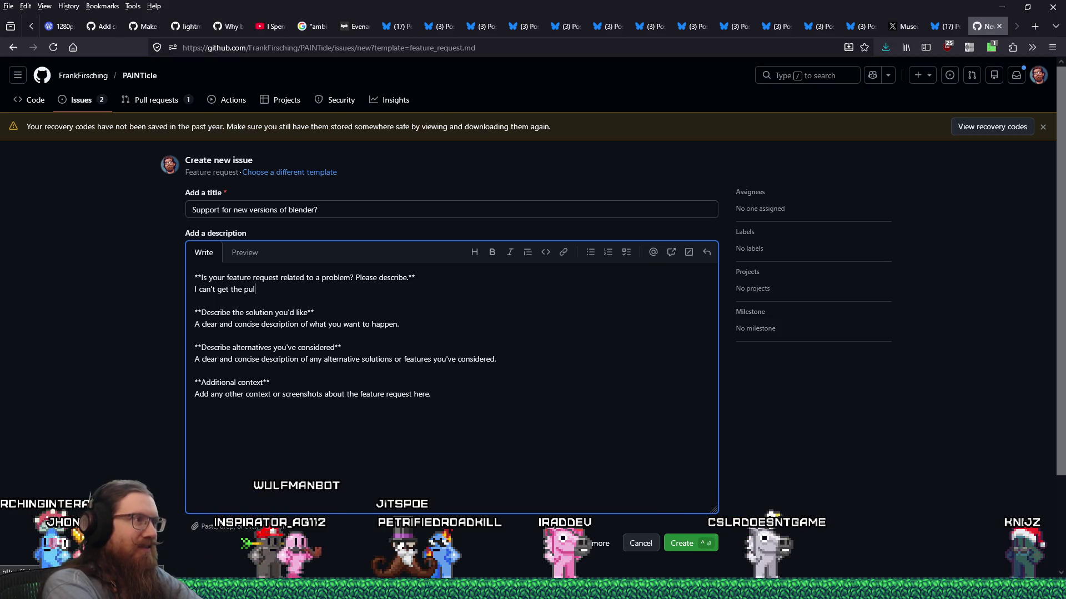
text(lugin to ve)
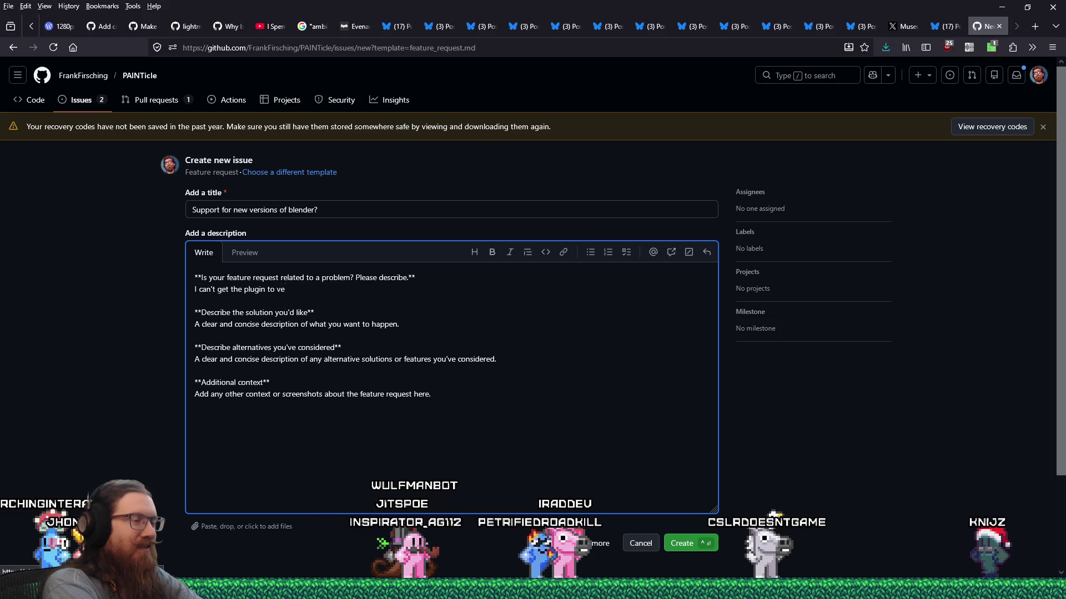
key(BackSpace)
key(BackSpace)
text(run on newer versio)
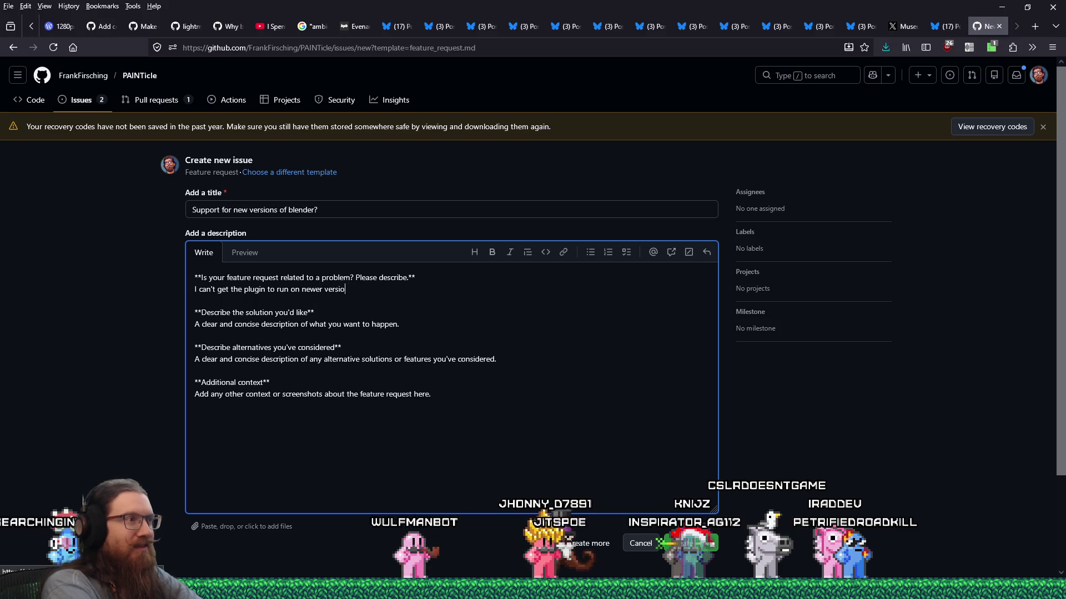
text(ns of blender.  H)
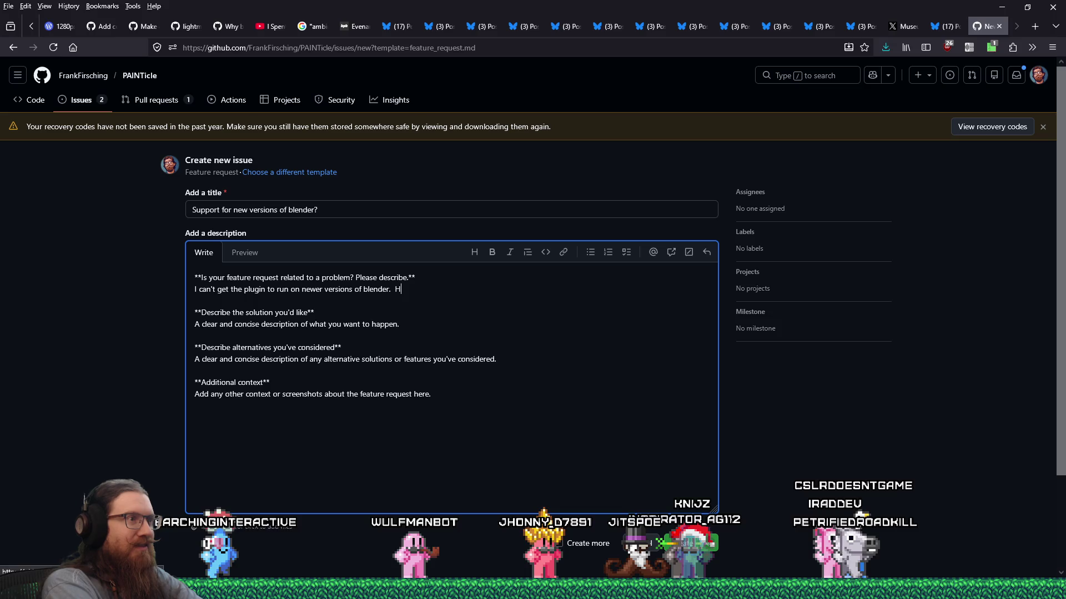
text(a)
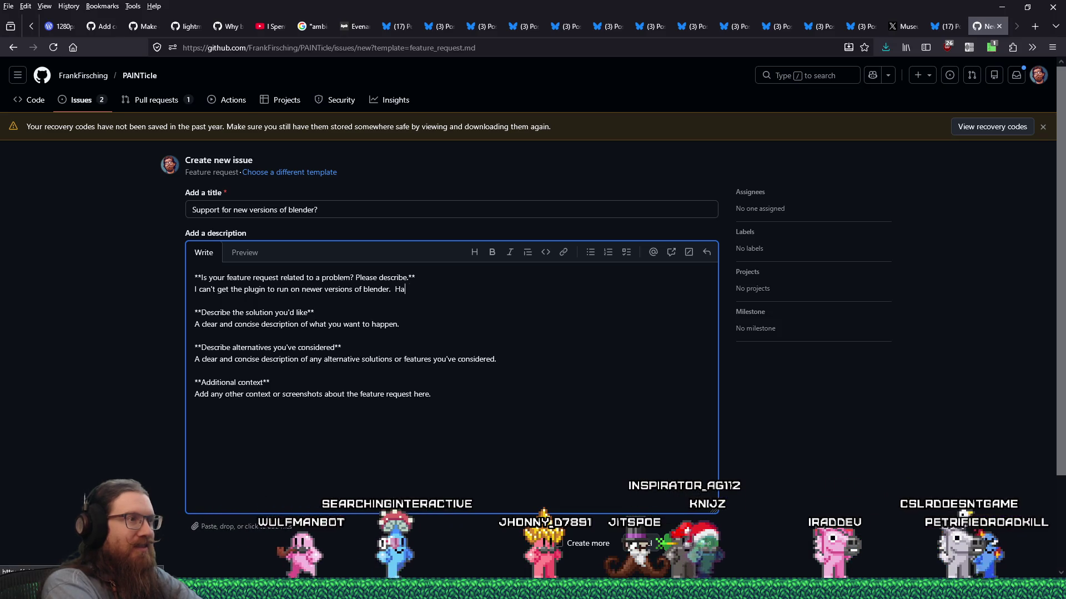
text(d to test it in )
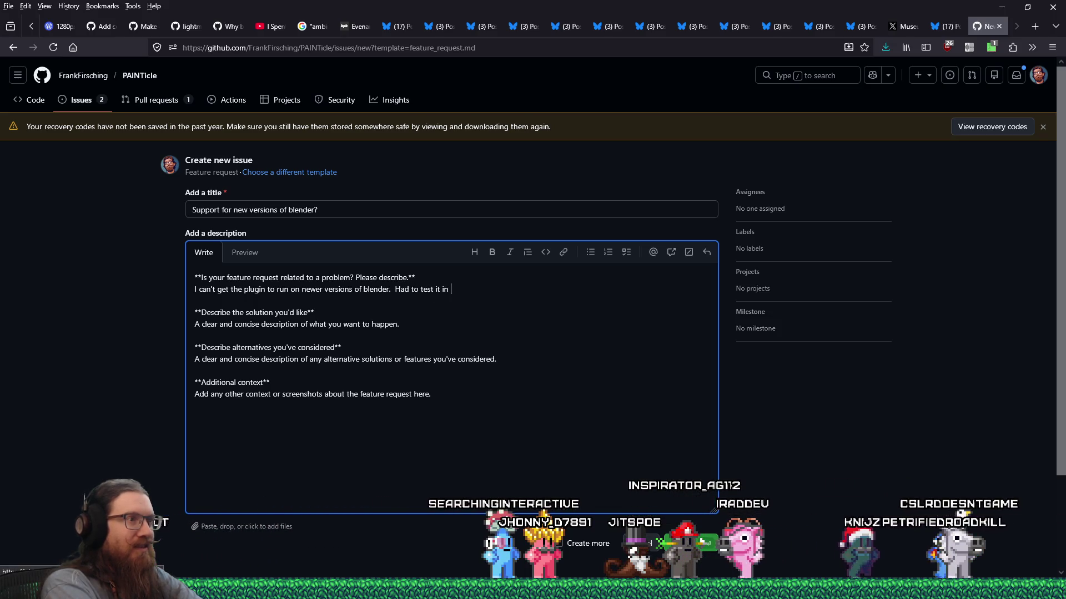
text(2.9x)
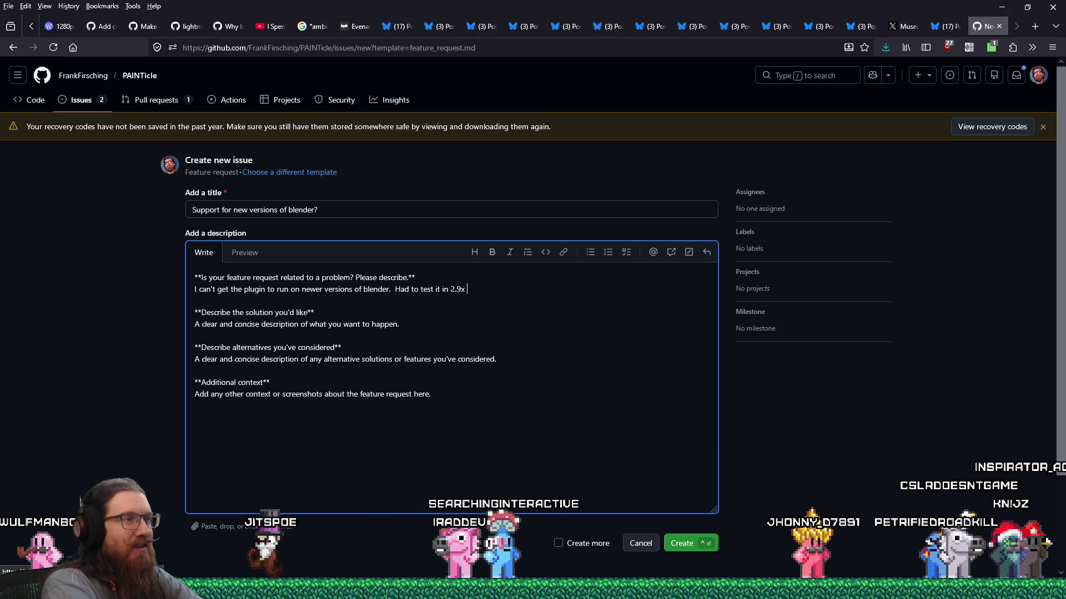
text(to e)
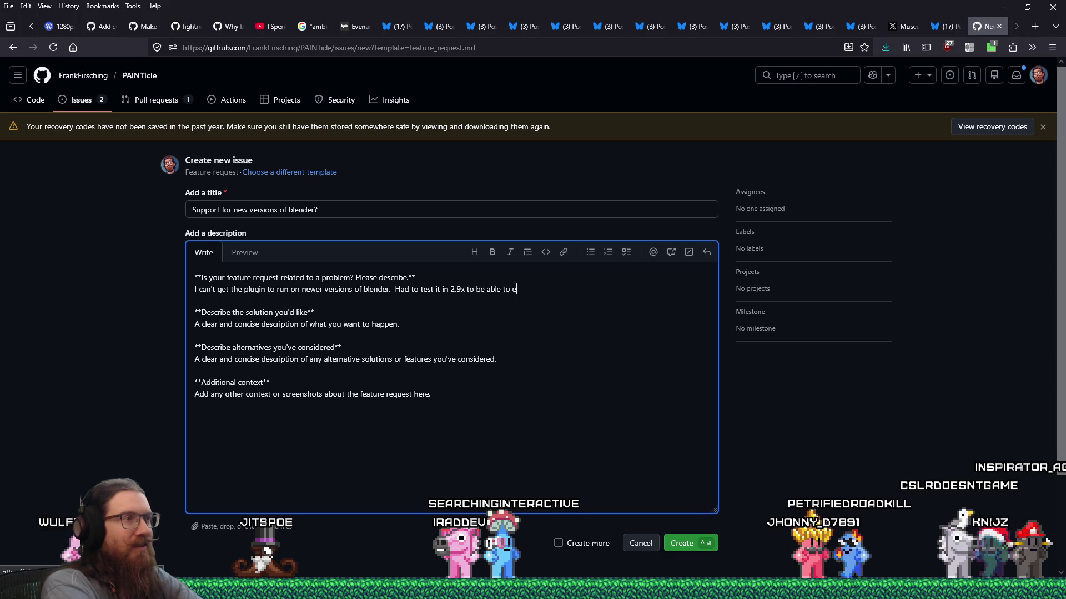
text(ven activate it.)
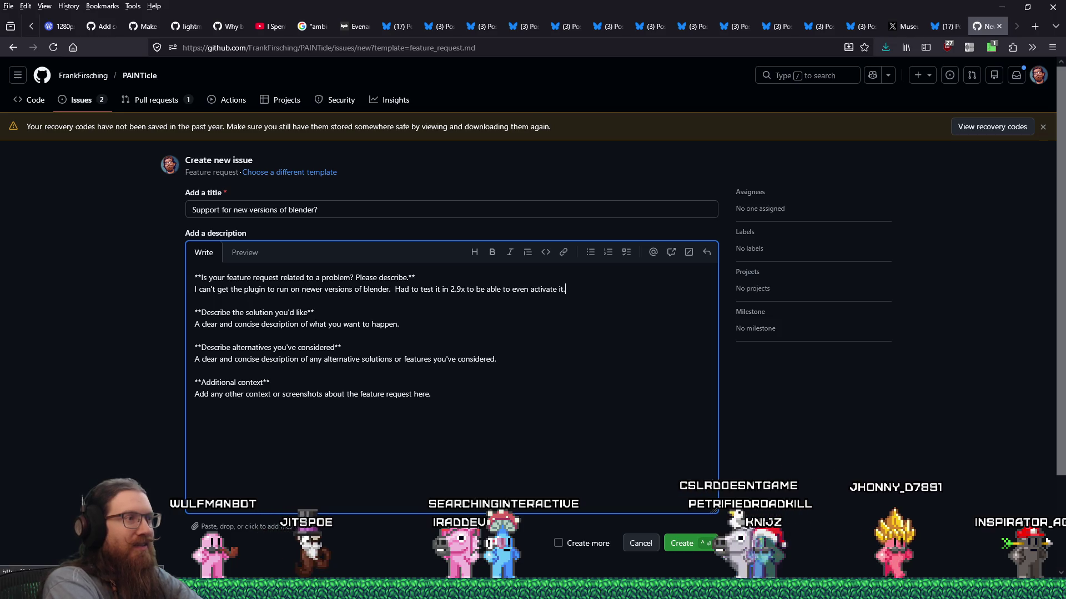
Replace the solution placeholder with 'Support for blender 5+!'
click(399, 325)
key(shift+Home)
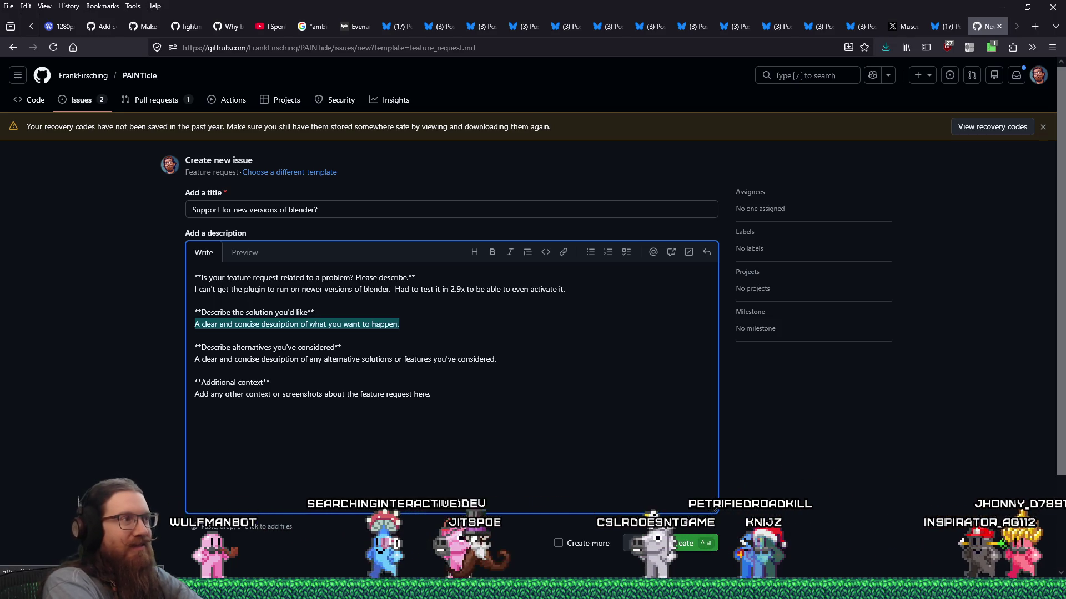
text(Support for blender )
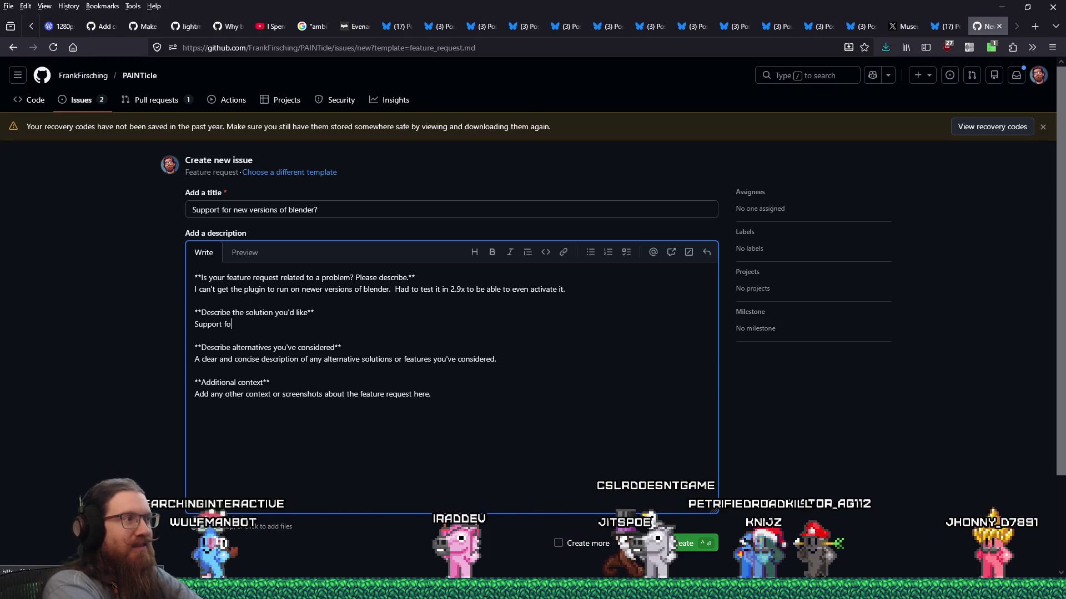
text(5 would be awesome)
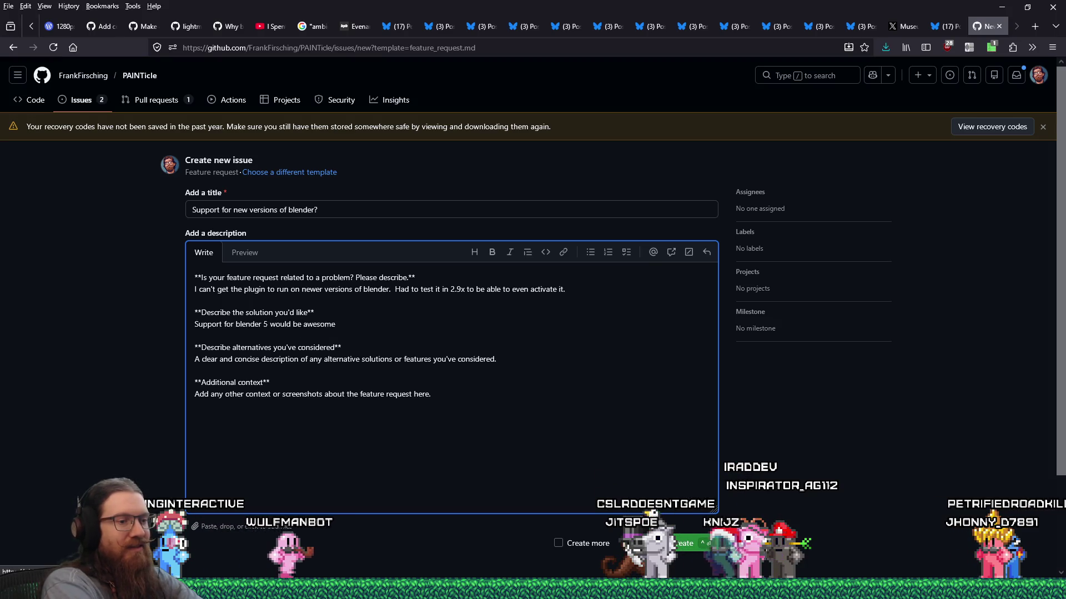
text(+)
key(End)
text(!)
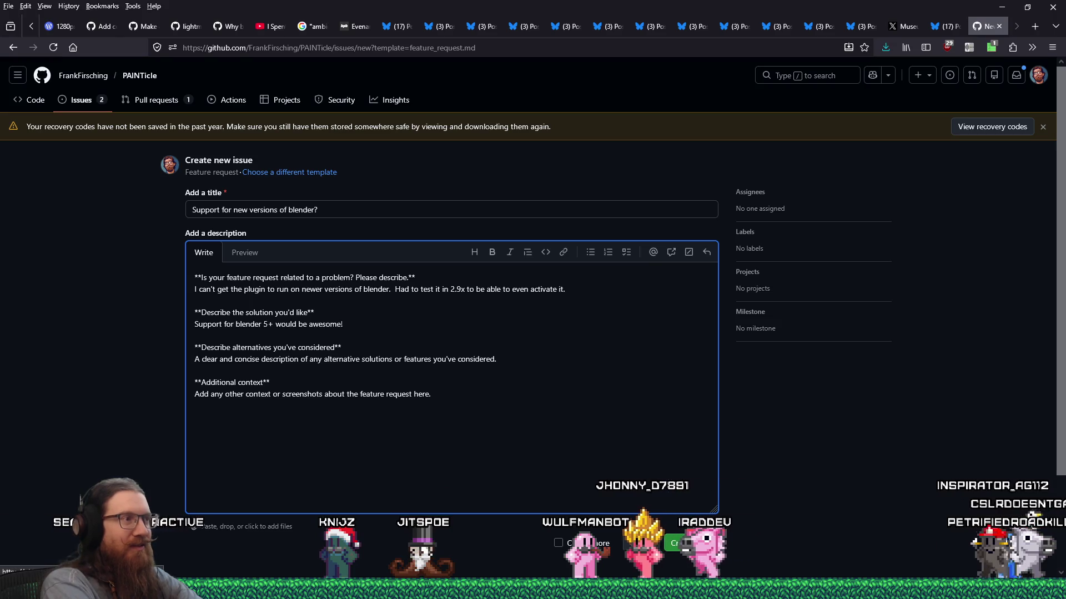
Delete the unused Alternatives and Additional context template sections
triple_click(339, 359)
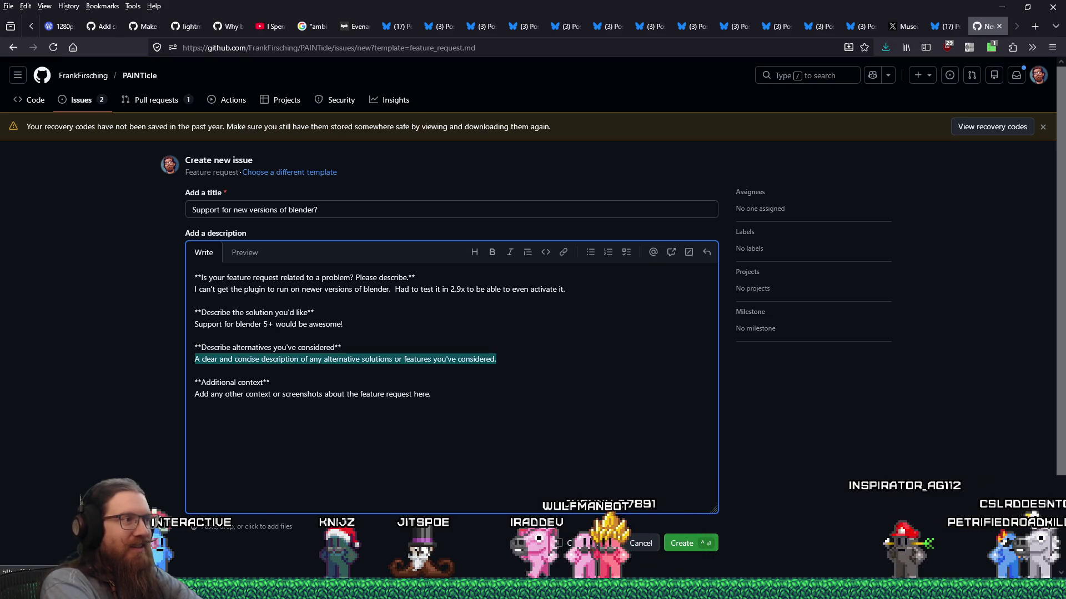
click(342, 347)
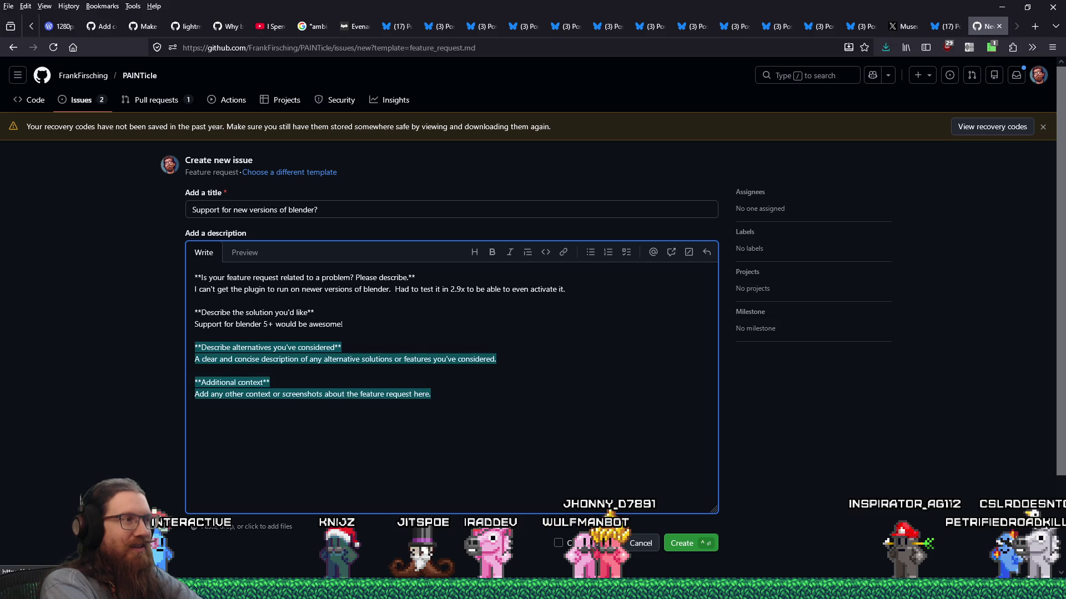
key(BackSpace)
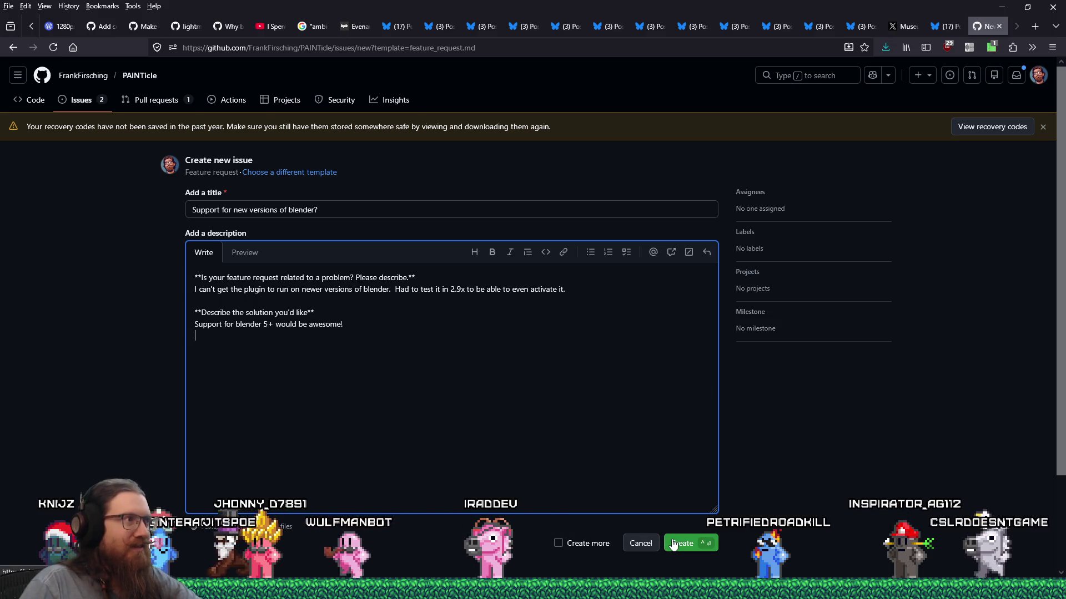
Remove the trailing '?' from the issue title and submit the feature request
click(315, 207)
text(?)
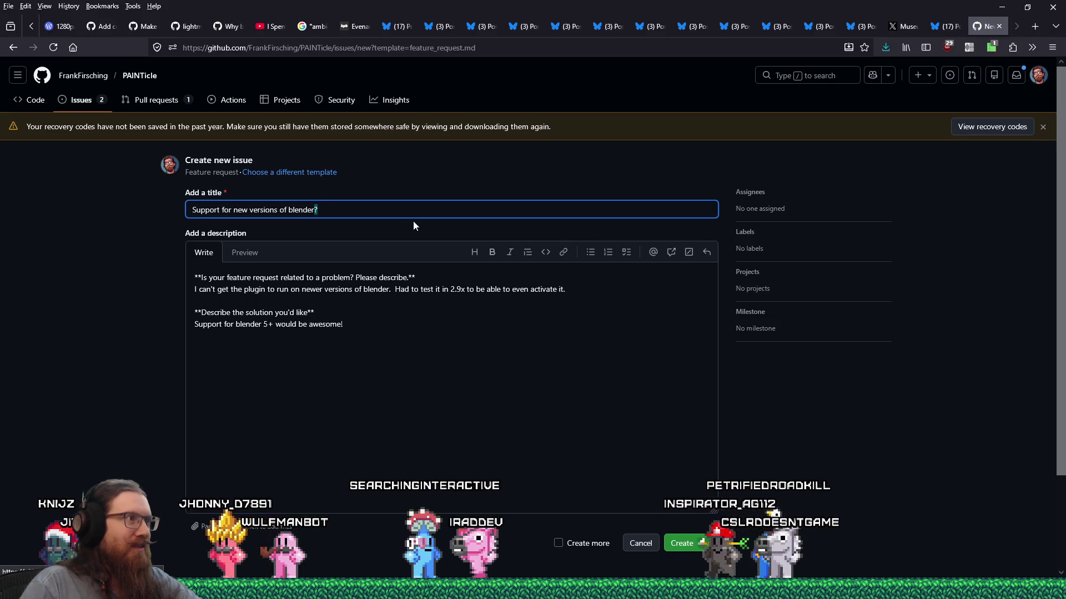
key(BackSpace)
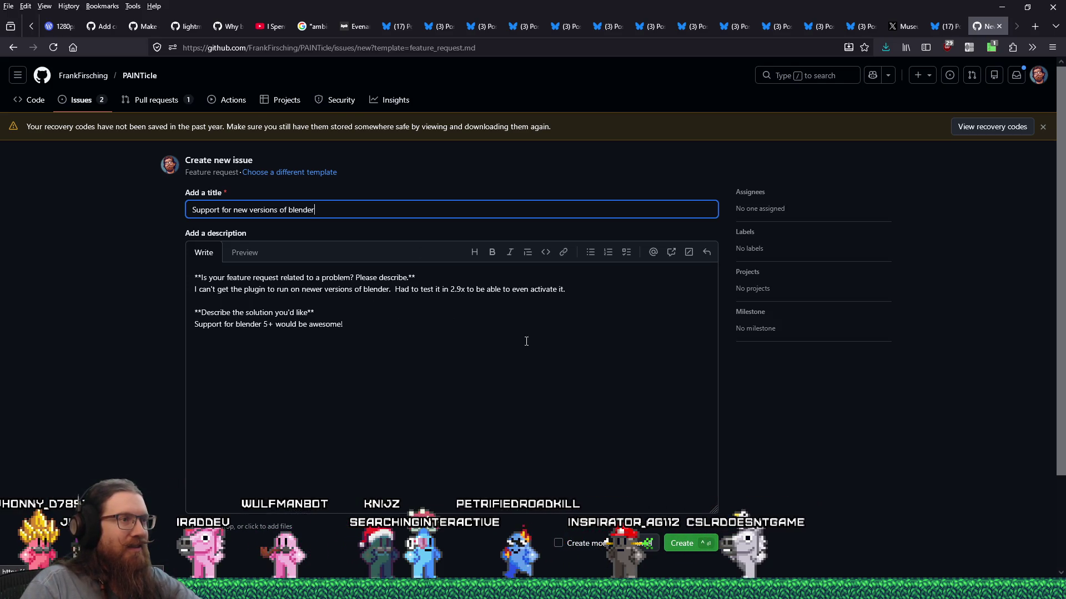
click(682, 544)
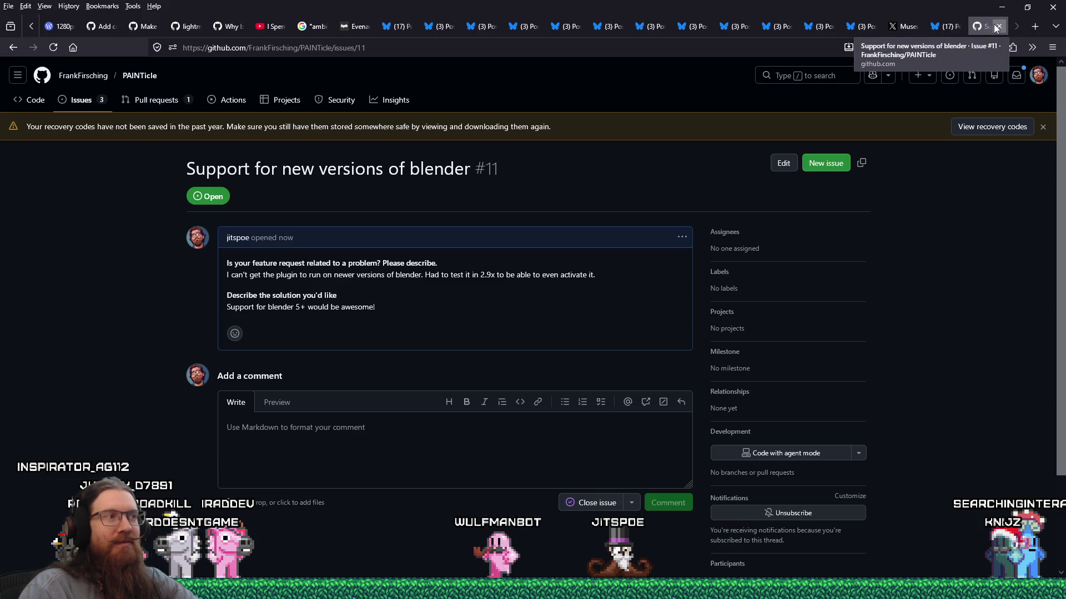
Close the browser tab showing issue #11
click(997, 27)
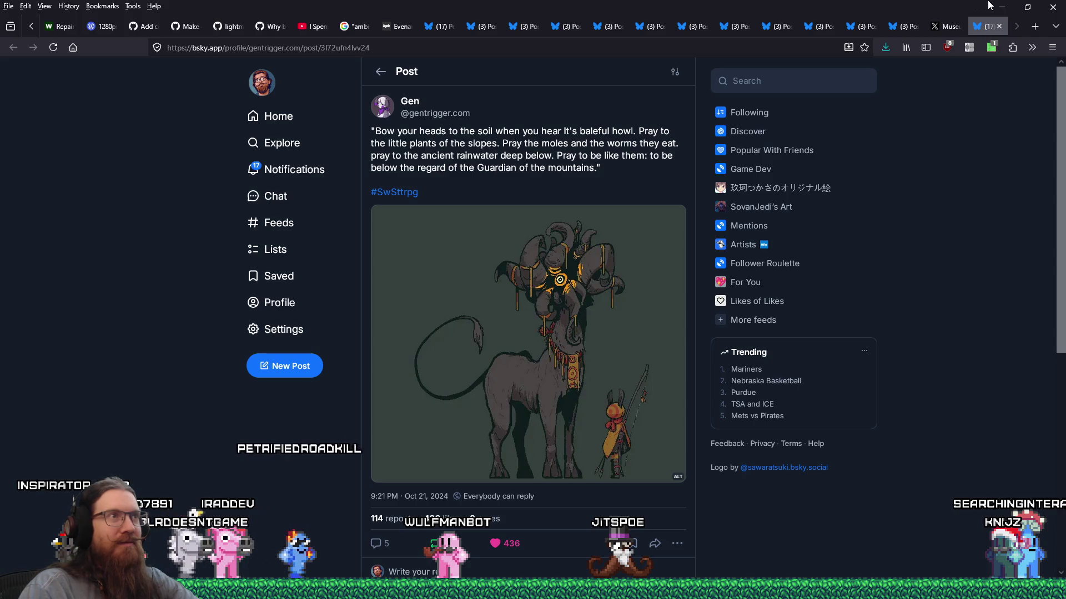
Minimize both Firefox windows, then close the file explorer and the Blender Preferences window
click(1001, 6)
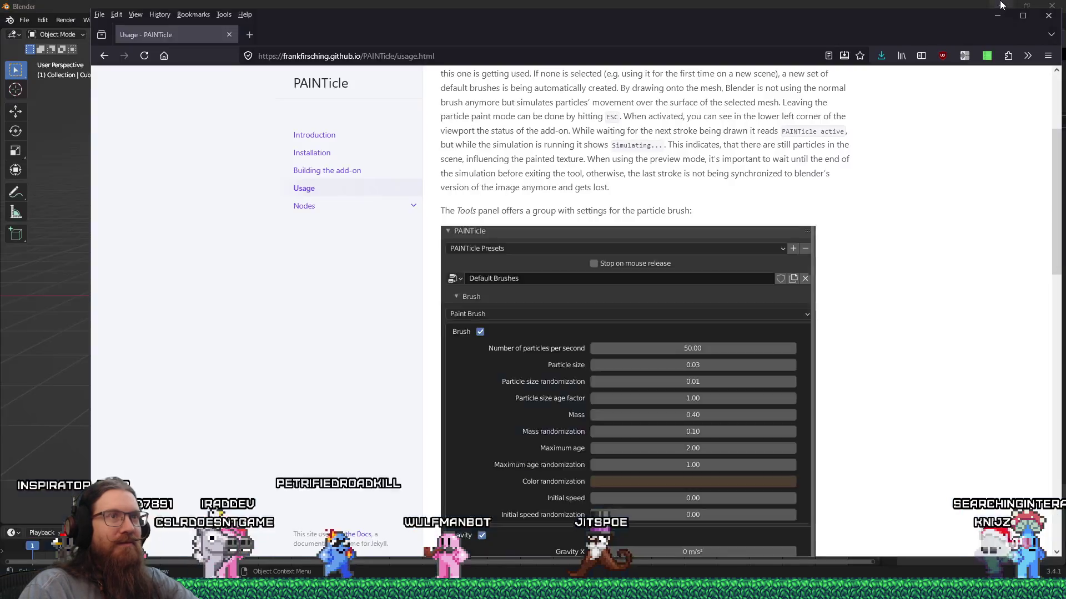
click(233, 32)
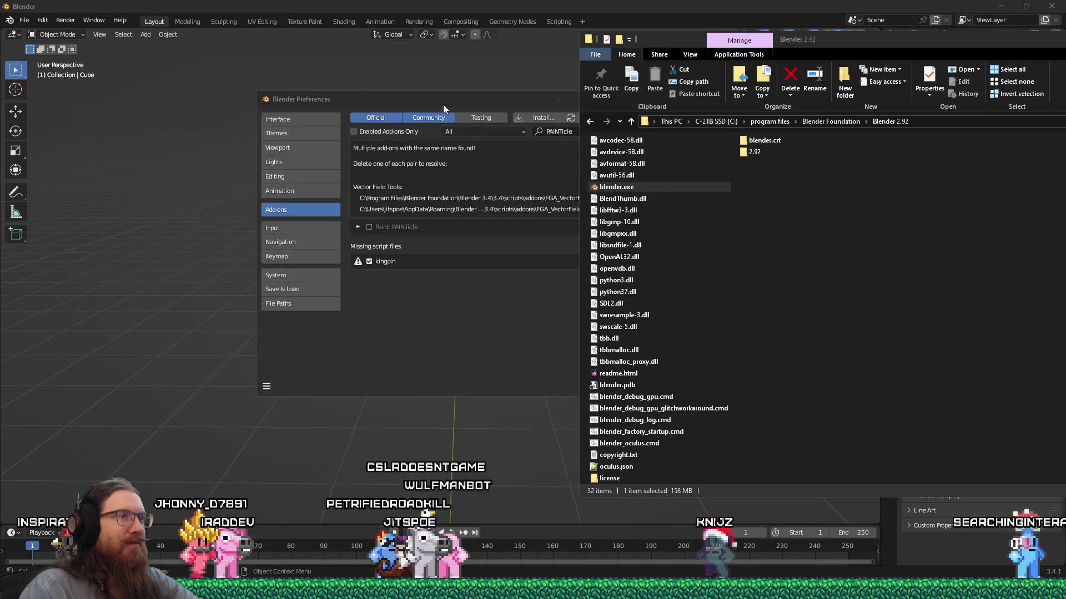
drag(689, 38, 398, 48)
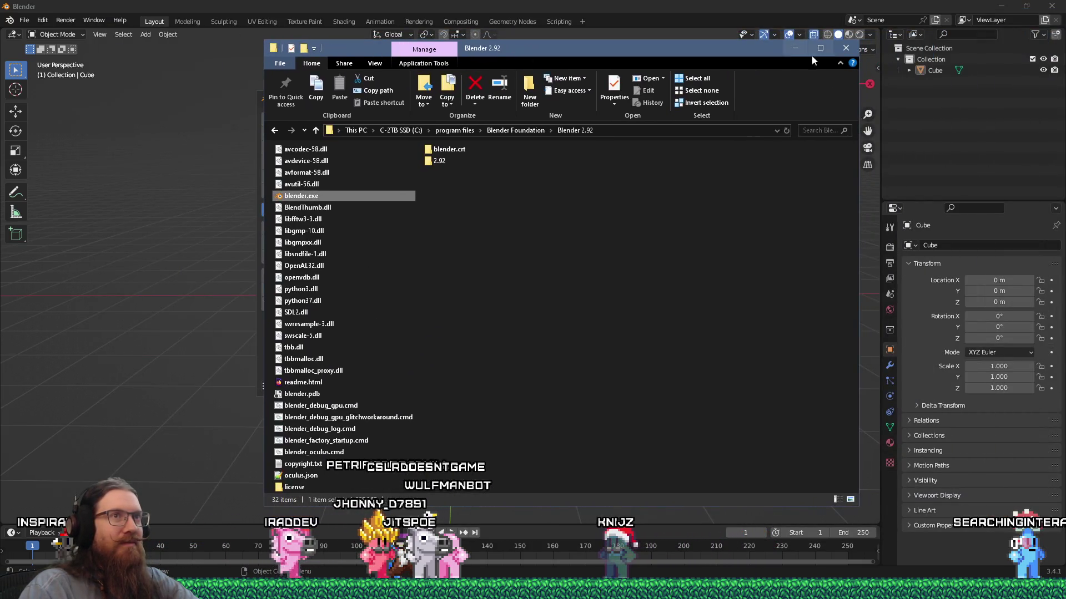
click(845, 50)
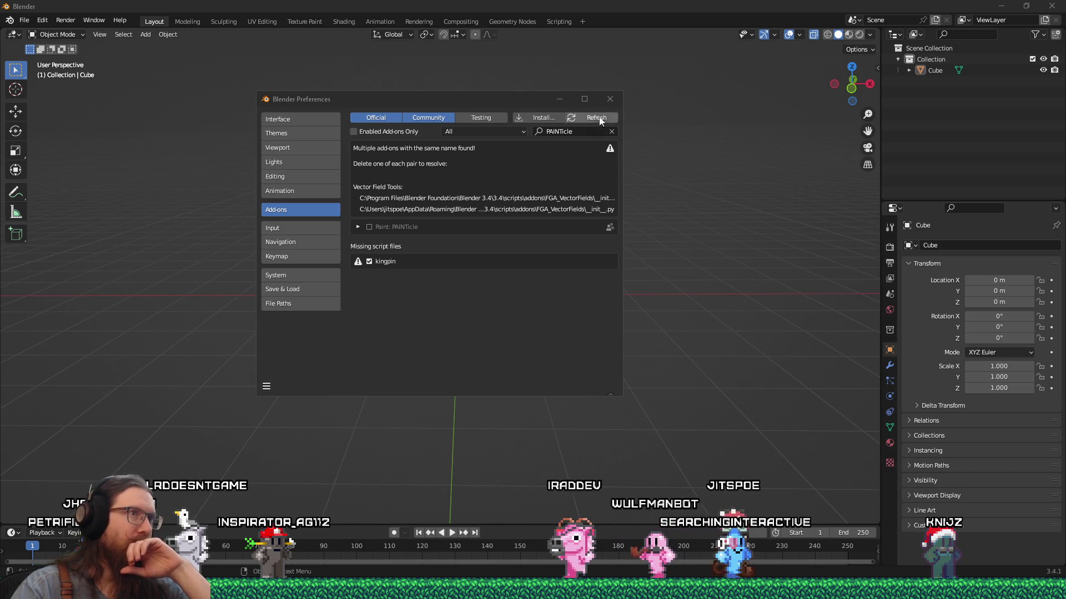
click(610, 102)
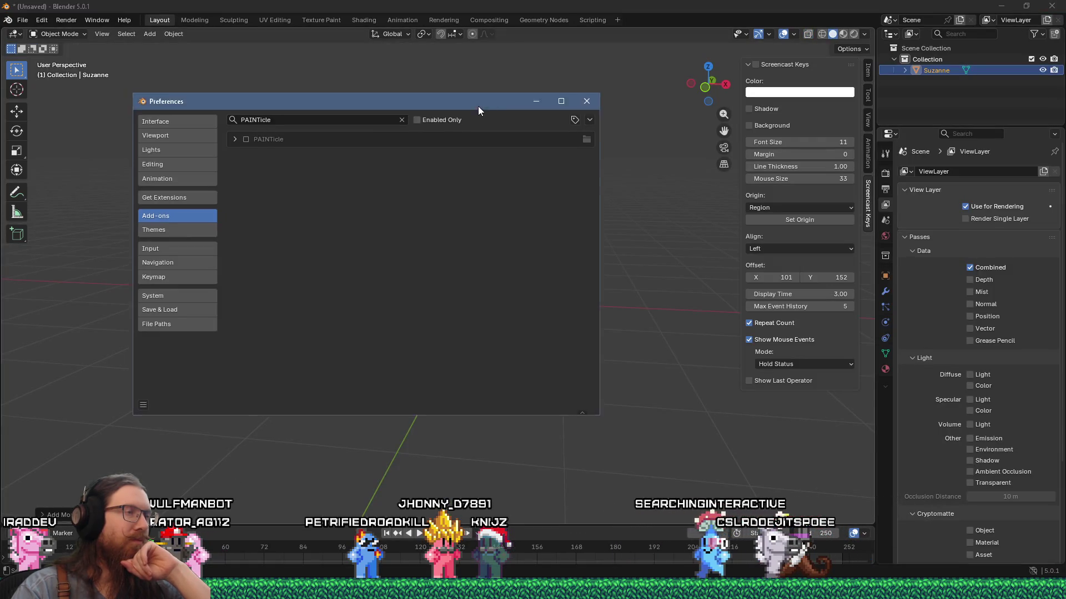
Uninstall the PAINTicle add-on in Preferences > Add-ons and close the Preferences window
mouse_move(477, 106)
mouse_down()
mouse_move(456, 240)
mouse_move(622, 216)
mouse_move(549, 169)
mouse_up()
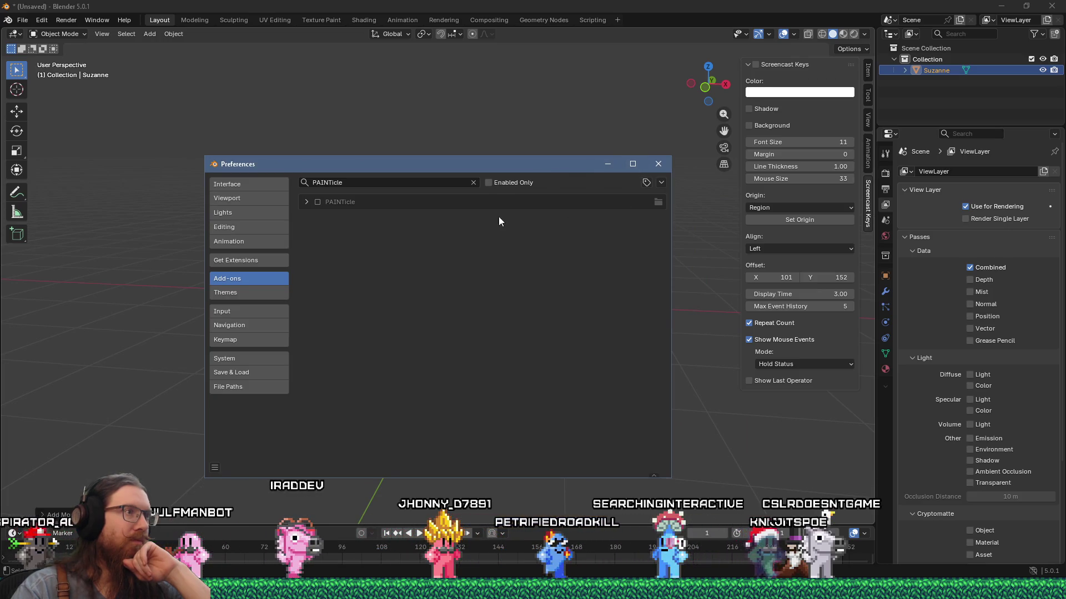
click(309, 202)
click(634, 219)
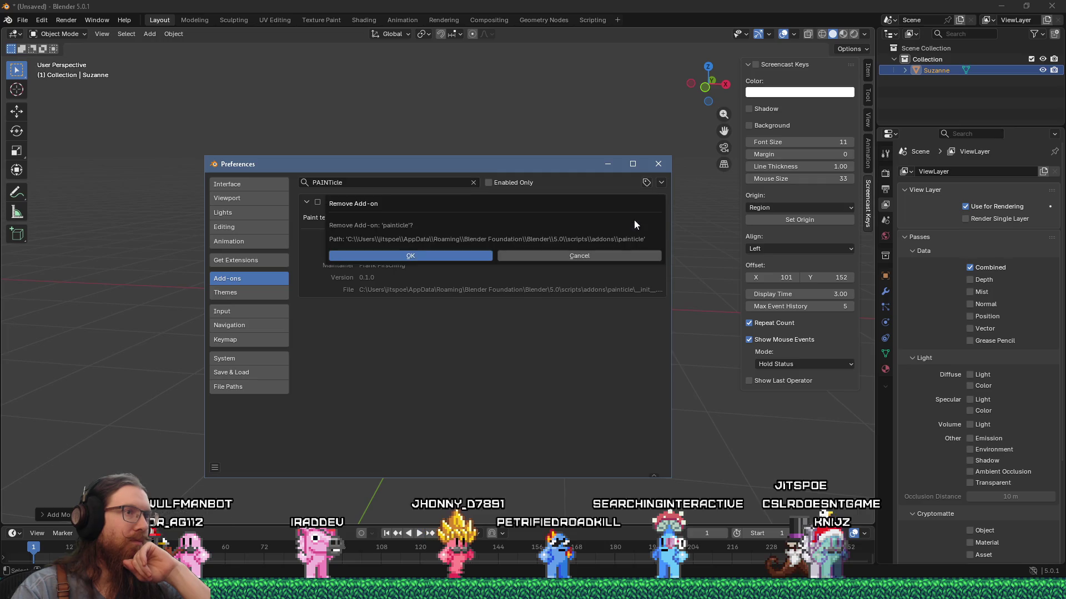
click(435, 256)
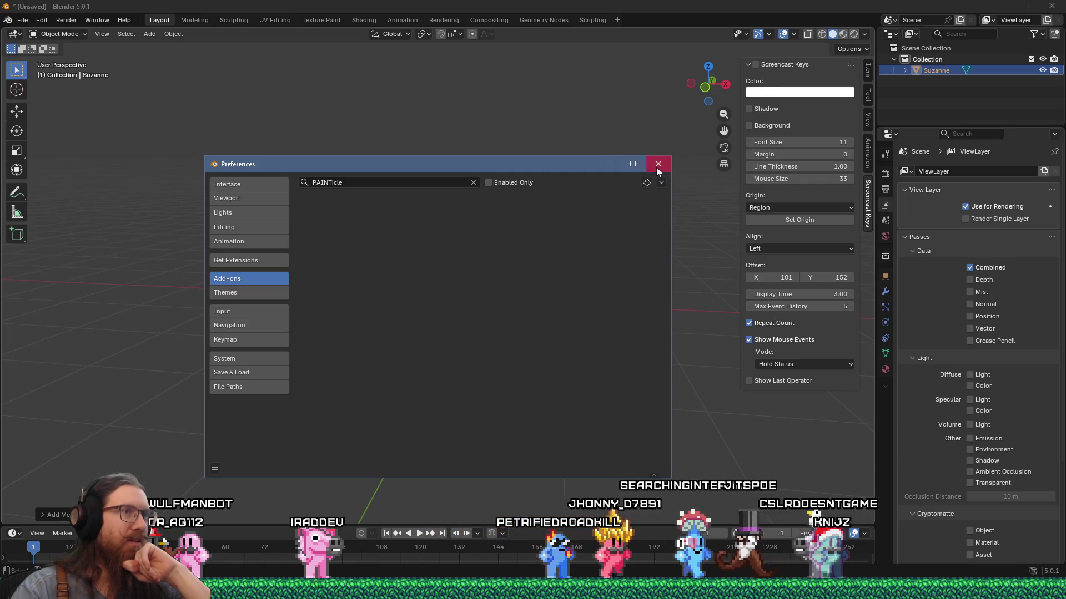
click(657, 164)
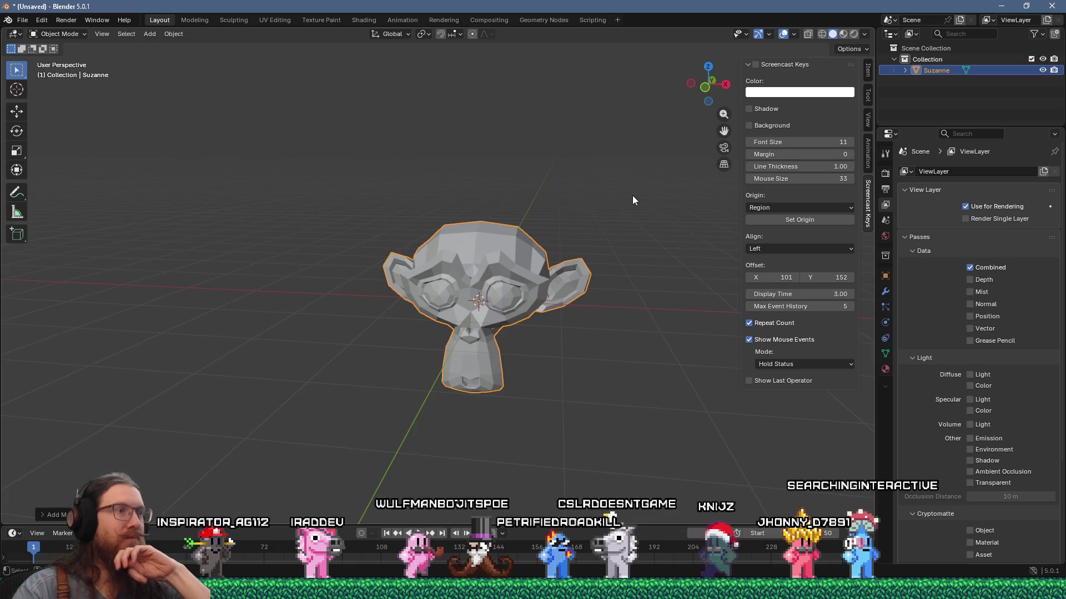
Orbit around Suzanne, then quit the untitled session with Ctrl+Q to bring up the save prompt
mouse_move(529, 182)
middle_down()
mouse_move(531, 314)
mouse_move(428, 249)
mouse_move(359, 173)
mouse_move(494, 242)
mouse_move(396, 202)
mouse_move(532, 182)
mouse_move(585, 246)
mouse_move(561, 252)
mouse_move(479, 203)
middle_up()
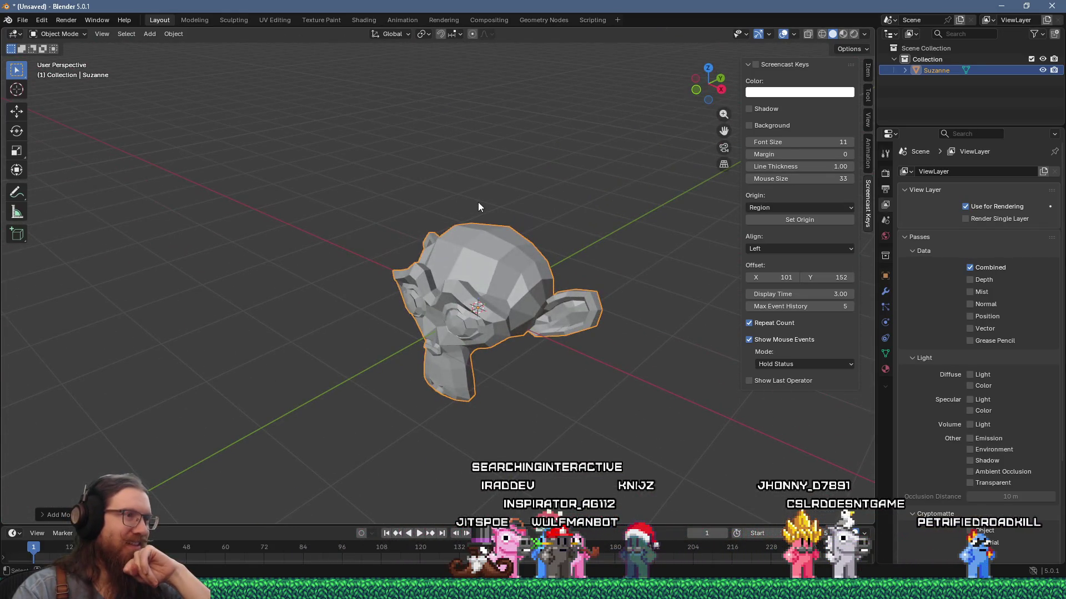
mouse_move(587, 201)
middle_down()
mouse_move(528, 203)
mouse_move(565, 194)
mouse_move(484, 188)
middle_up()
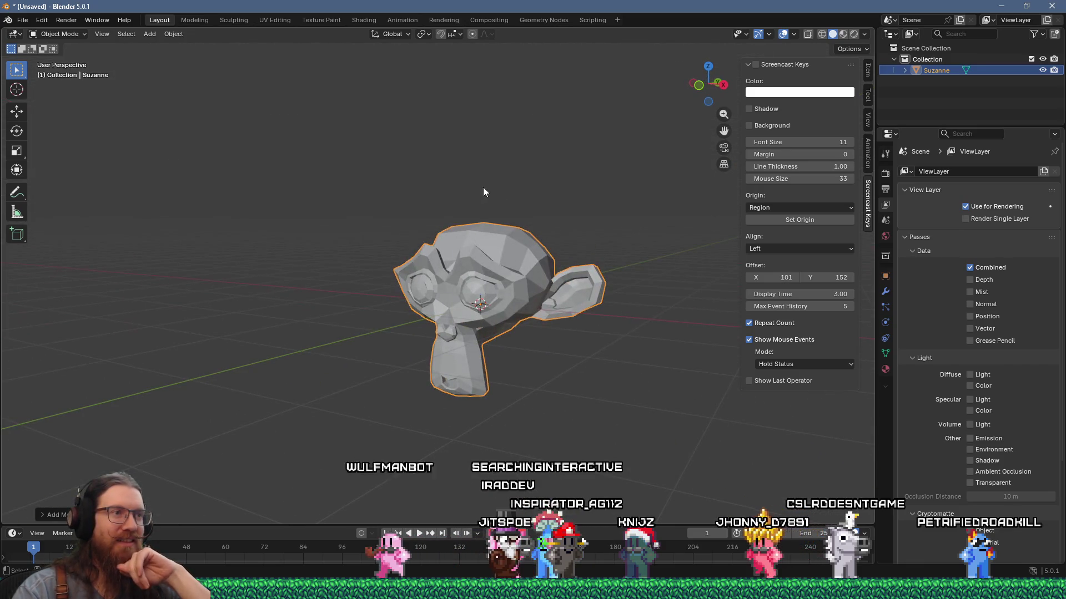
mouse_move(486, 187)
middle_down()
mouse_move(542, 191)
mouse_move(523, 168)
mouse_move(401, 190)
middle_up()
scroll(542, 191, up, 2)
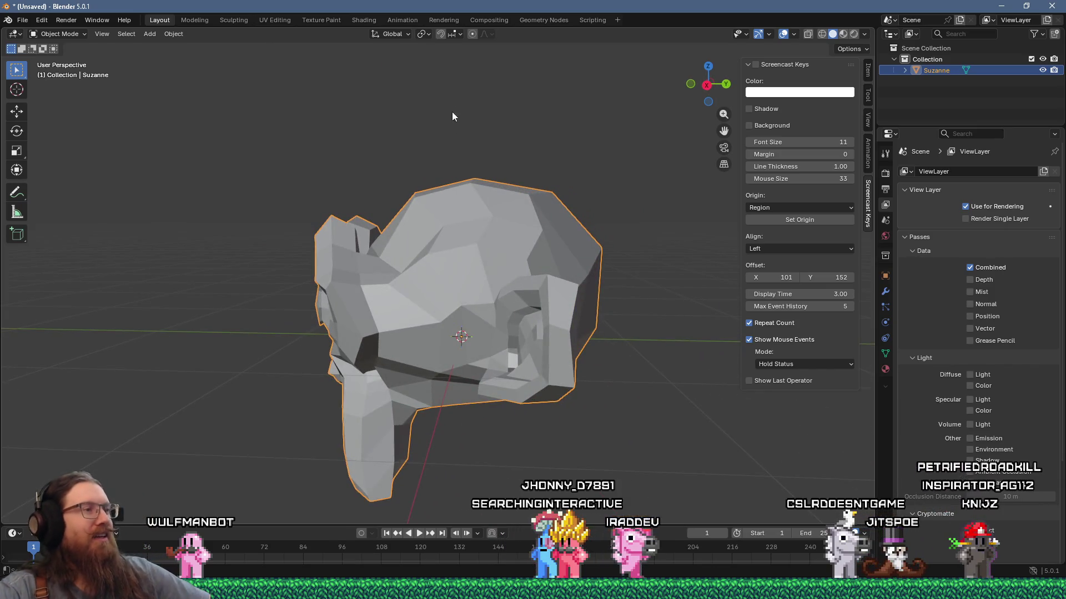
mouse_move(434, 225)
middle_down()
mouse_move(449, 259)
mouse_move(497, 258)
mouse_move(572, 388)
middle_up()
scroll(497, 258, down, 3)
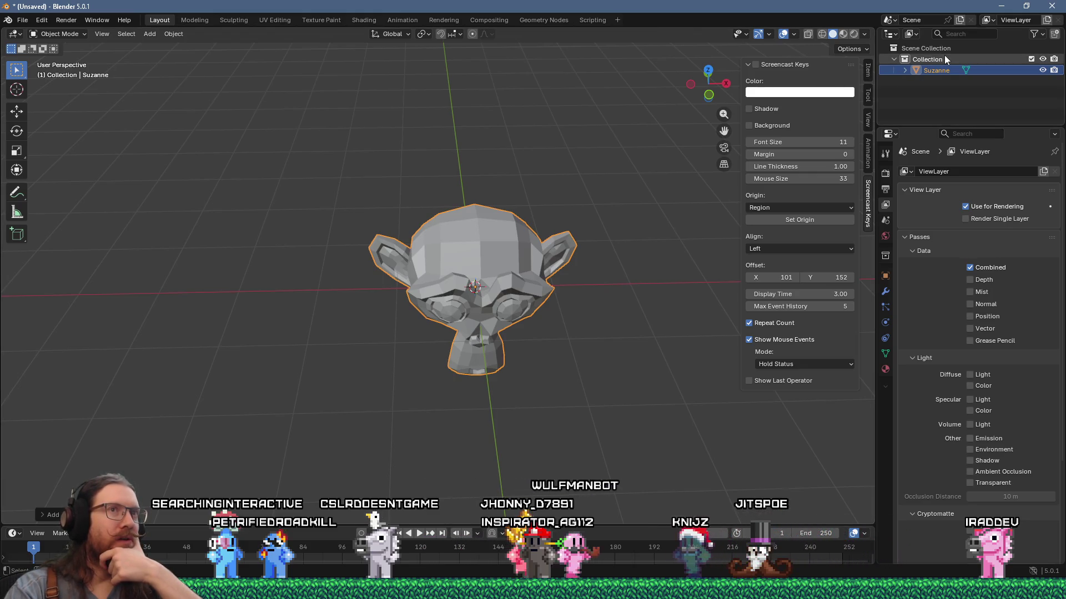
key(ctrl+q)
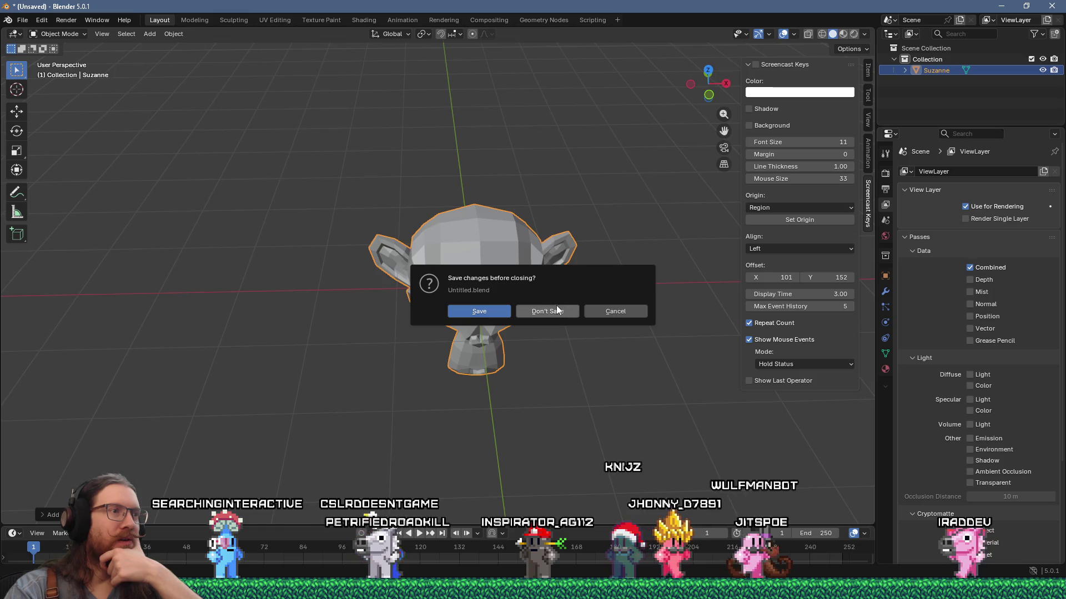
Discard the untitled scene with Don't Save and bring jitspoe_grave.blend to the front
click(557, 308)
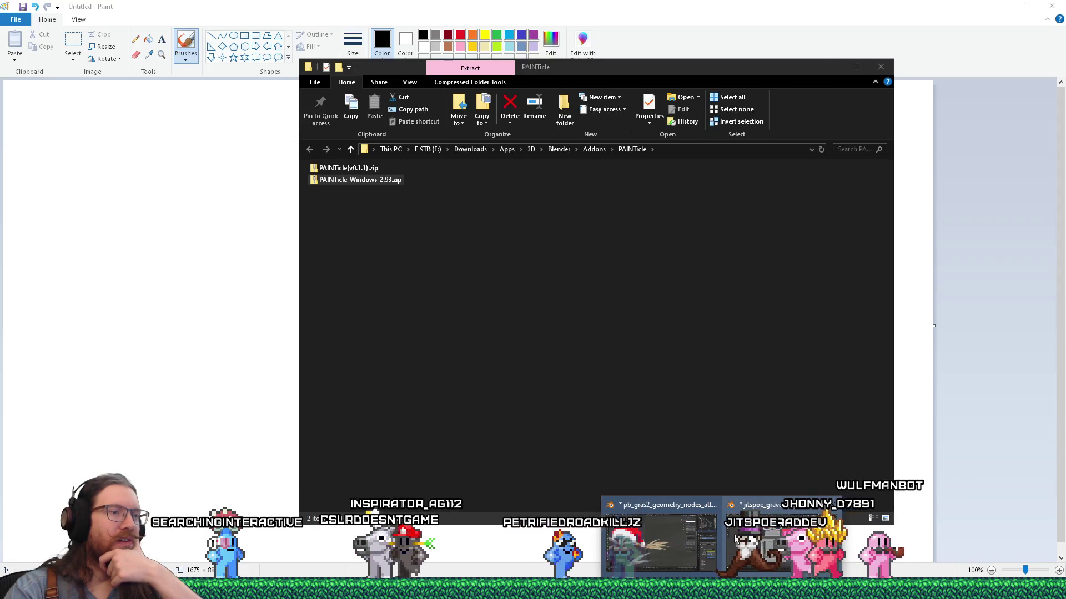
click(733, 536)
mouse_move(614, 268)
middle_down()
mouse_move(492, 265)
mouse_move(472, 322)
mouse_move(638, 287)
mouse_move(621, 276)
mouse_move(596, 286)
middle_up()
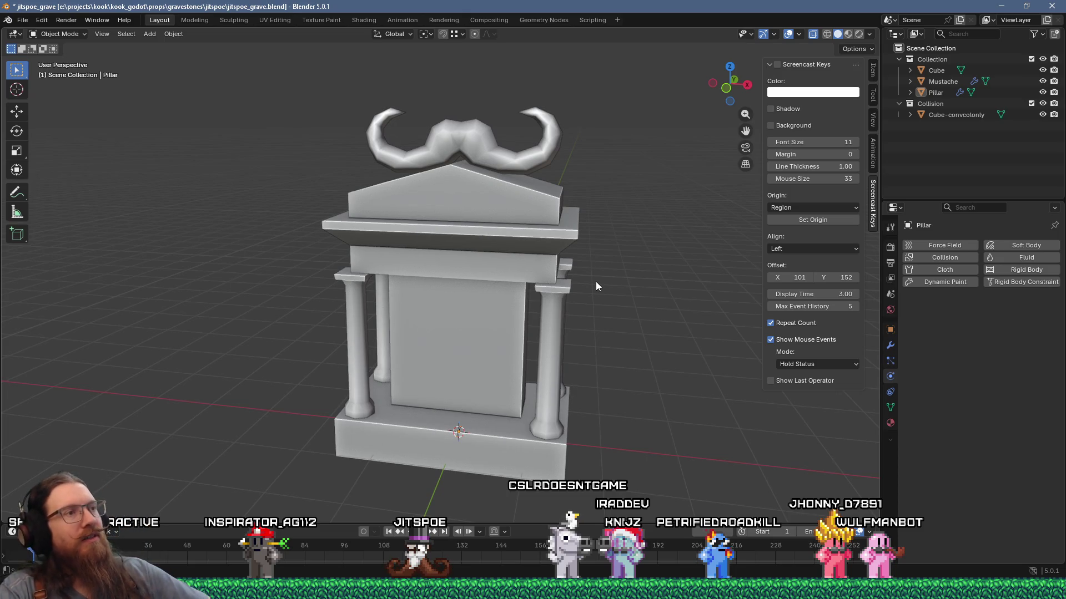
key(alt+Tab)
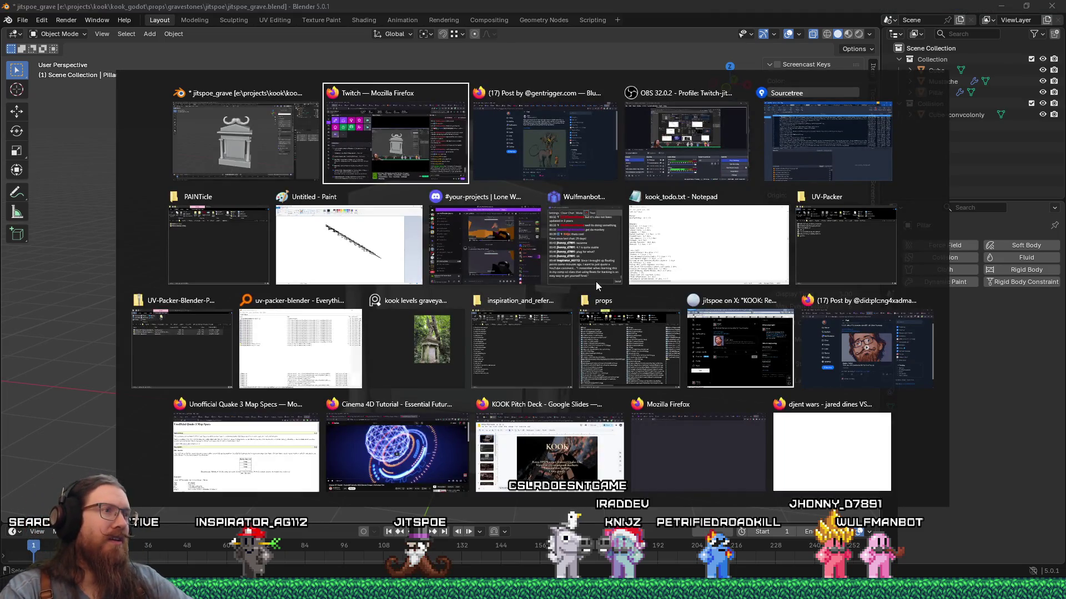
click(438, 351)
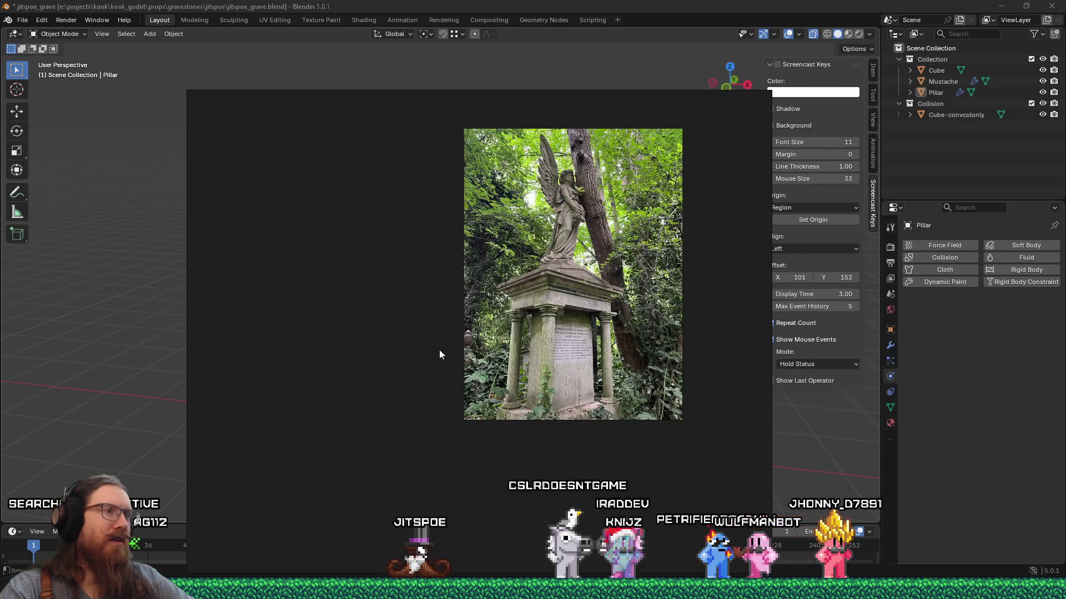
key(alt+Tab)
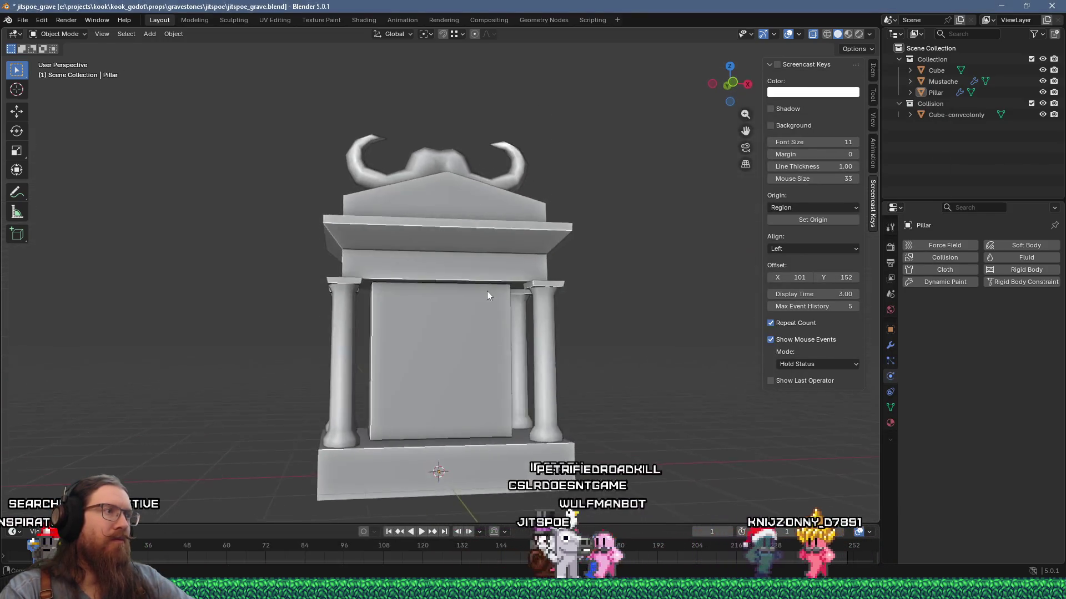
key(alt+Tab)
scroll(541, 338, up, 2)
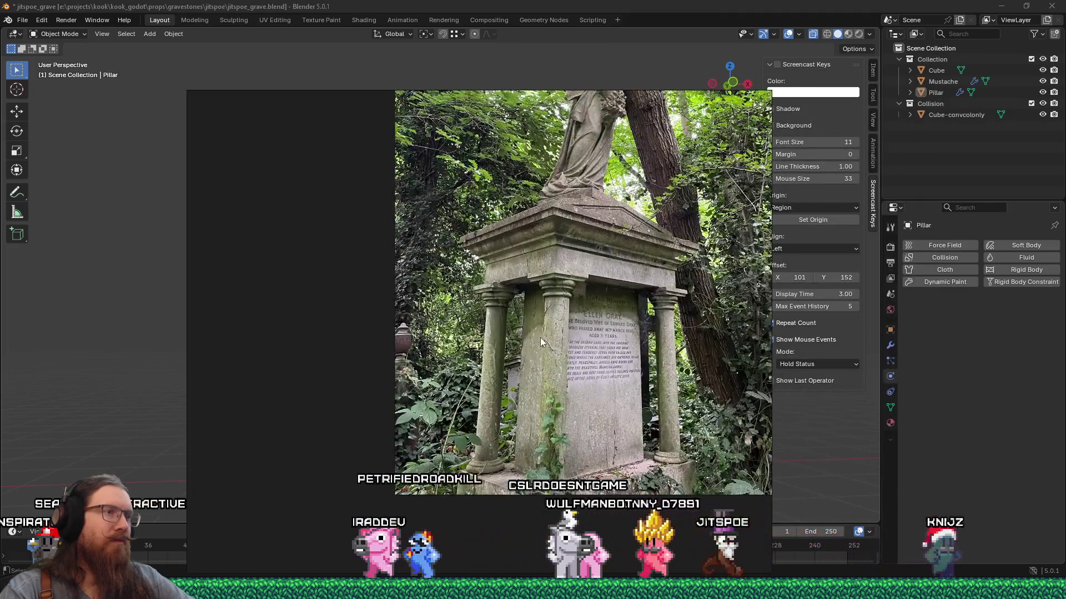
scroll(541, 338, up, 1)
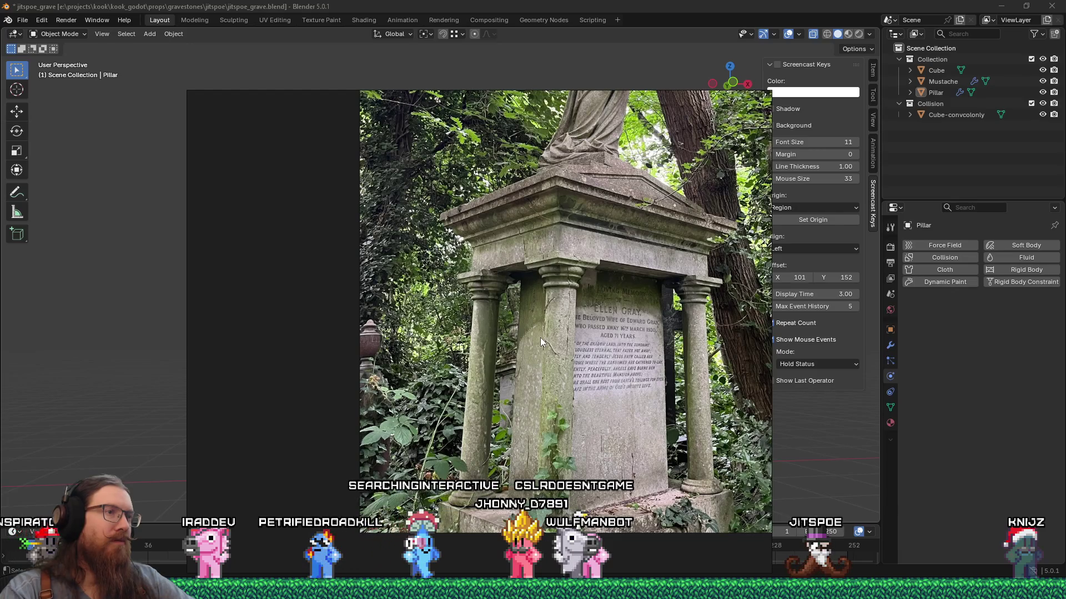
key(alt+Tab)
mouse_move(537, 340)
middle_down()
mouse_move(515, 355)
mouse_move(387, 356)
mouse_move(536, 358)
middle_up()
key(Tab)
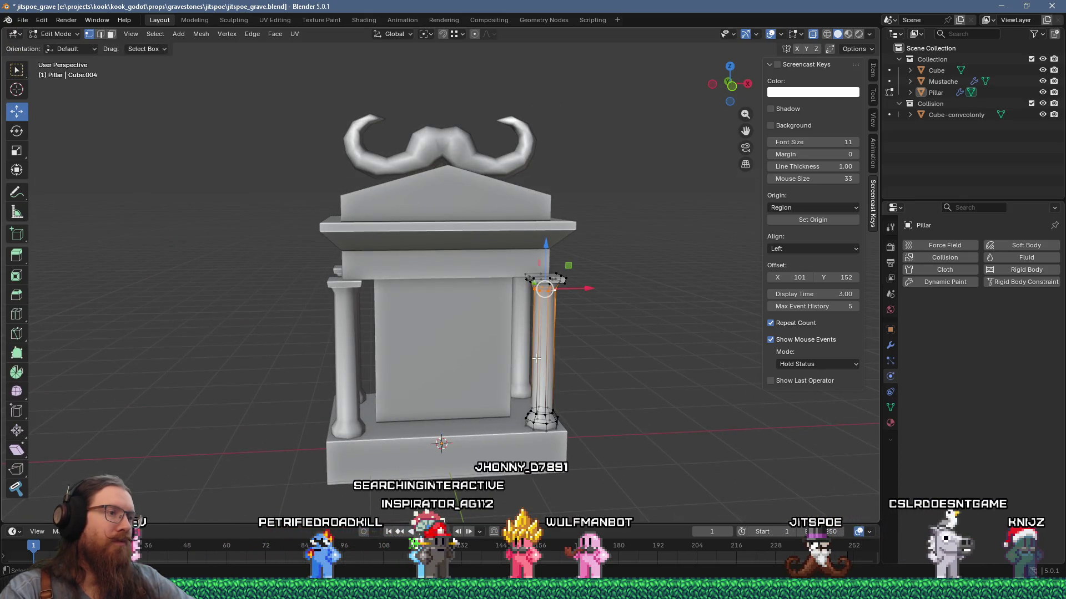
Frame the right pillar from a lower angle and switch to the UV Editing workspace
scroll(565, 370, up, 2)
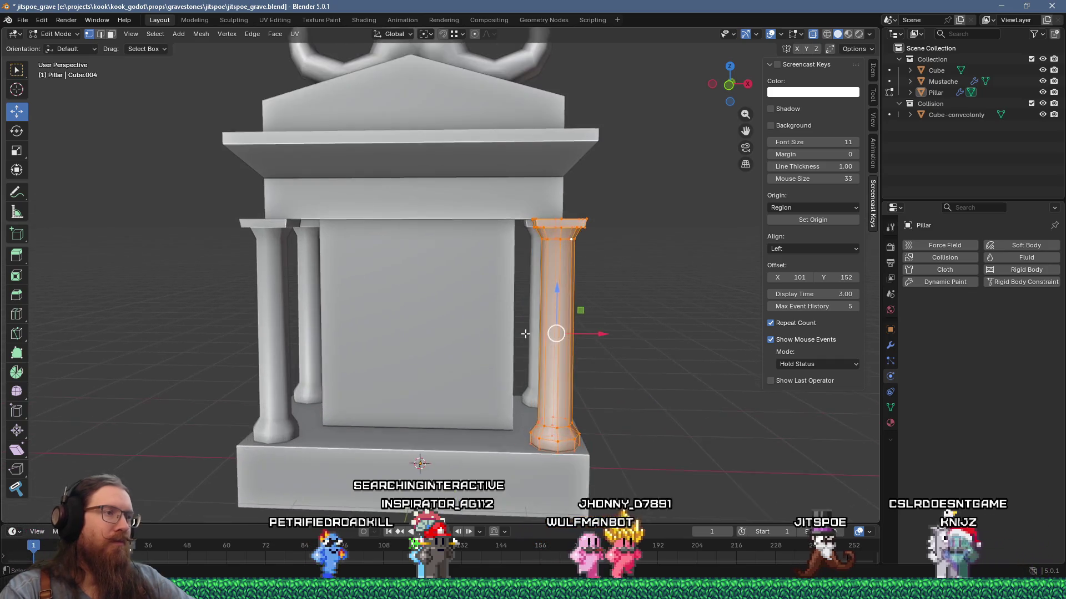
mouse_move(544, 349)
shift+middle_down()
mouse_move(469, 288)
mouse_move(383, 289)
mouse_move(291, 312)
mouse_move(486, 298)
shift+middle_up()
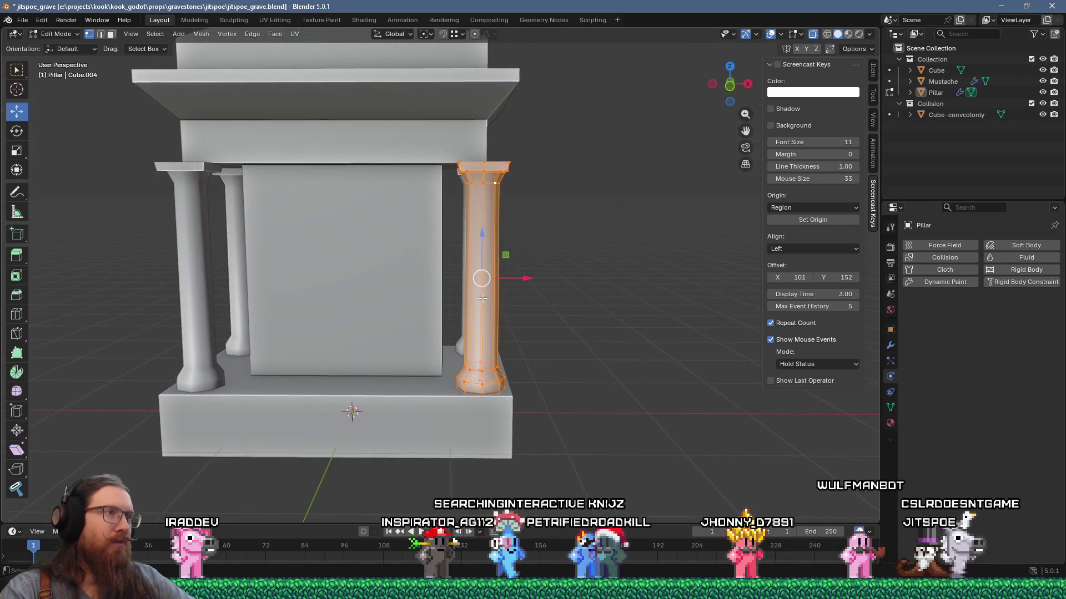
scroll(462, 300, down, 3)
scroll(462, 298, up, 3)
middle_drag(462, 299, 466, 327)
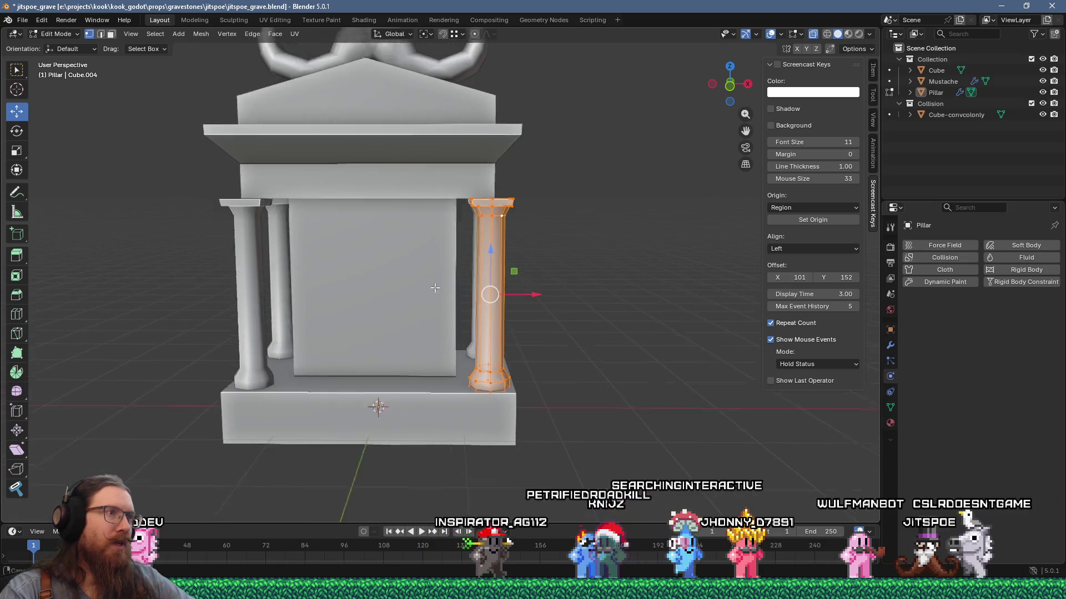
scroll(466, 327, down, 2)
scroll(469, 347, up, 3)
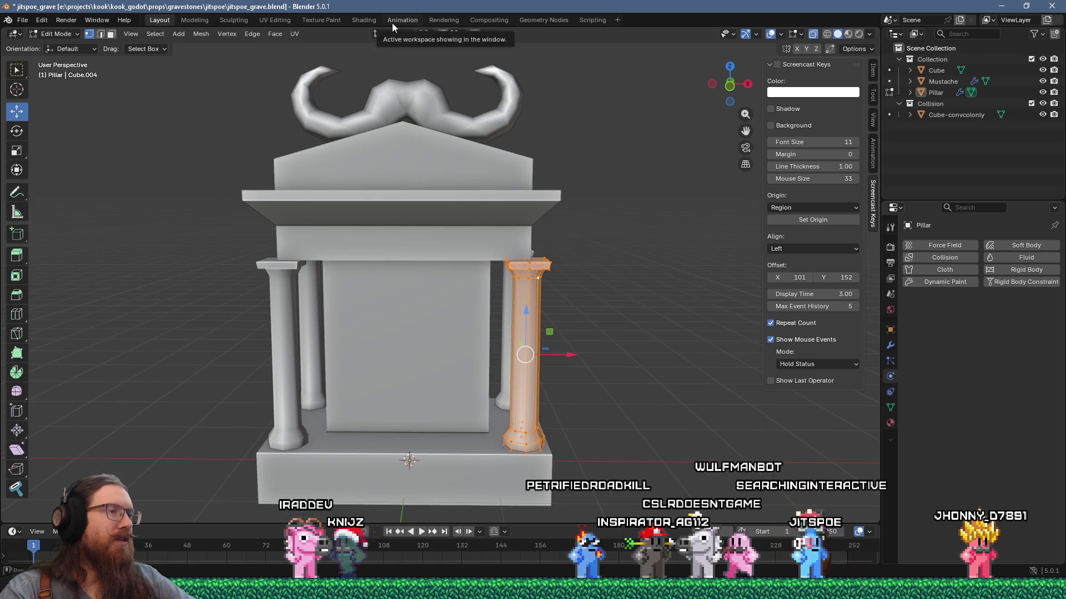
click(274, 20)
key(KP_Decimal)
mouse_move(578, 258)
middle_down()
mouse_move(661, 293)
mouse_move(601, 400)
mouse_move(638, 200)
mouse_move(571, 243)
mouse_move(573, 256)
mouse_move(587, 198)
mouse_move(633, 214)
mouse_move(635, 230)
middle_up()
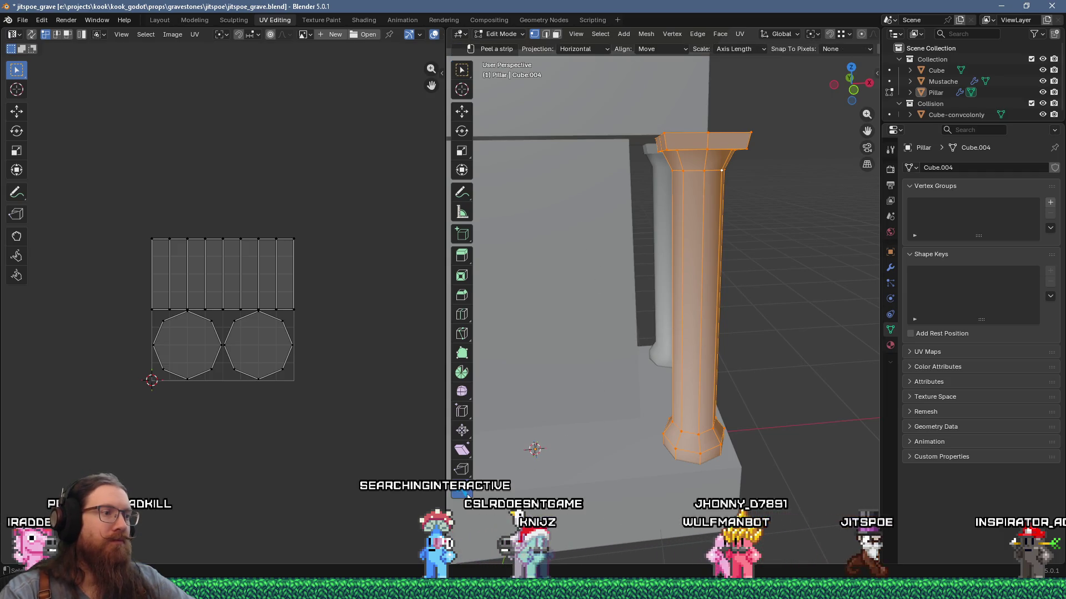
scroll(704, 420, up, 4)
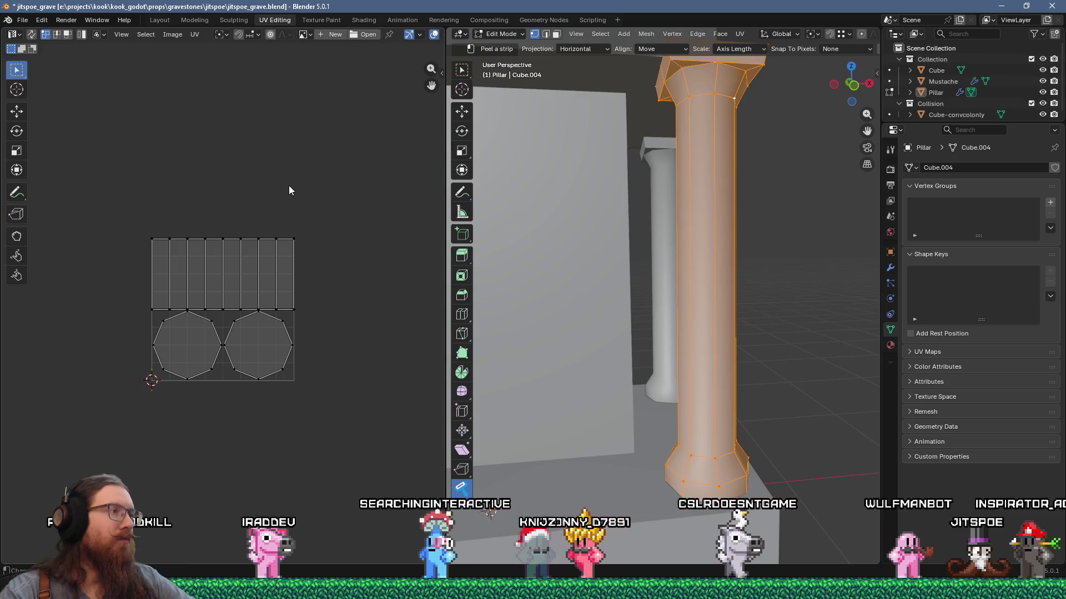
scroll(571, 216, down, 4)
shift+middle_drag(571, 215, 647, 217)
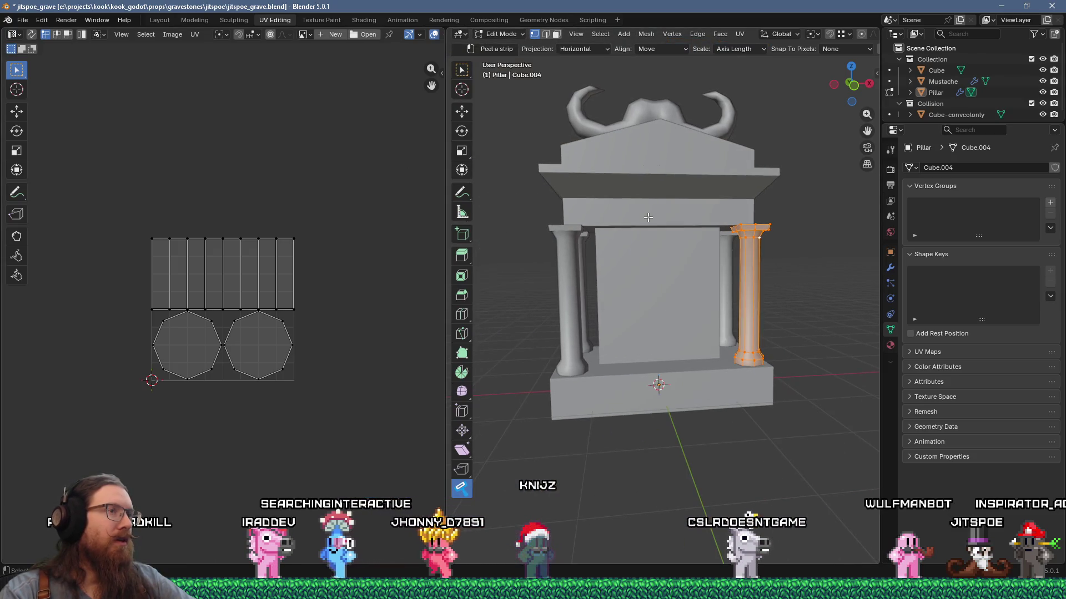
mouse_move(582, 160)
middle_down()
mouse_move(627, 164)
mouse_move(577, 171)
mouse_move(575, 138)
mouse_move(574, 166)
middle_up()
scroll(573, 162, up, 3)
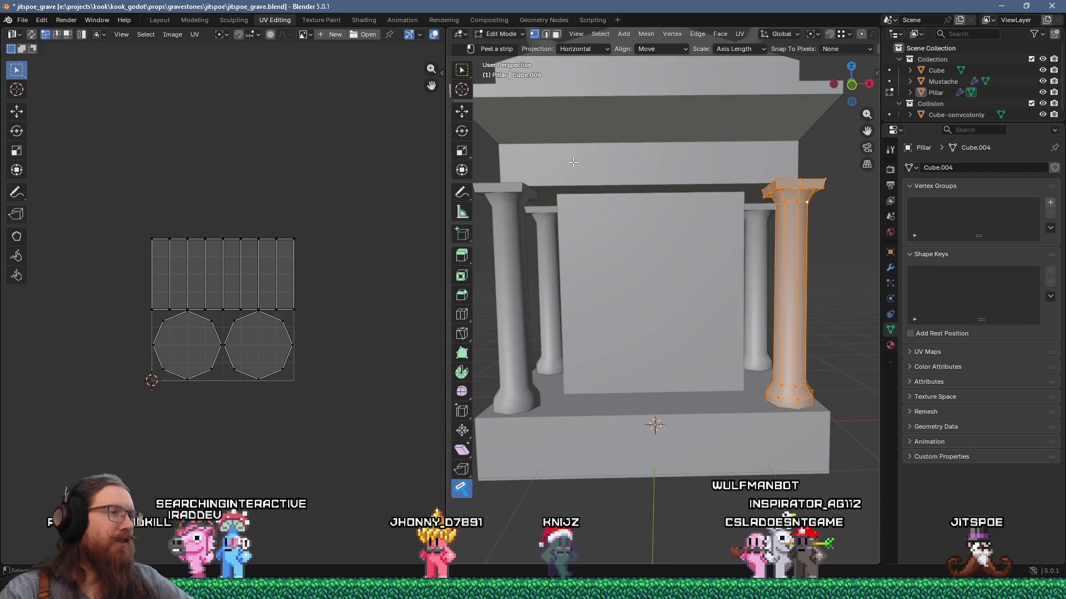
click(162, 34)
click(160, 35)
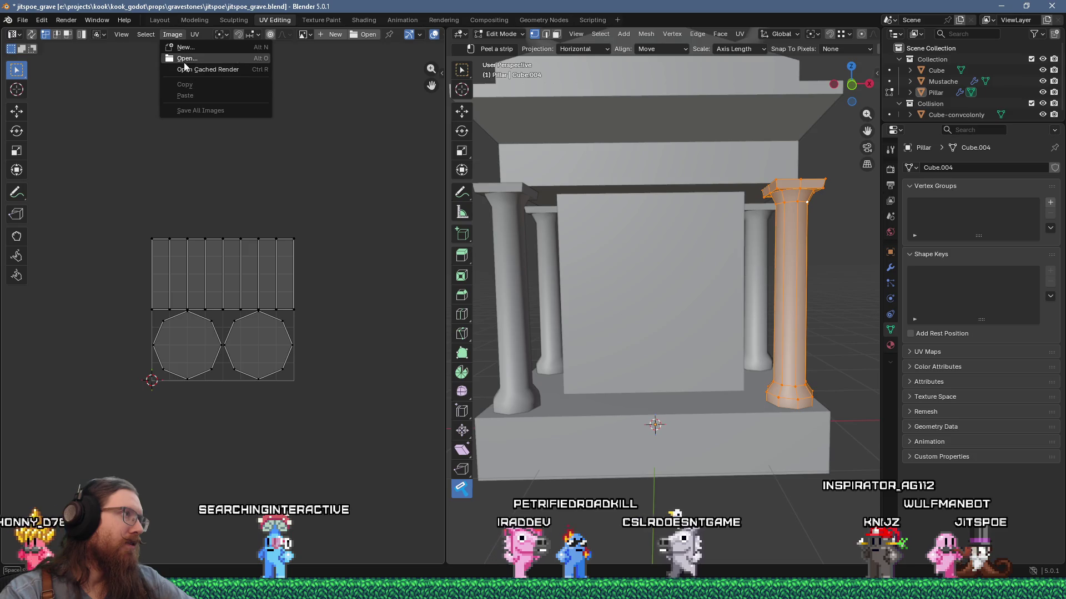
Browse Image > Open up to the art_source\uvs folder, cancel without loading, and reopen the Image menu
click(185, 59)
click(227, 100)
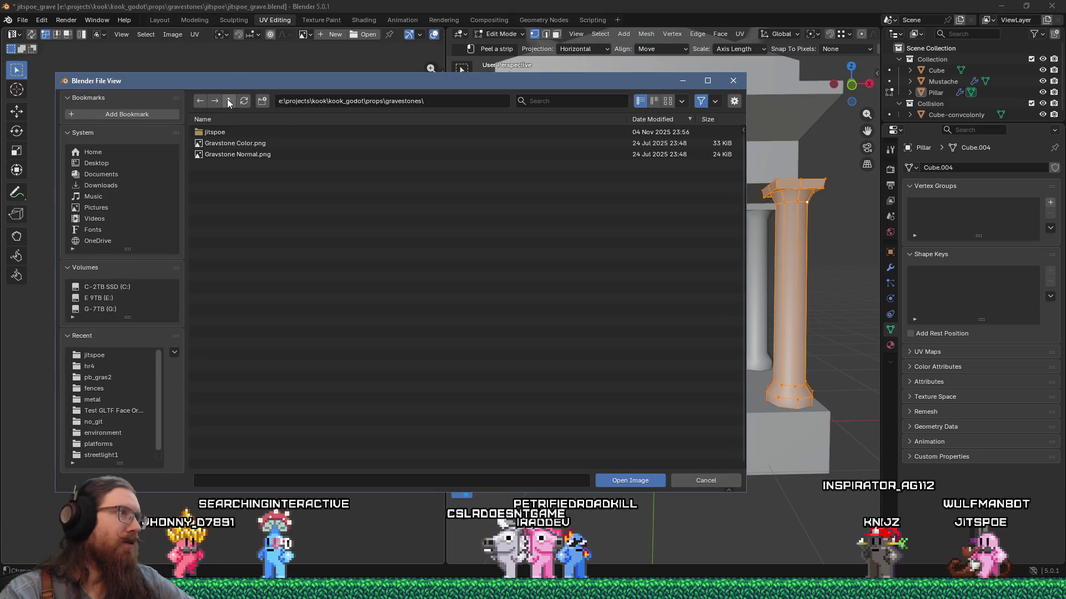
click(228, 100)
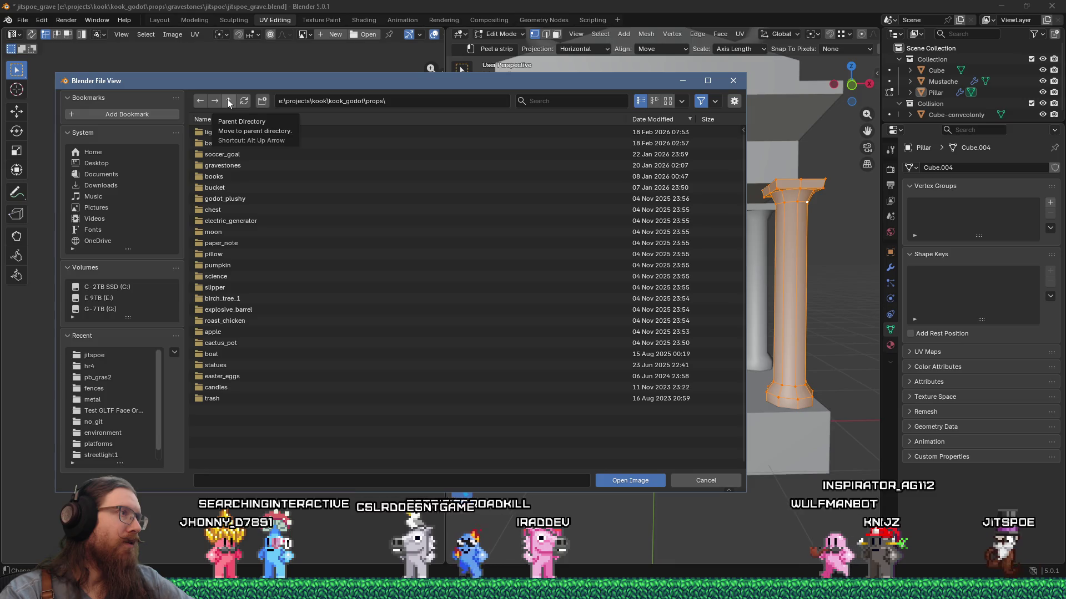
click(227, 100)
click(227, 100)
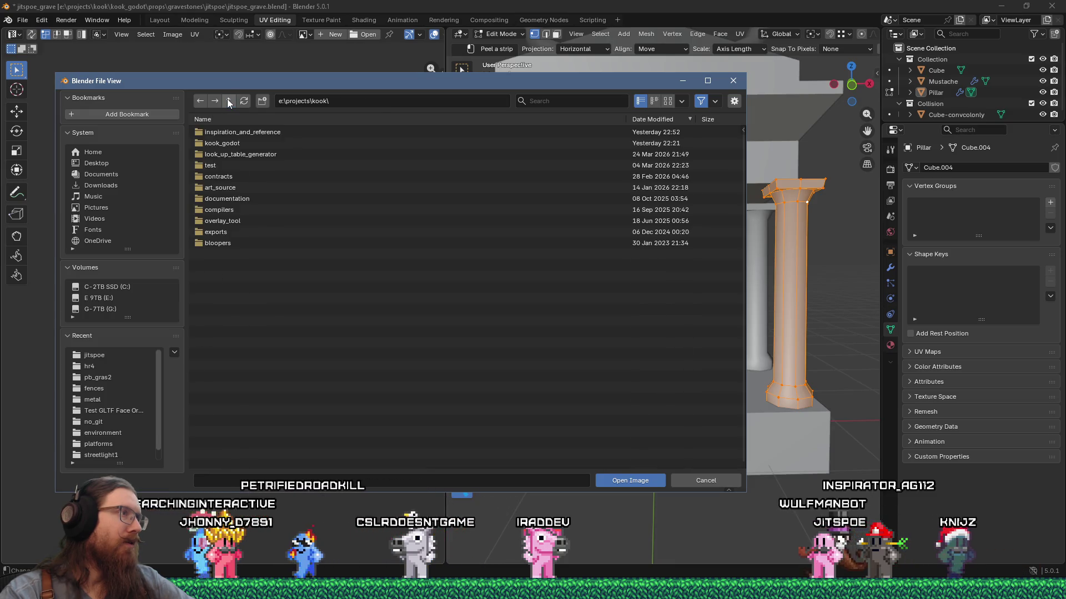
click(217, 188)
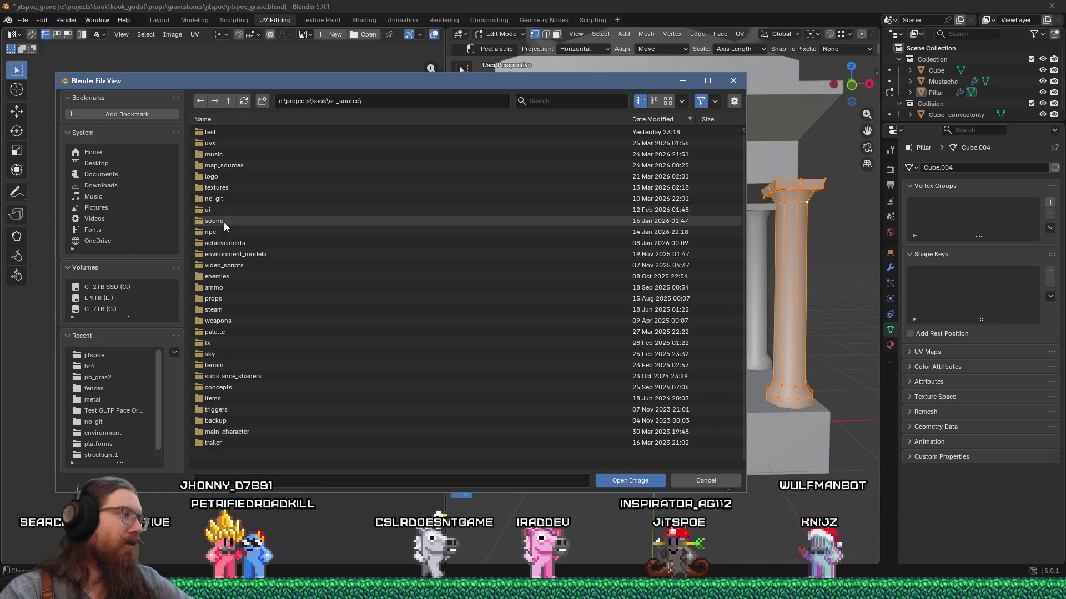
click(218, 143)
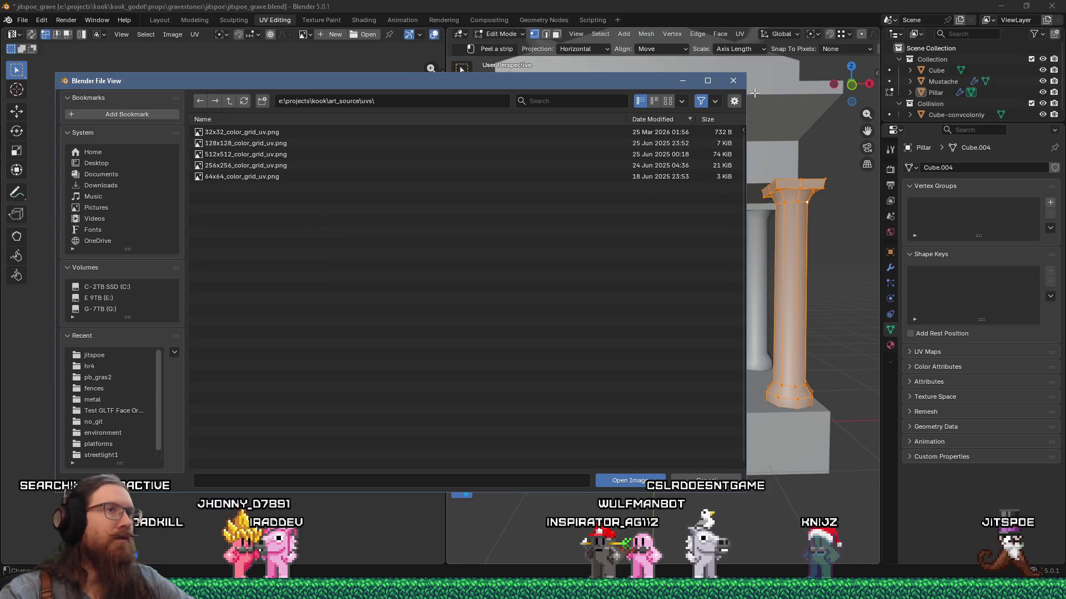
key(Escape)
click(173, 35)
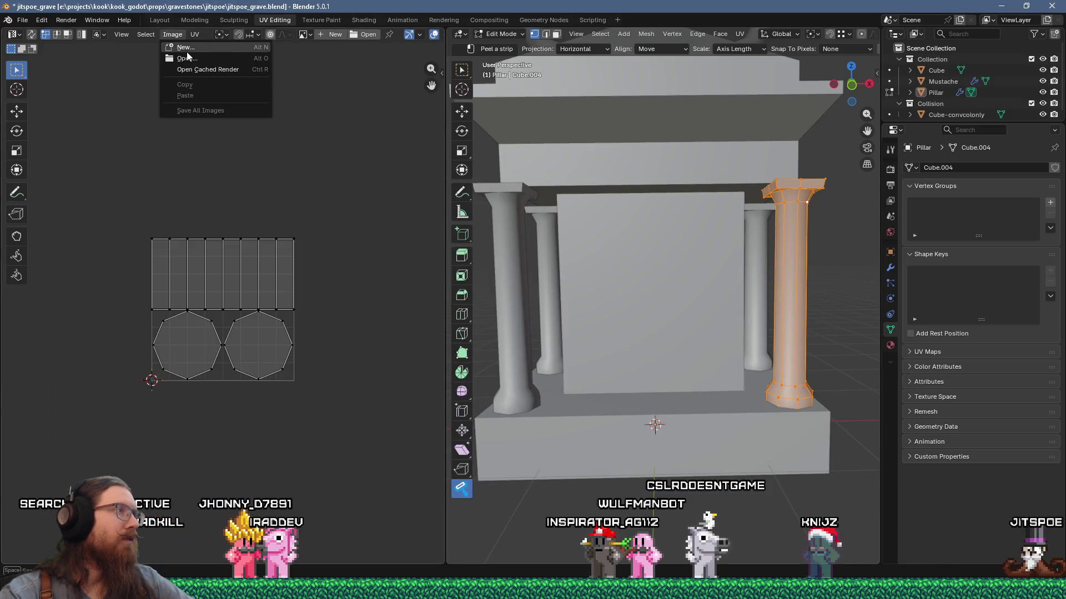
Create a new 256×128 Color Grid image named uv256x128 in the UV editor
click(187, 52)
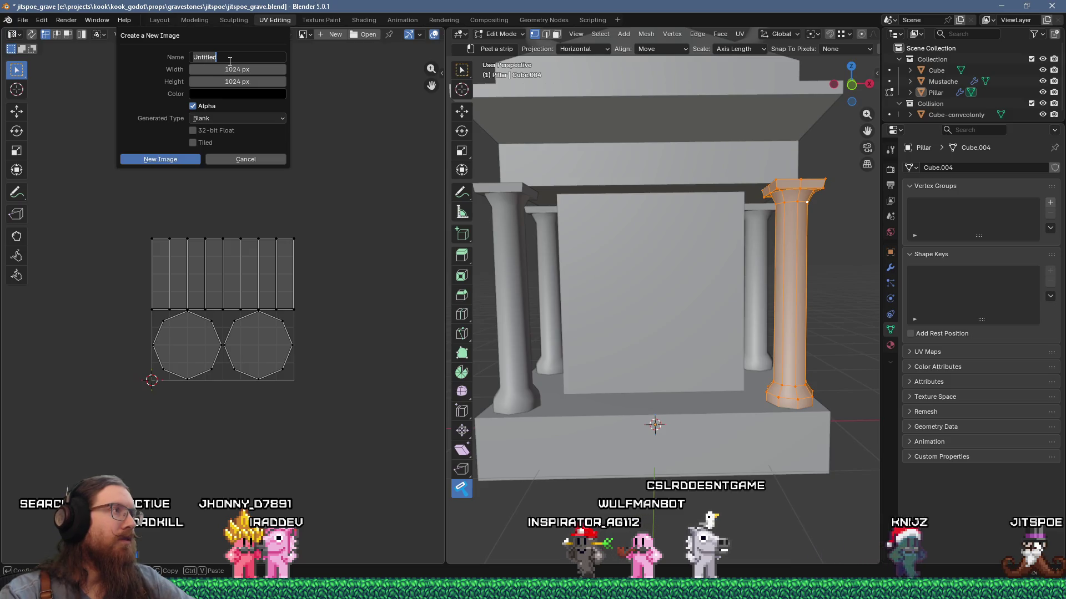
text(u)
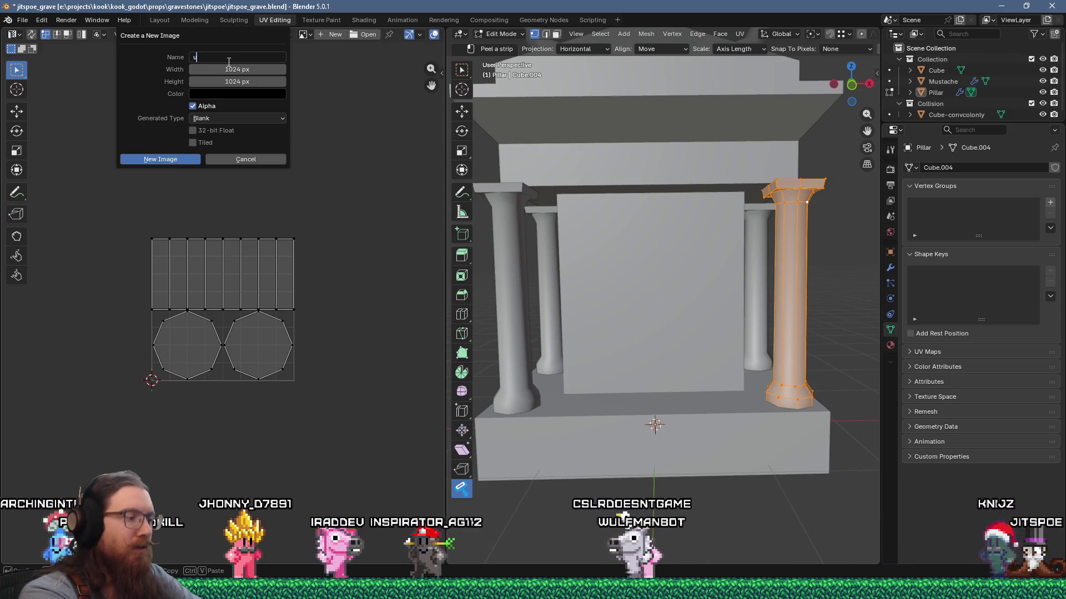
text(v256x128)
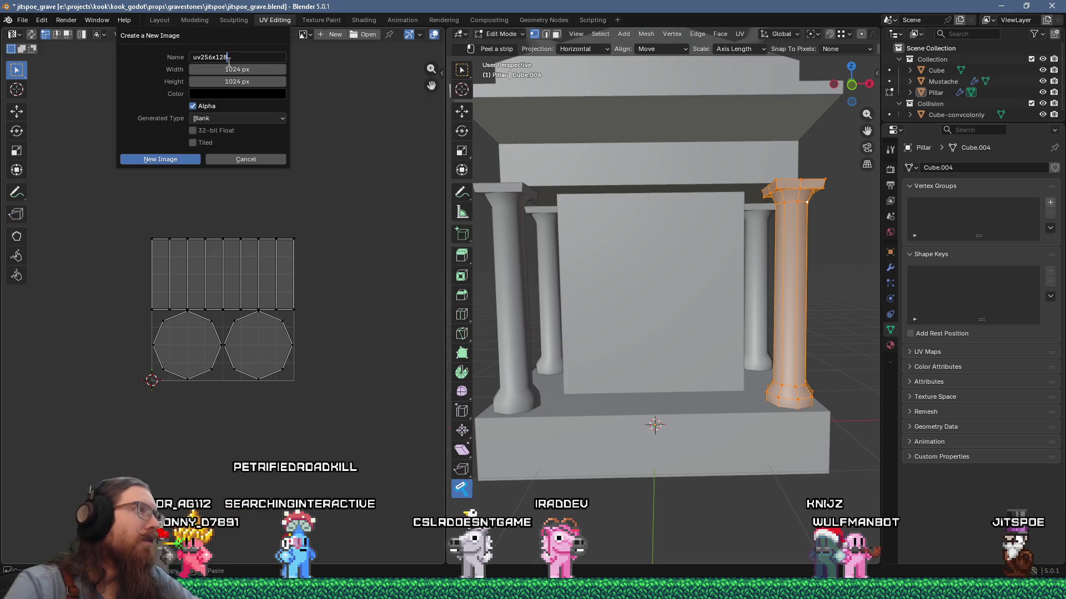
text(256)
key(Tab)
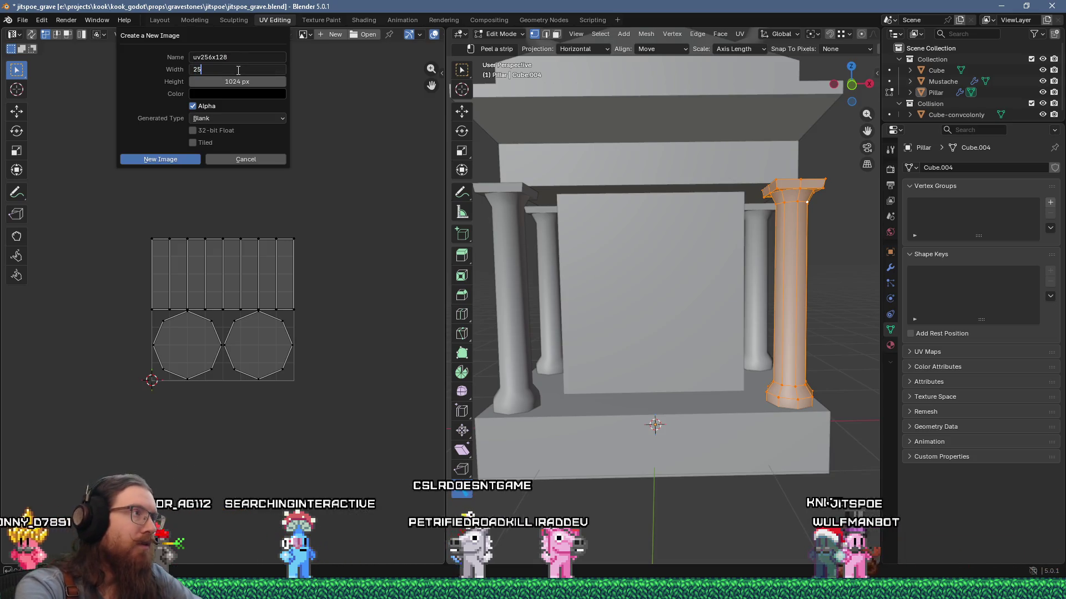
text(128)
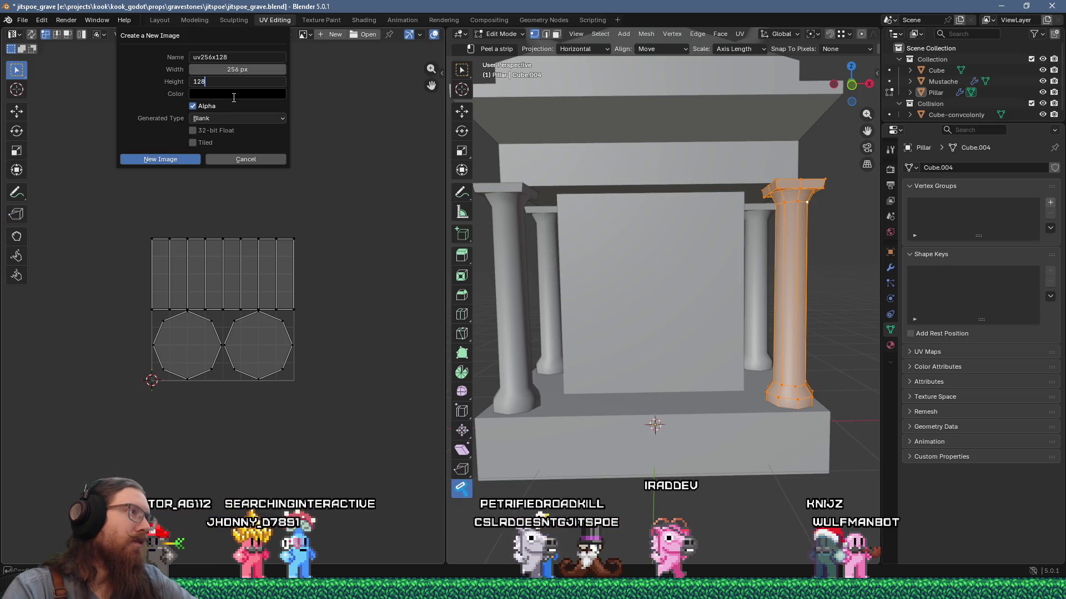
click(228, 116)
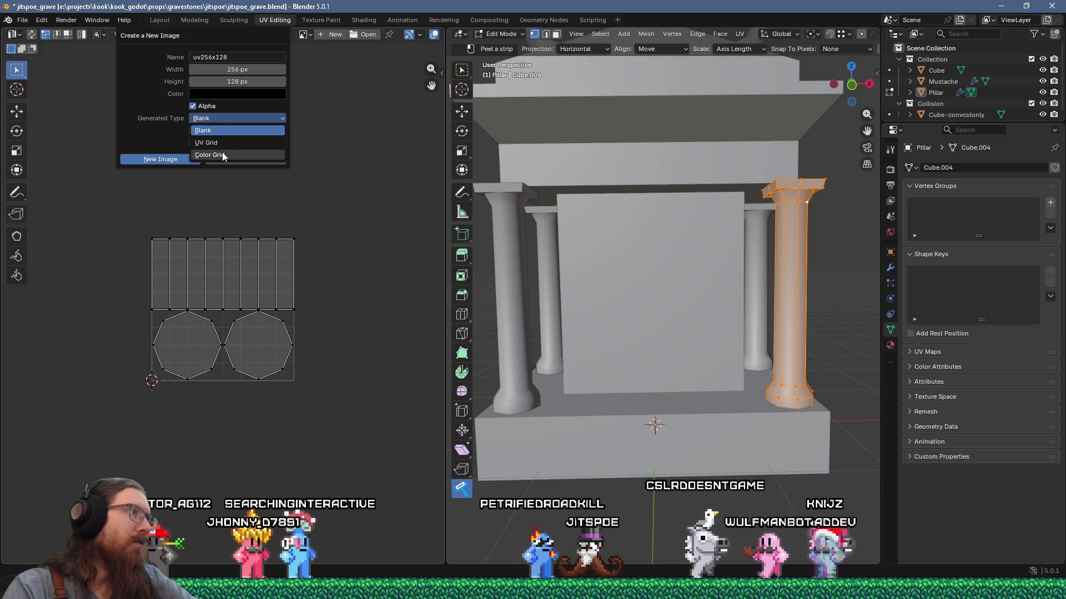
click(222, 152)
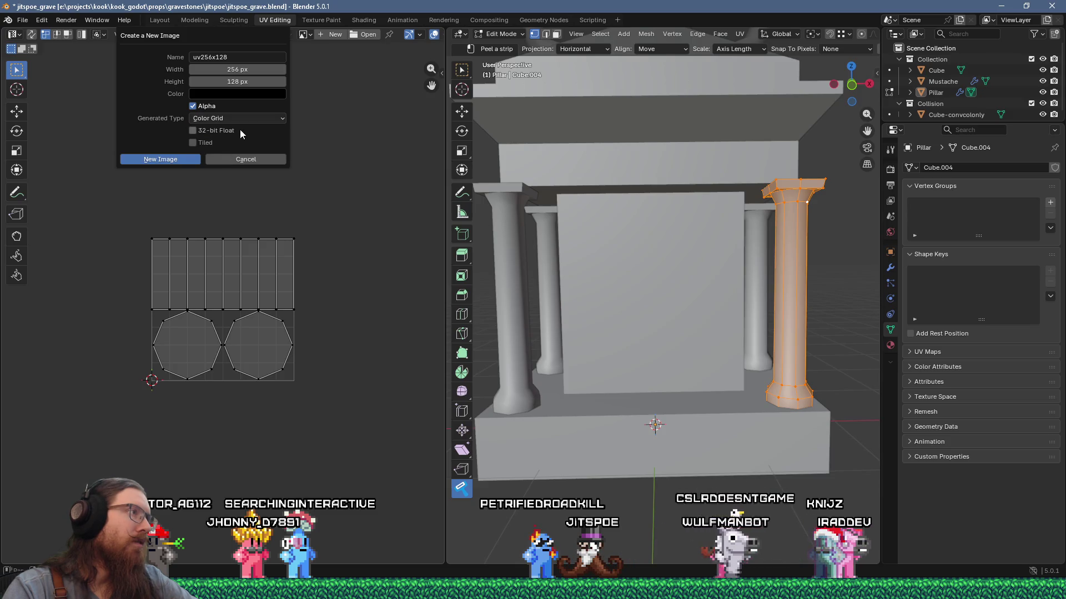
click(184, 160)
scroll(185, 345, up, 4)
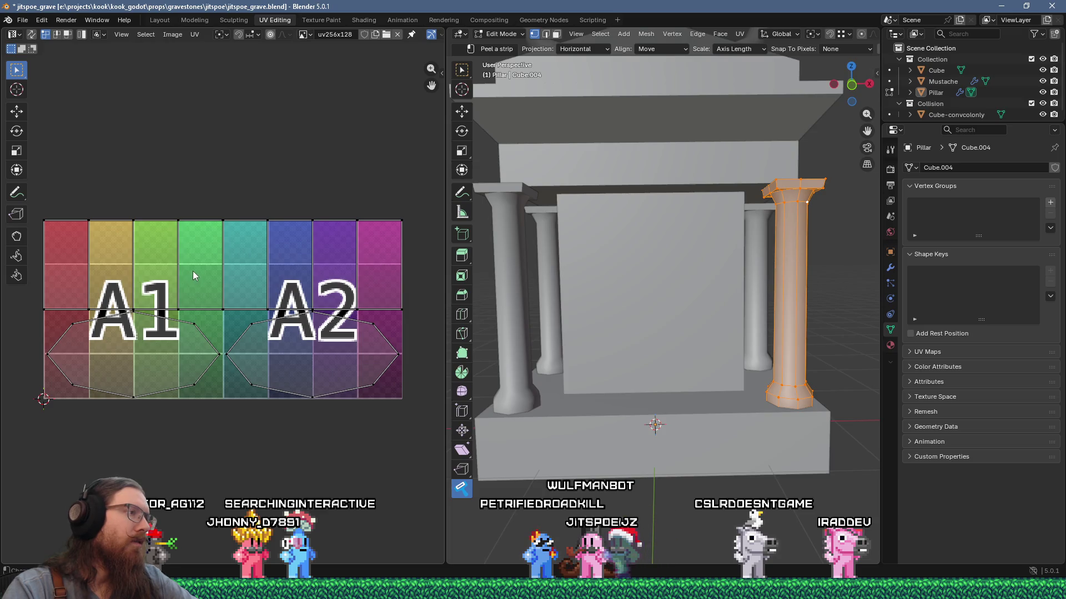
Show the sidebar's Tool tab with Peel settings (texel density 32, 128×128) and frame the pillar
middle_drag(196, 267, 236, 240)
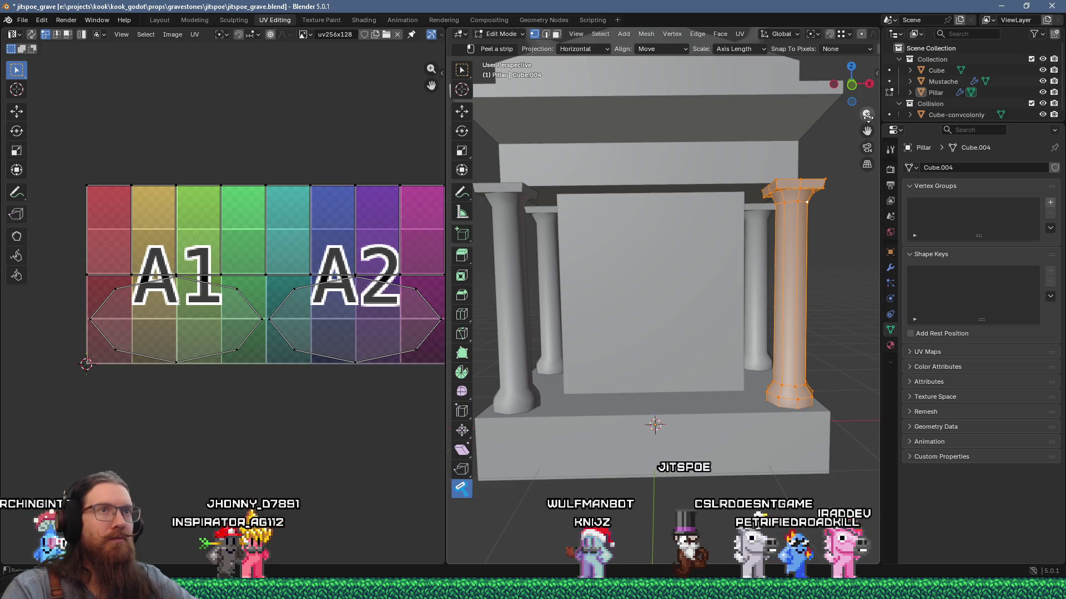
click(876, 74)
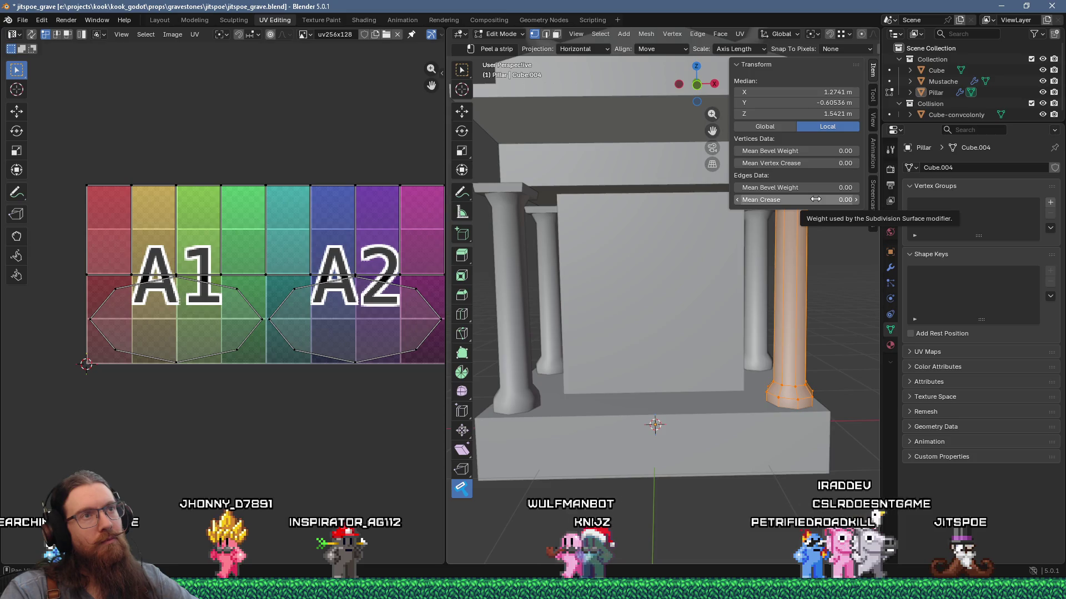
click(871, 98)
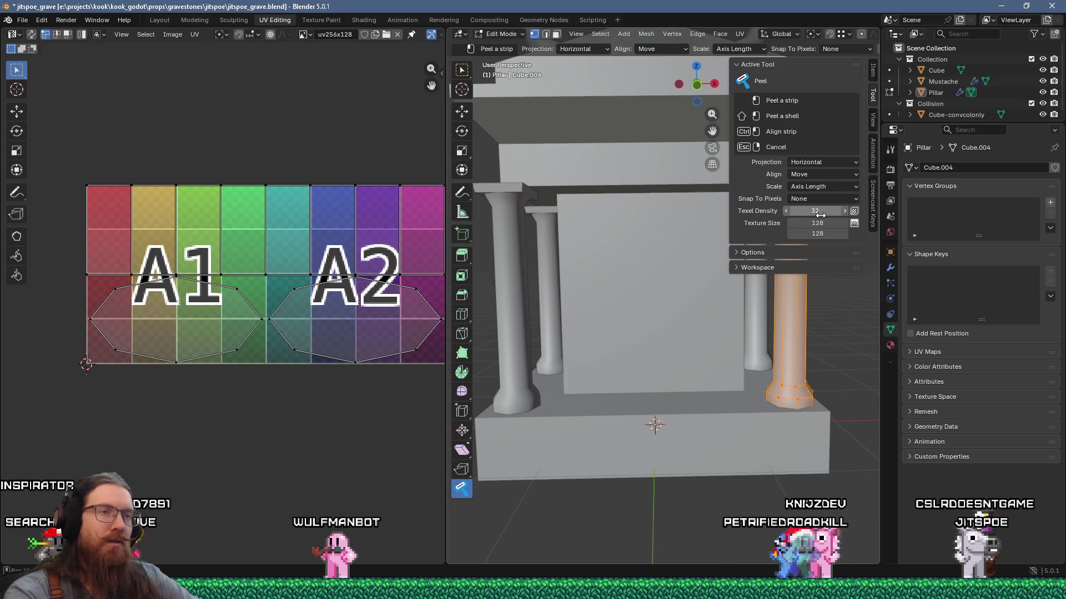
scroll(664, 413, up, 5)
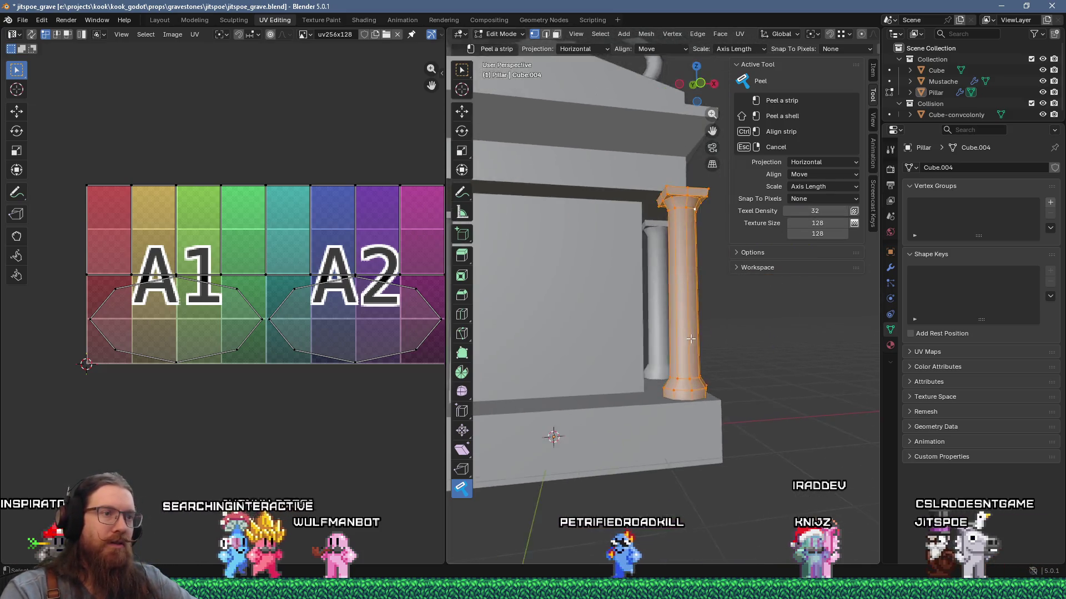
middle_drag(664, 414, 688, 444)
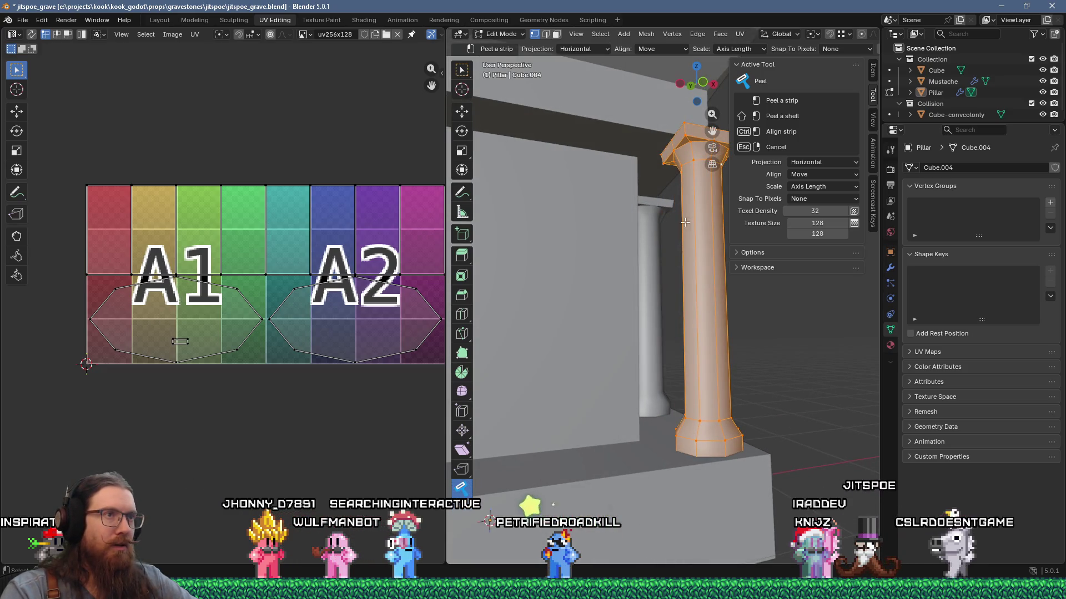
Peel the pillar's capital and shaft into vertical UV strips, re-peeling wider from top to base
click(683, 143)
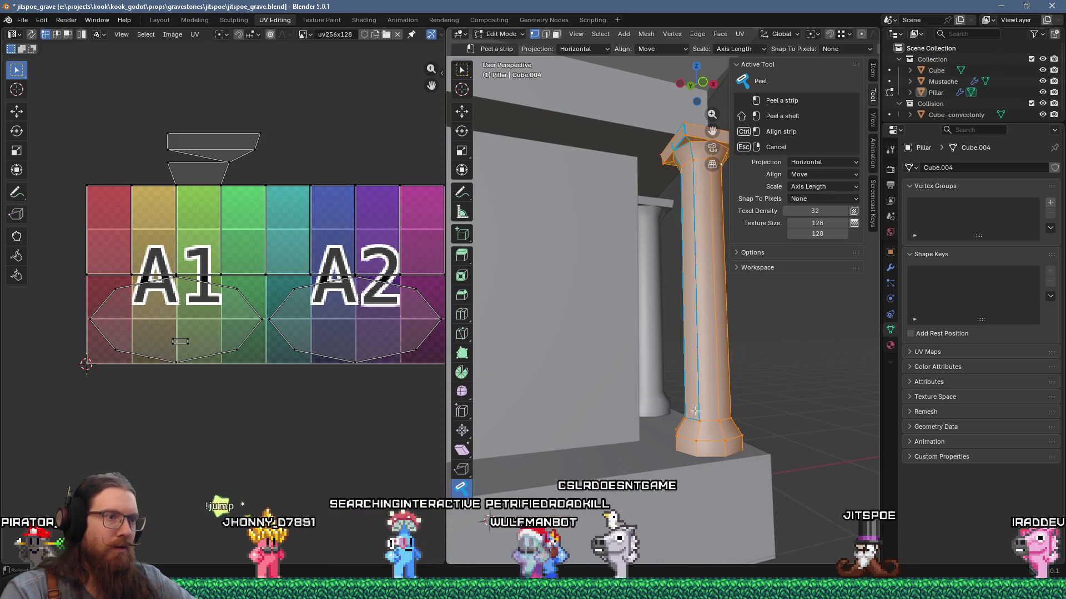
click(690, 442)
shift+middle_drag(709, 393, 679, 124)
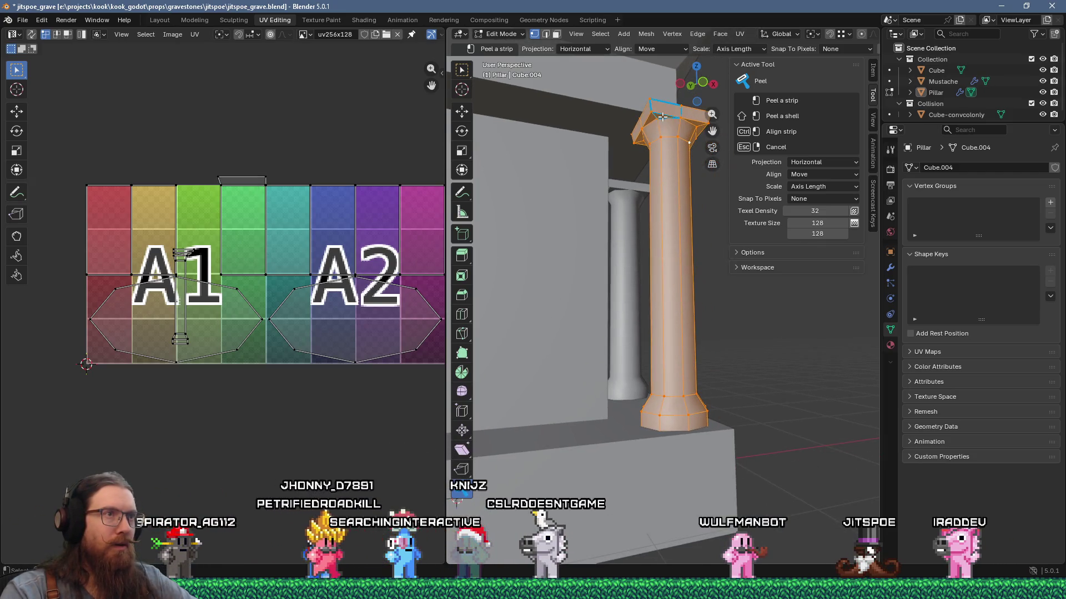
click(658, 423)
middle_drag(662, 418, 675, 211)
drag(662, 118, 655, 425)
scroll(222, 263, up, 6)
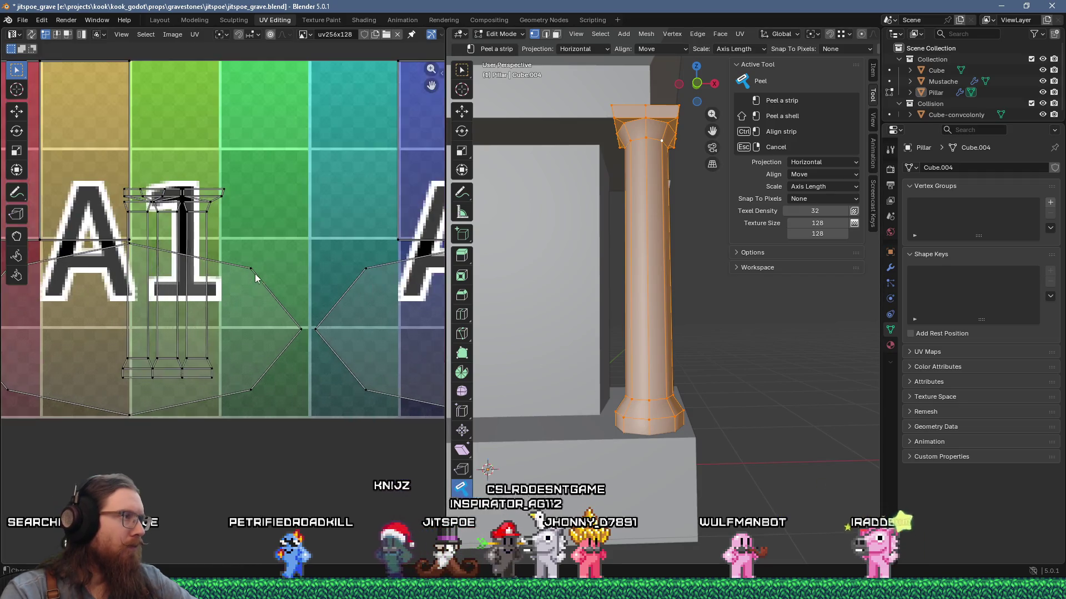
Orbit around the pillar and add two more face columns to the peeled strip
scroll(224, 311, down, 1)
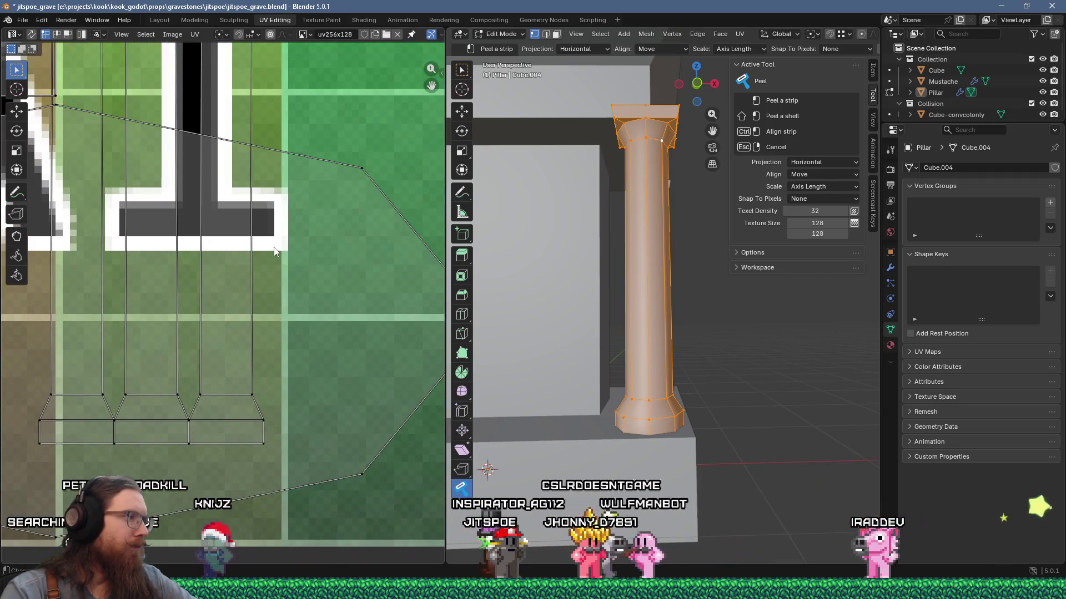
middle_drag(583, 194, 625, 125)
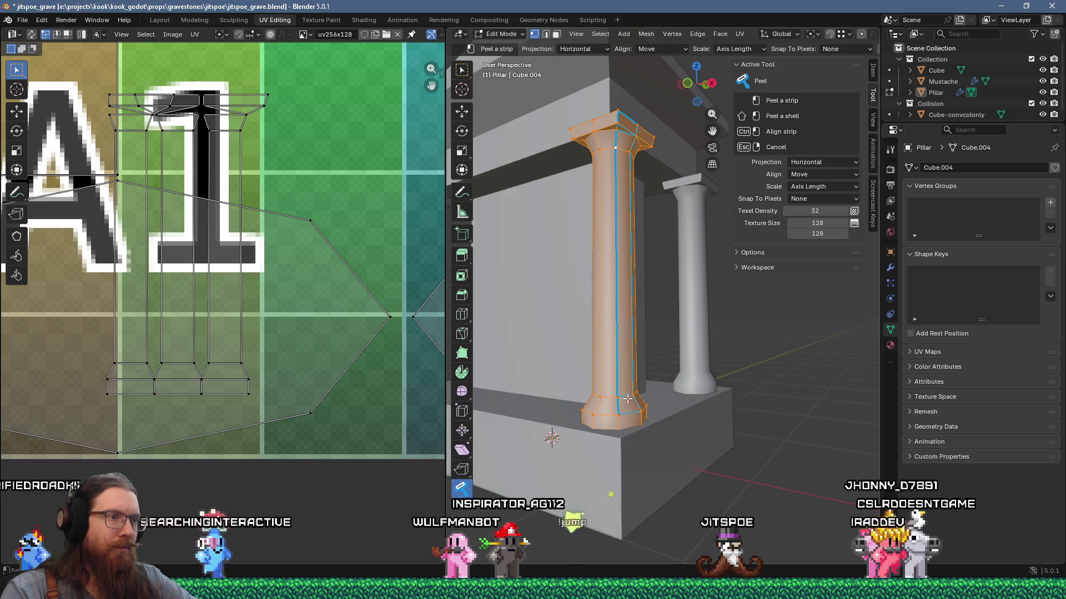
click(626, 416)
middle_drag(662, 345, 597, 205)
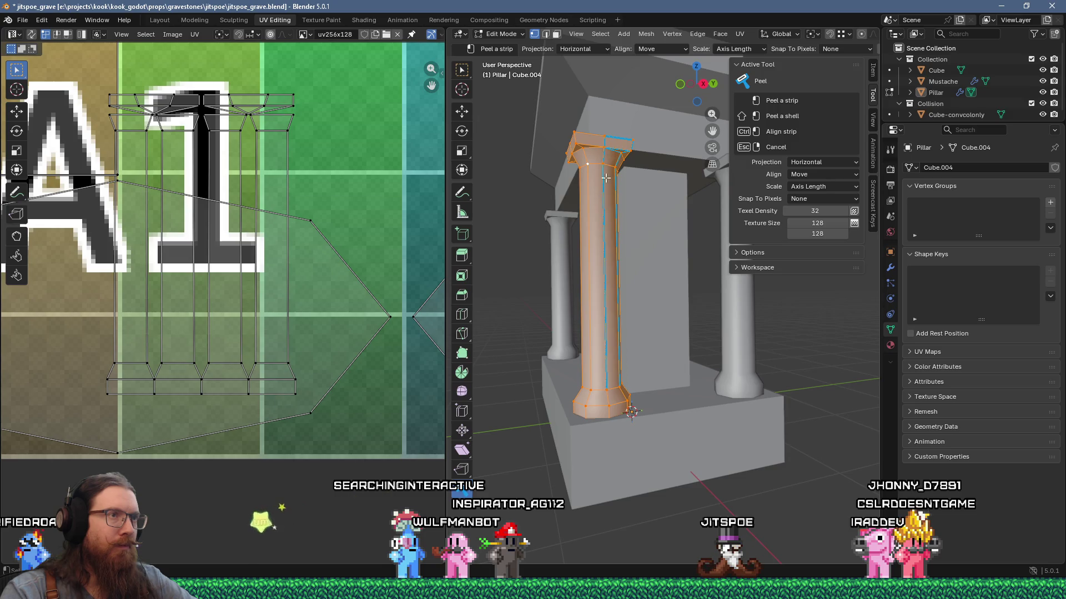
click(606, 412)
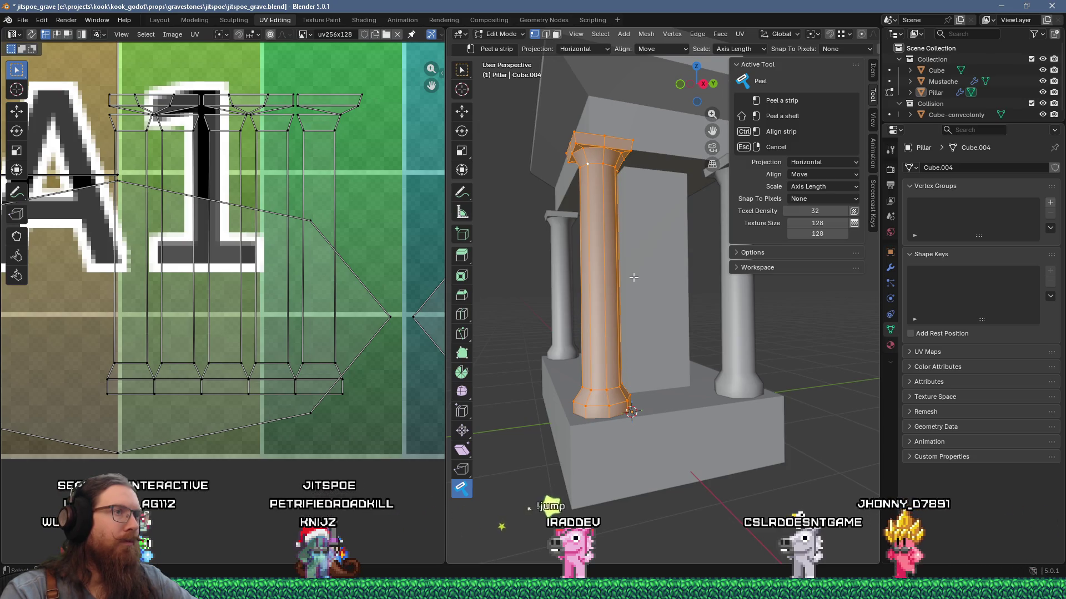
From a level side view, peel the next strip of pillar faces and orbit to check the result
mouse_move(634, 277)
middle_down()
mouse_move(605, 256)
mouse_move(604, 233)
middle_up()
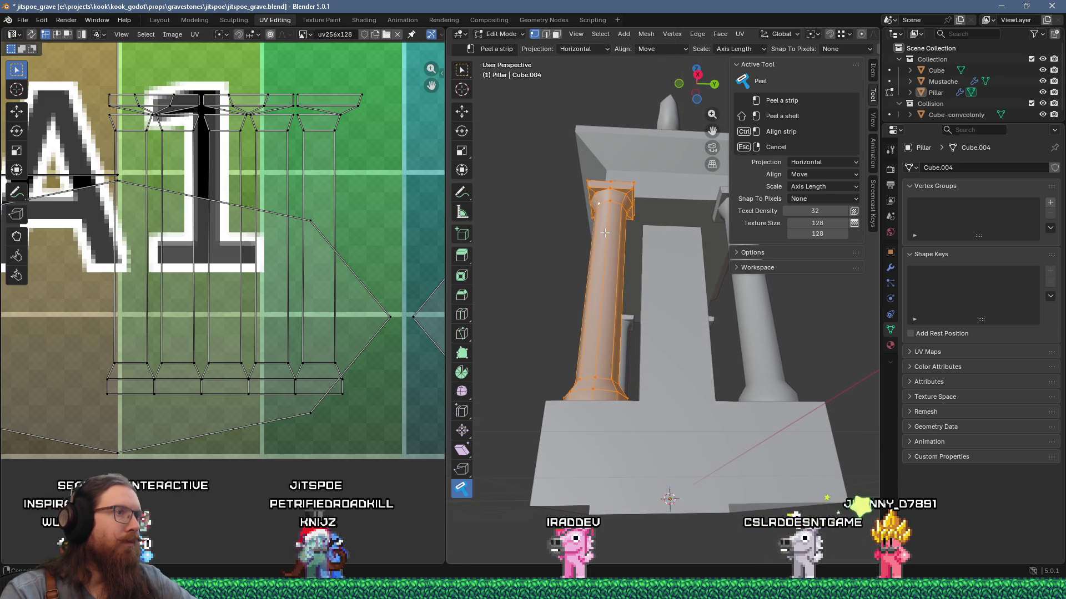
scroll(605, 228, up, 3)
mouse_move(608, 202)
middle_down()
mouse_move(601, 133)
mouse_move(622, 136)
middle_up()
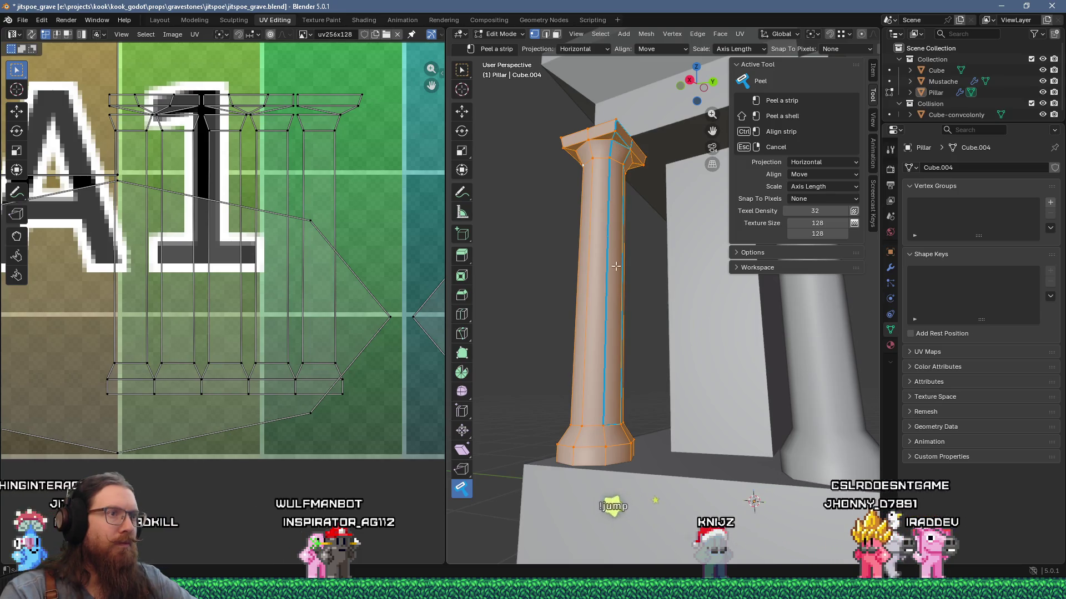
click(605, 456)
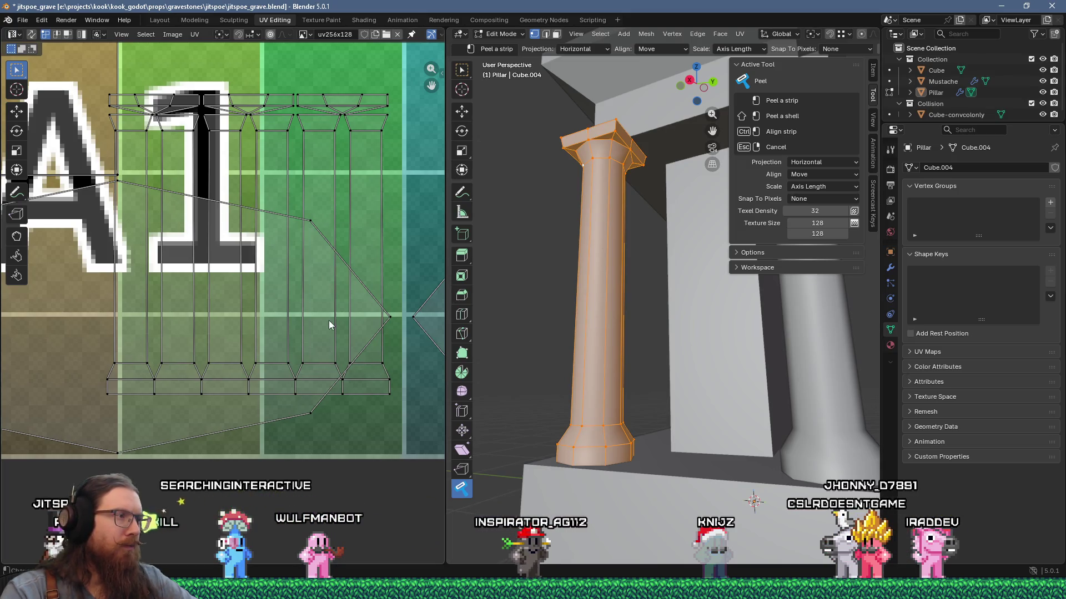
scroll(329, 324, down, 3)
scroll(339, 297, up, 2)
middle_drag(484, 268, 590, 247)
scroll(330, 251, down, 3)
scroll(327, 257, up, 4)
mouse_move(555, 289)
middle_down()
mouse_move(676, 288)
mouse_move(695, 440)
middle_up()
scroll(637, 385, up, 3)
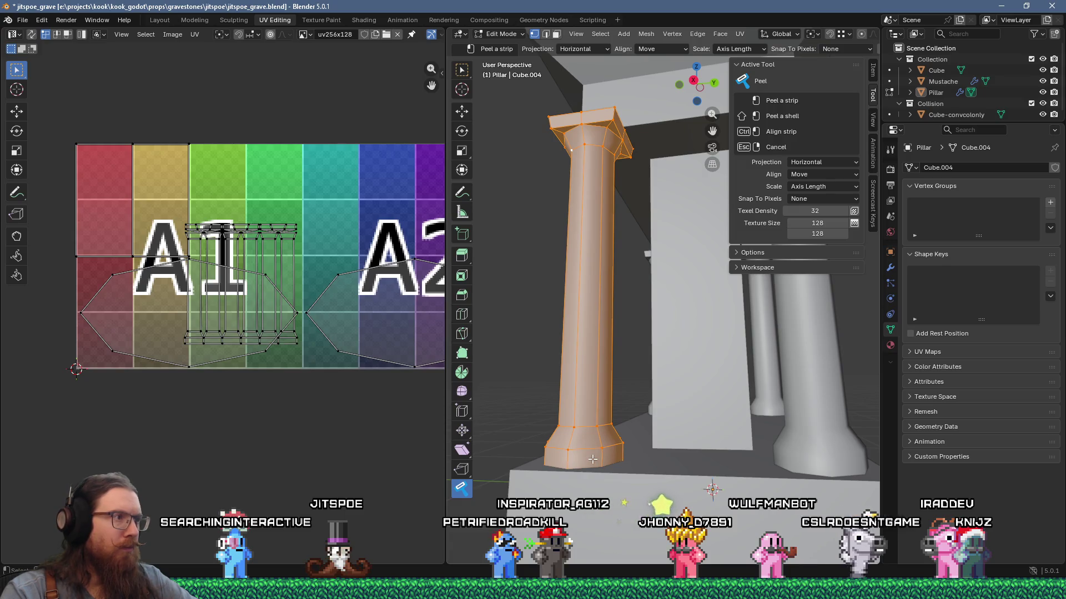
Peel two more strips down the pillar's unpeeled side and commit them into the pillar island
middle_drag(593, 460, 578, 409)
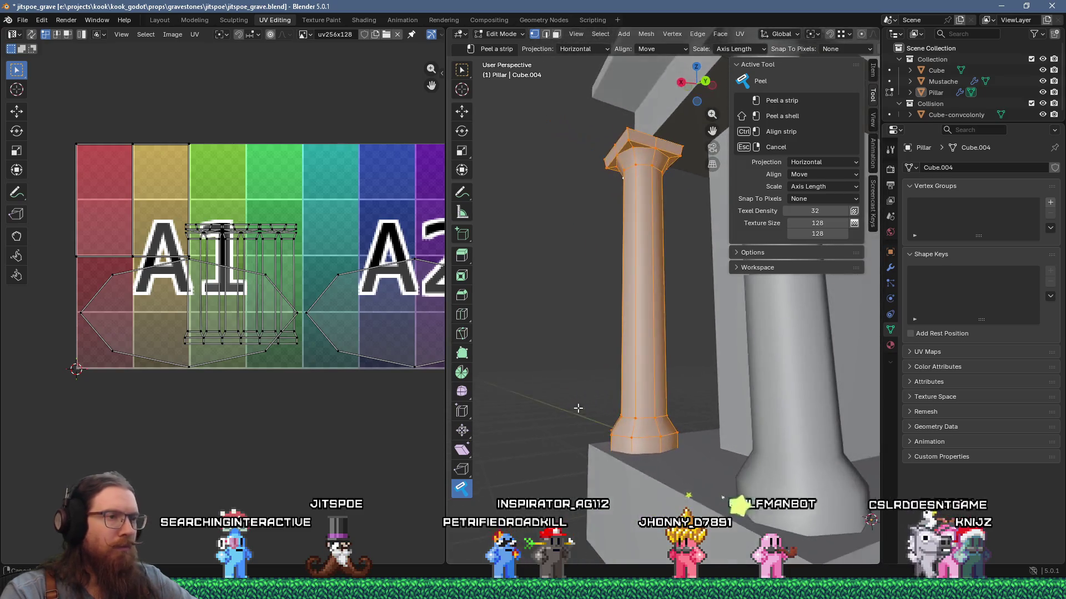
click(665, 152)
click(660, 389)
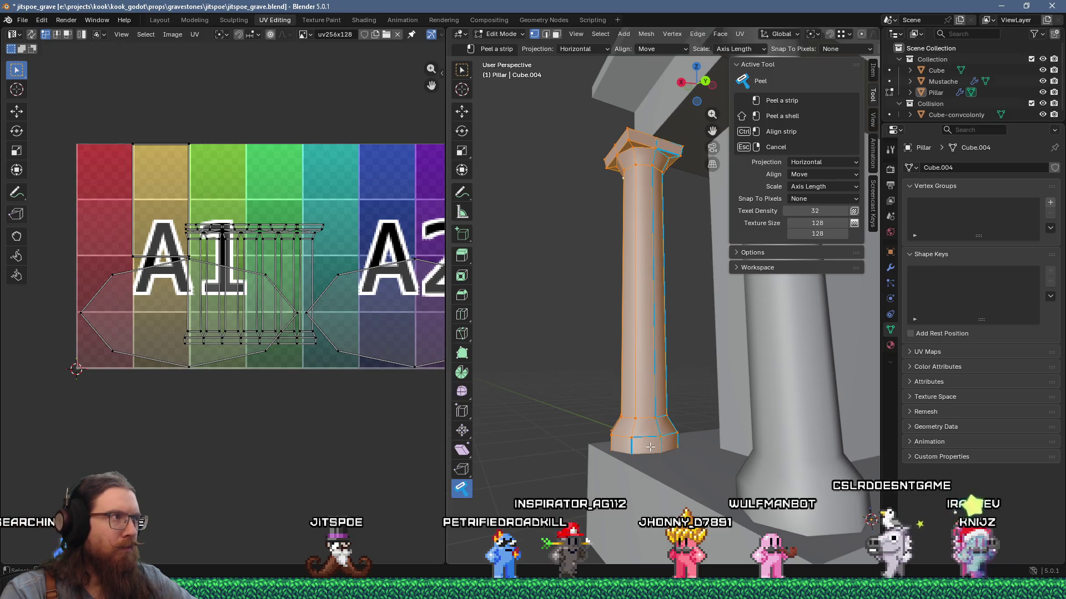
mouse_move(660, 389)
middle_down()
mouse_move(675, 358)
mouse_move(623, 305)
middle_up()
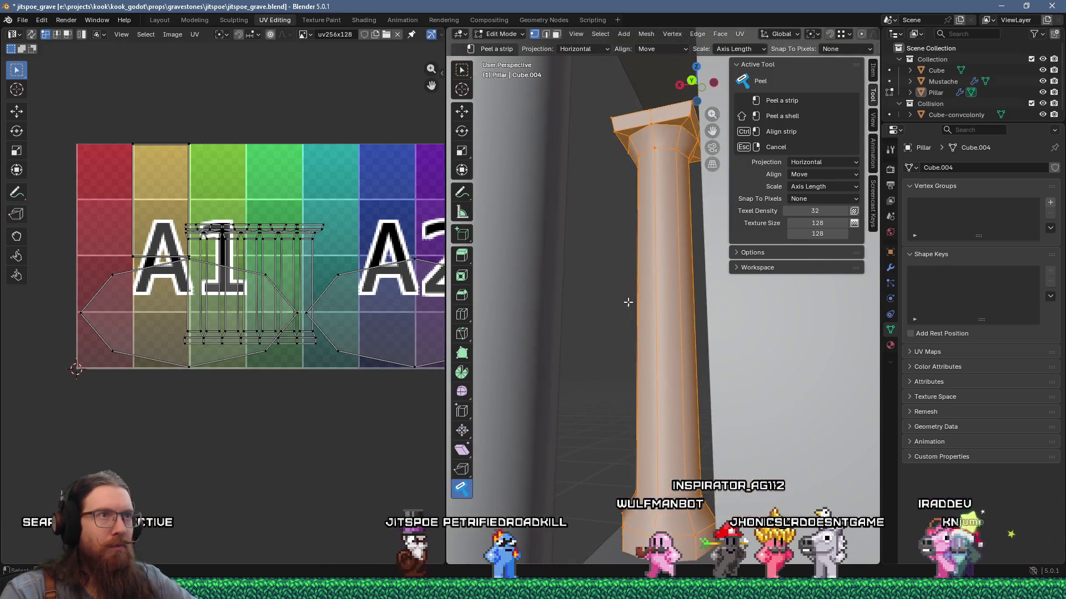
click(688, 143)
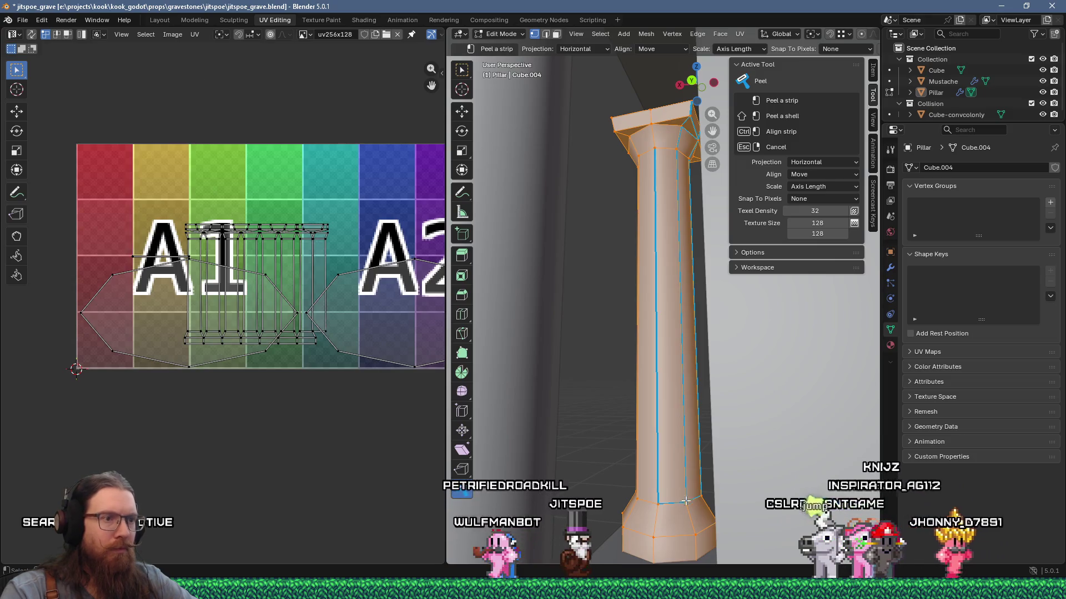
click(701, 532)
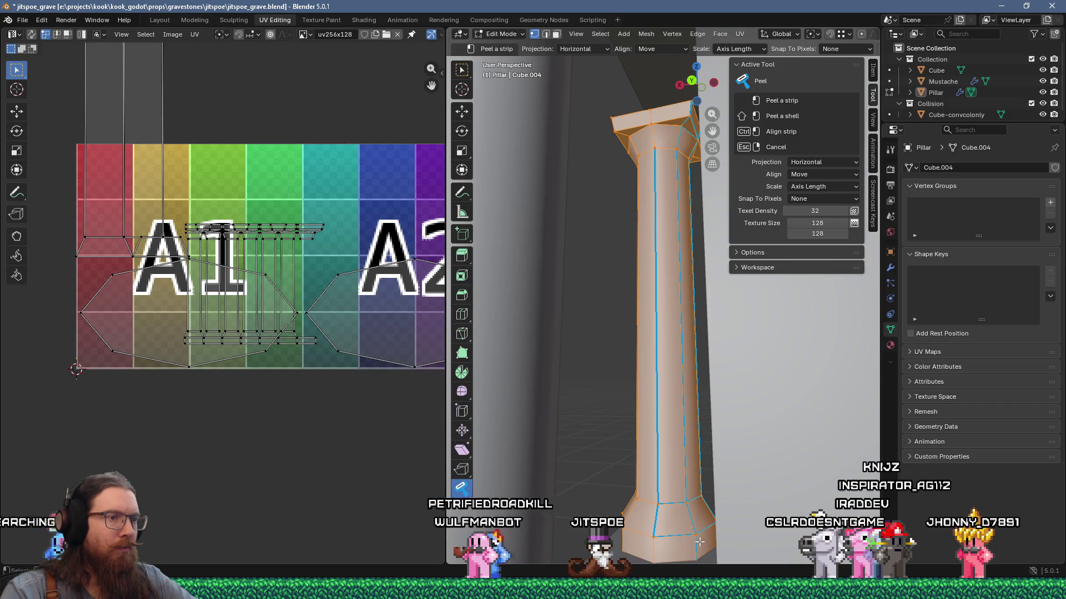
click(700, 532)
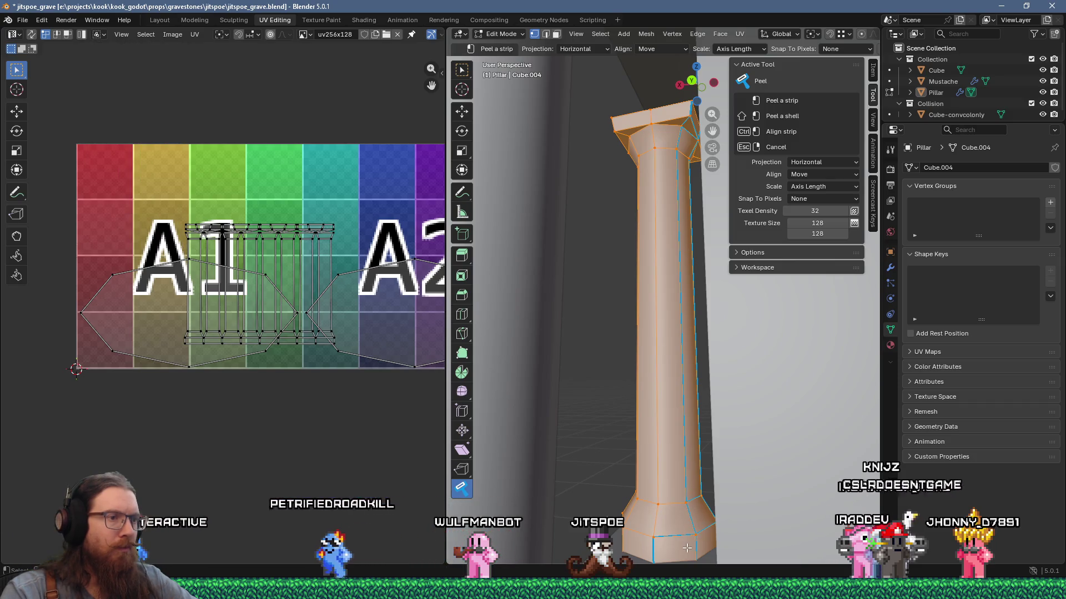
Re-peel the pillar's UV island so it widens from A1 to the edge of A2
mouse_move(687, 549)
middle_down()
mouse_move(655, 522)
mouse_move(544, 483)
mouse_move(550, 442)
mouse_move(590, 407)
middle_up()
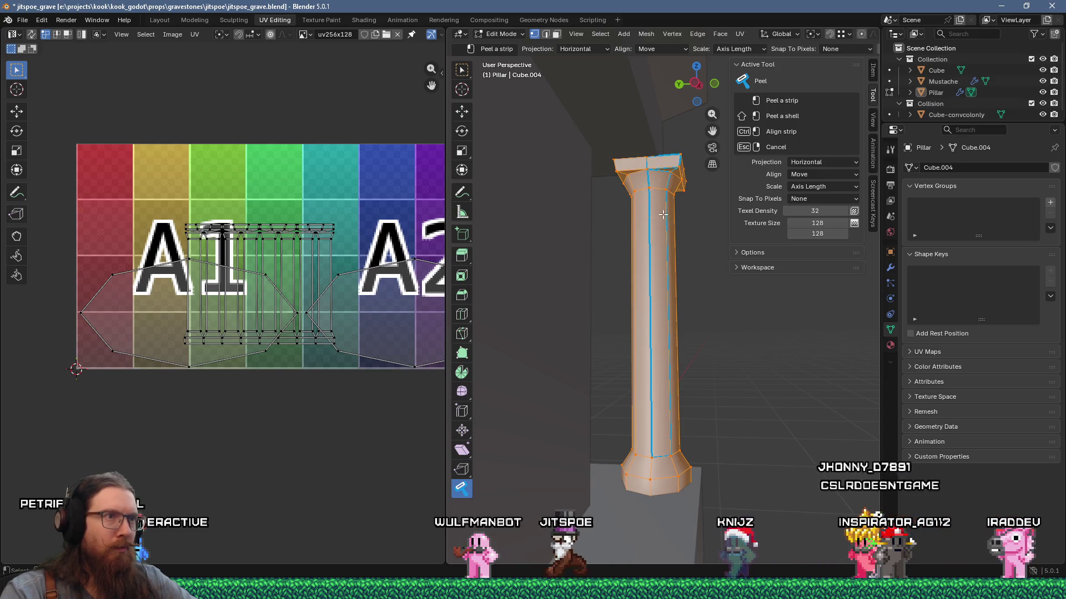
click(647, 486)
middle_drag(647, 486, 667, 182)
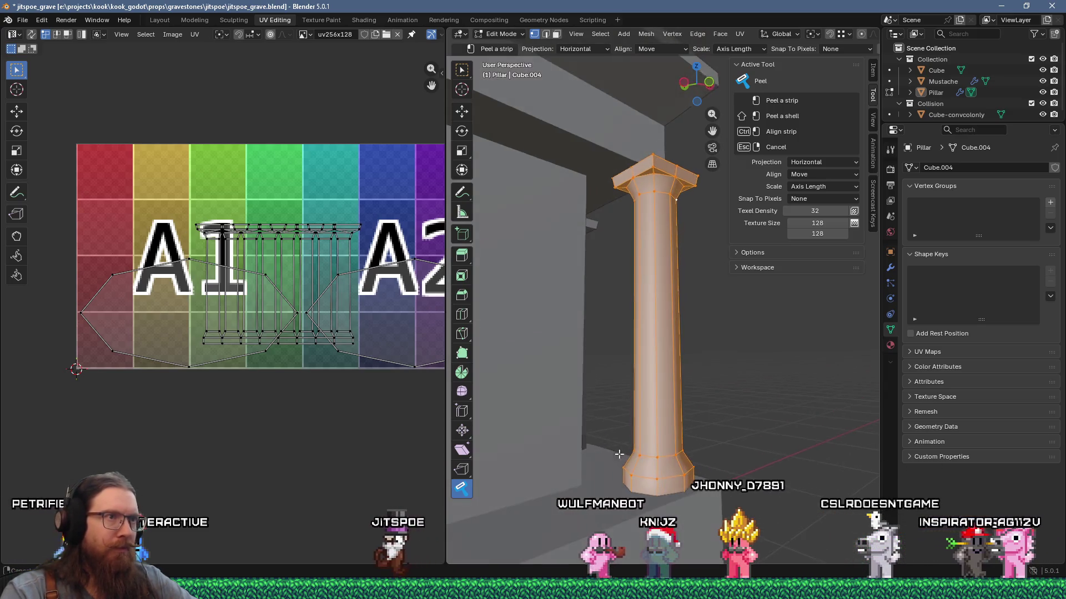